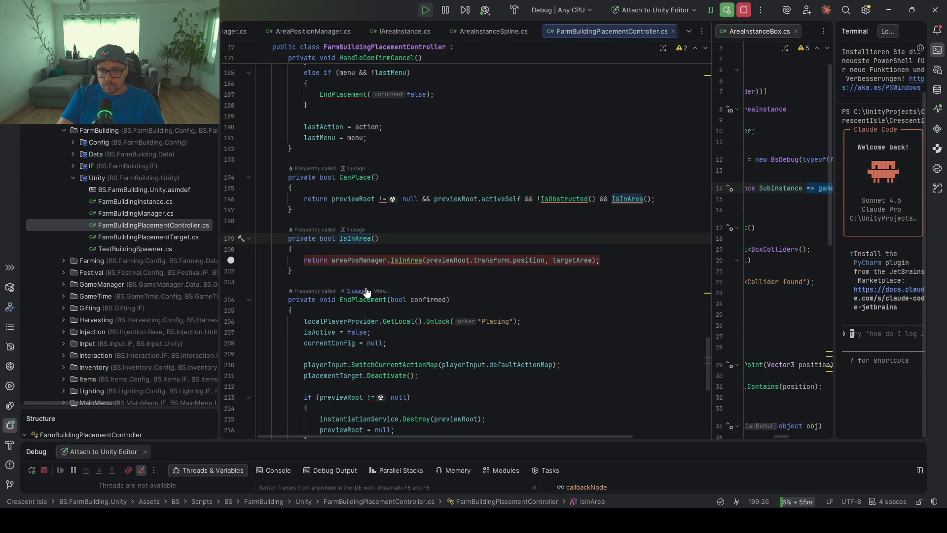
- Re-enable all breakpoints, remove the OnStart breakpoint in AreaInstanceSpline, and resume the game
left_click(142, 470)
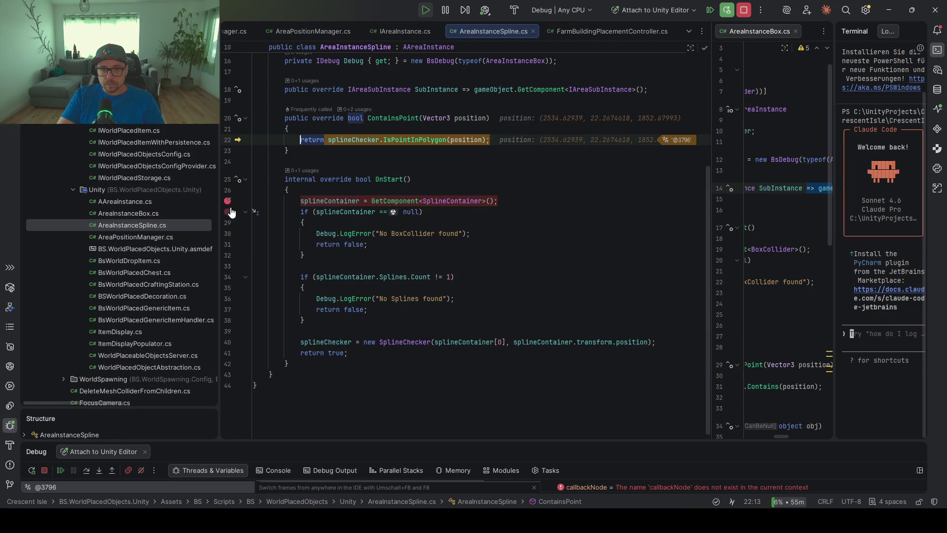
left_click(227, 201)
key("F5")
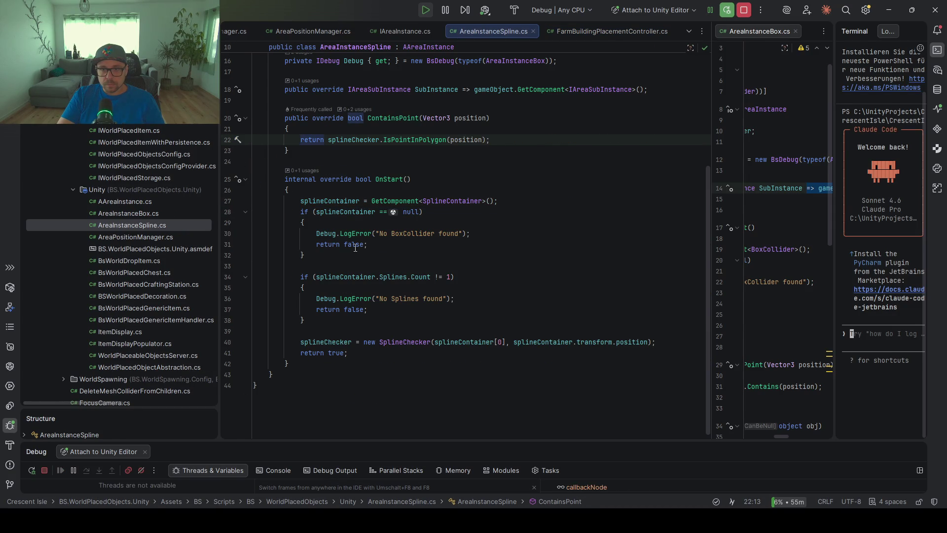
- Glance at Unity, then return to FarmBuildingPlacementController.cs and bring up its tab options
key("alt+Tab")
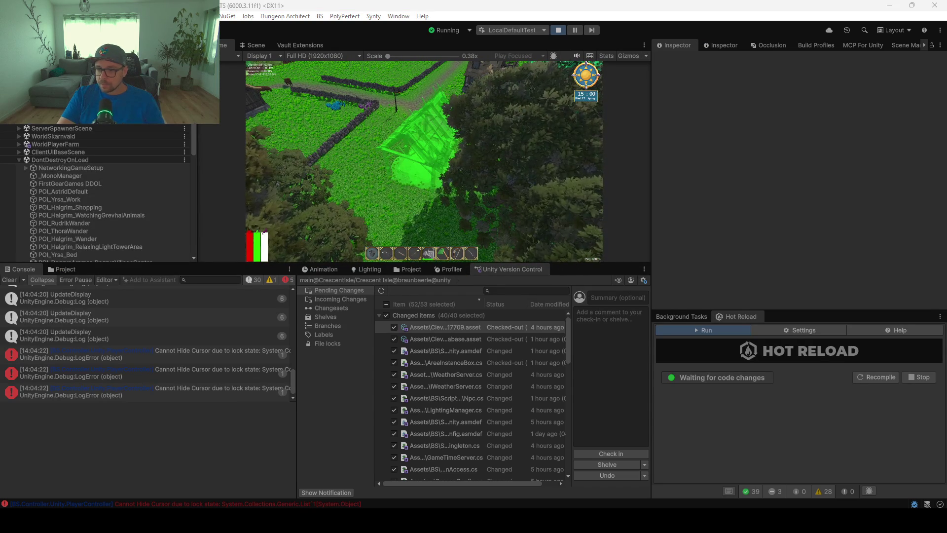
key("alt+Tab")
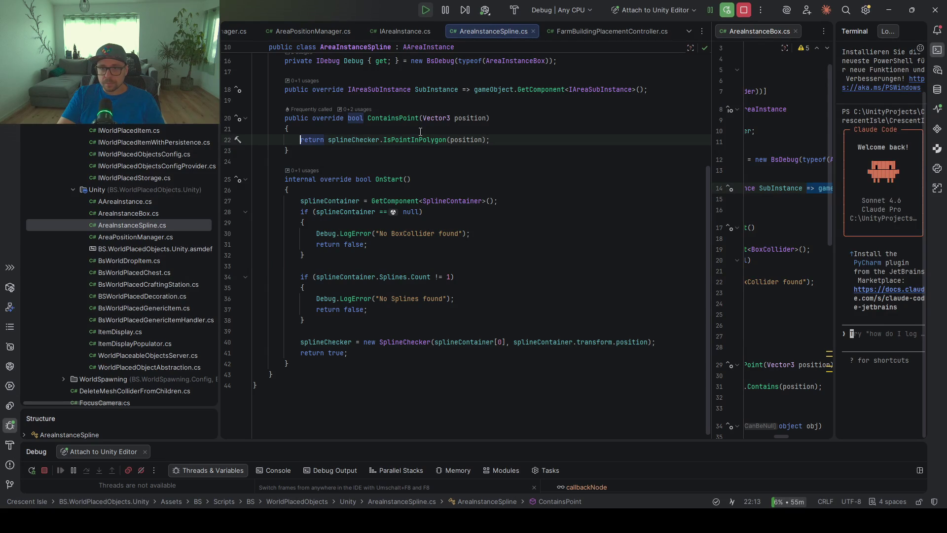
left_click(590, 35)
right_click(582, 34)
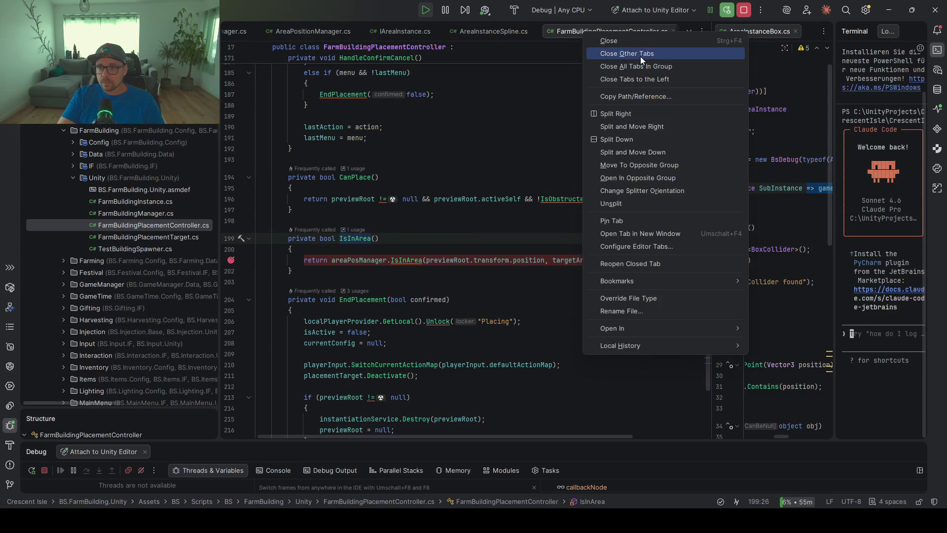
- Close the other tabs and set a breakpoint on the CanPlace return line
left_click(641, 56)
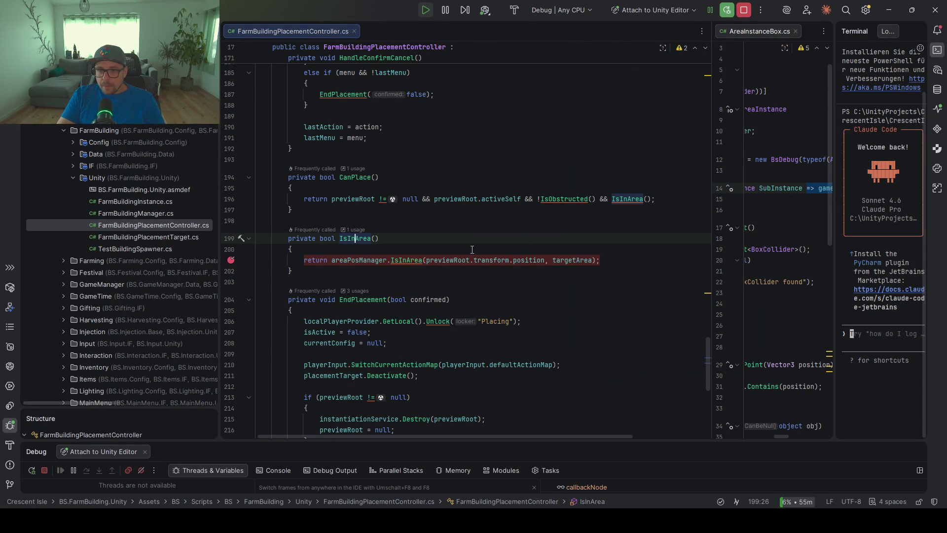
left_click(363, 176)
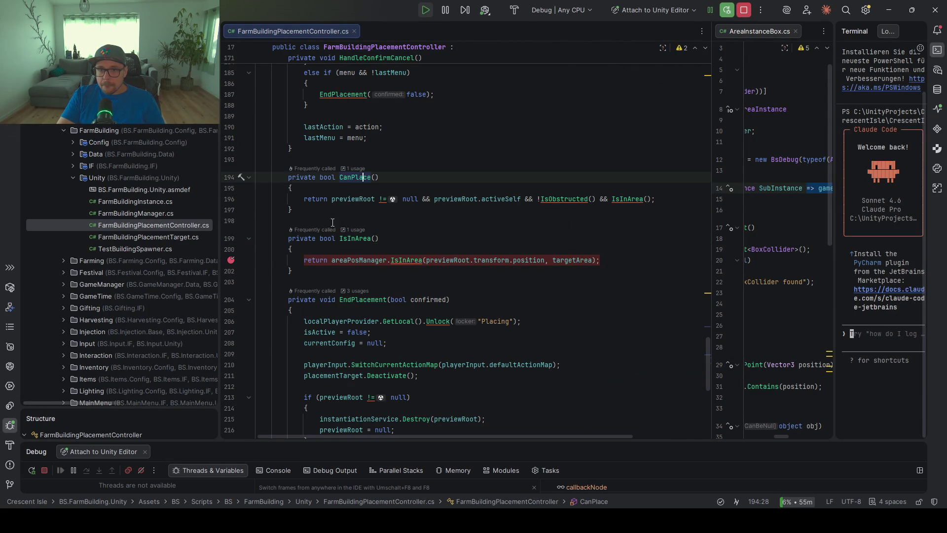
left_click(231, 199)
- Trace the CanPlace call in HandleConfirmCancel before returning to the running Unity game
right_click(421, 233)
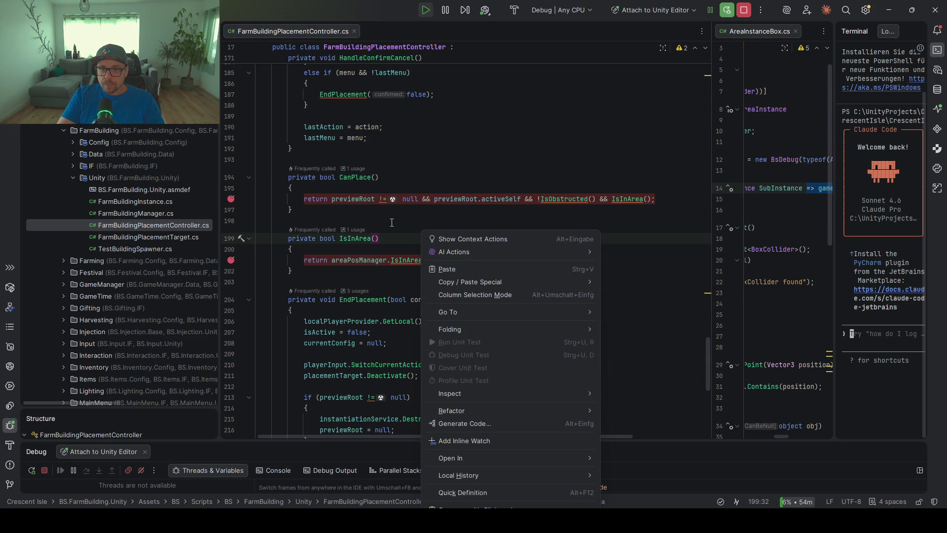
left_click(366, 197)
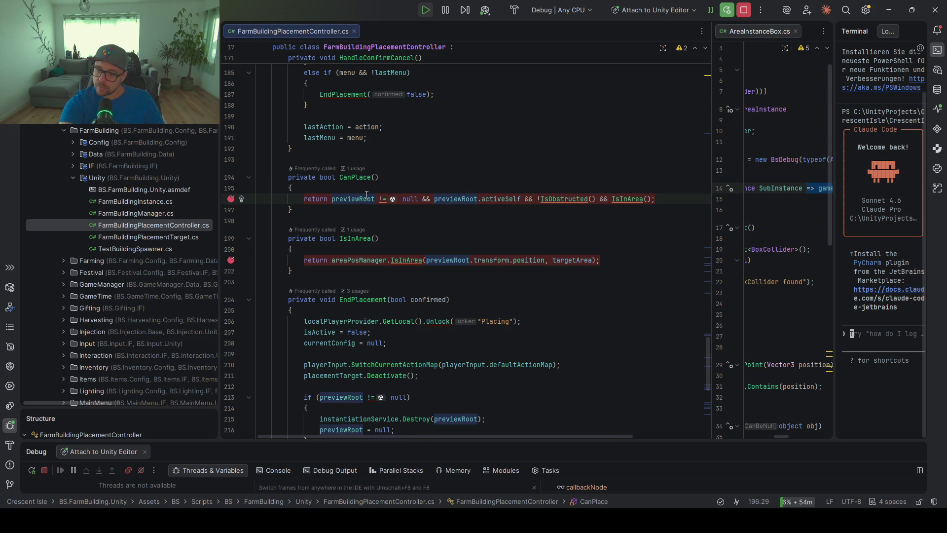
left_click(356, 177)
scroll(365, 197, "up", 5)
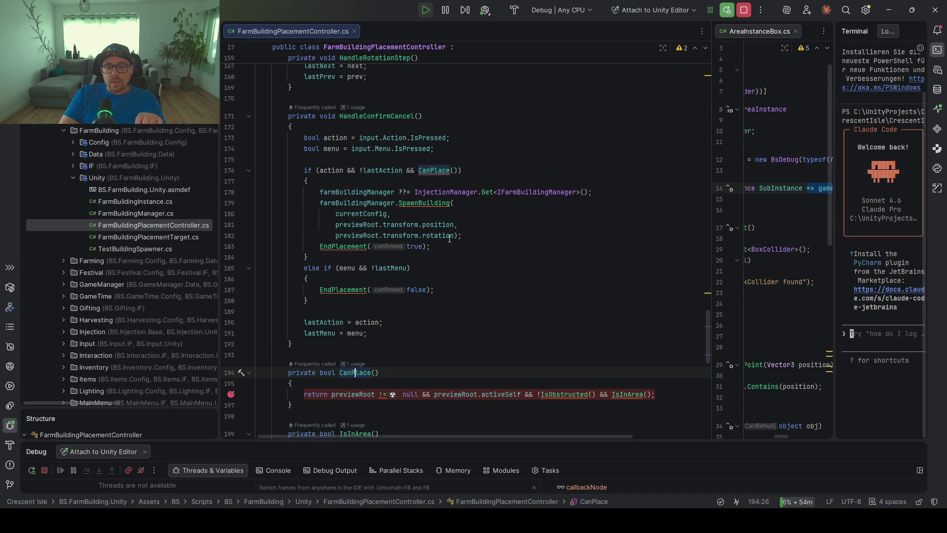
left_click(430, 173)
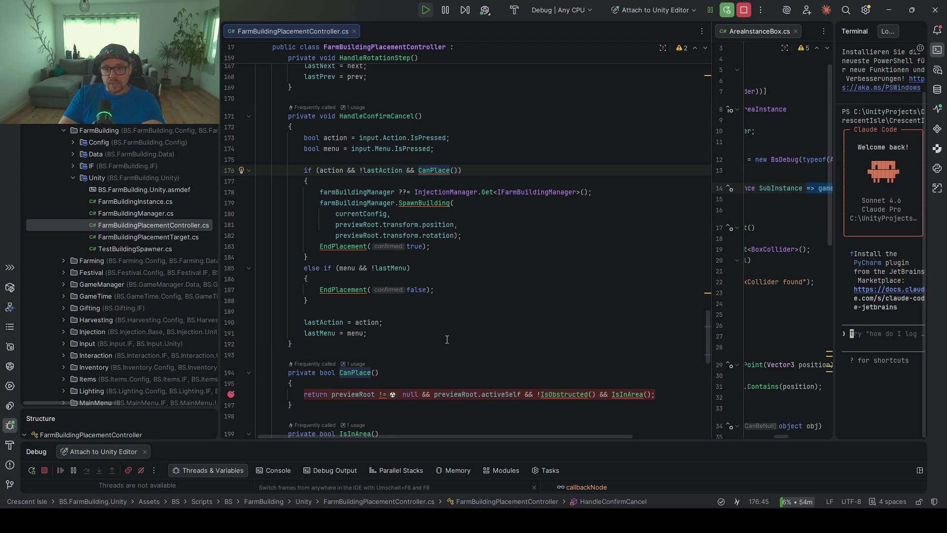
key("alt+Tab")
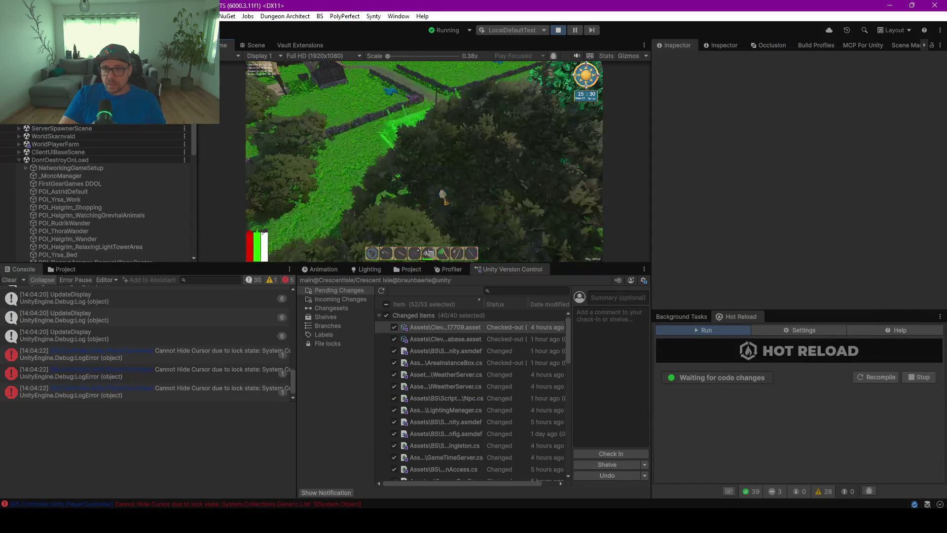
- Attempt a building placement in-game and continue past CanPlace to the IsInArea breakpoint
left_click(496, 205)
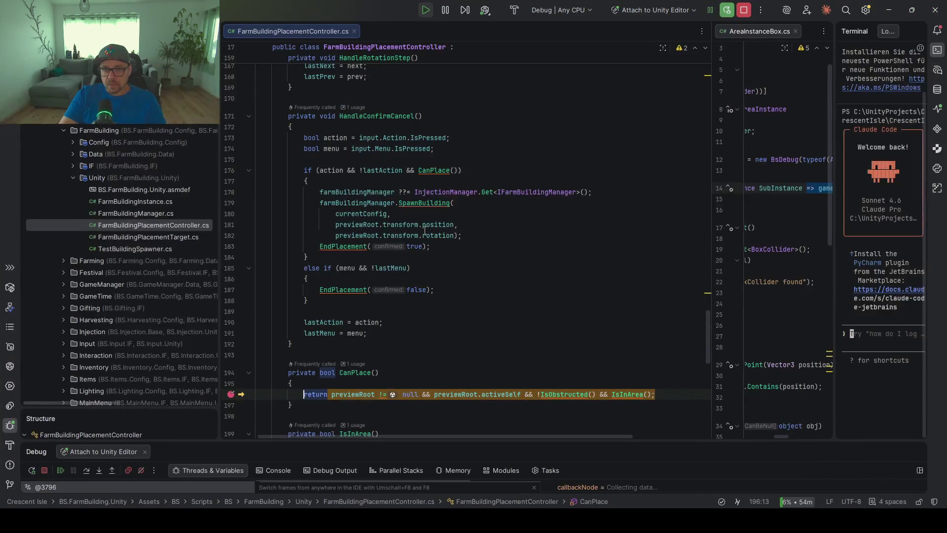
scroll(418, 314, "down", 2)
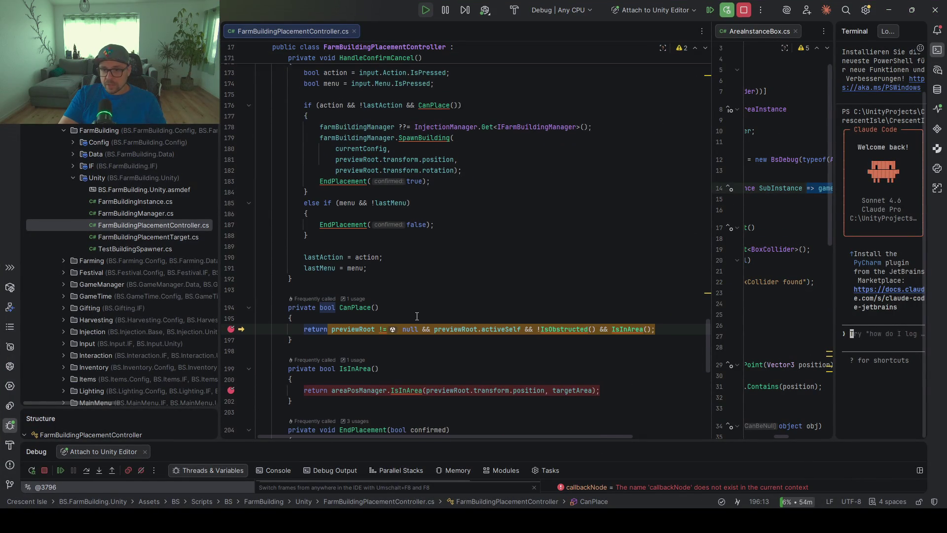
left_click(60, 470)
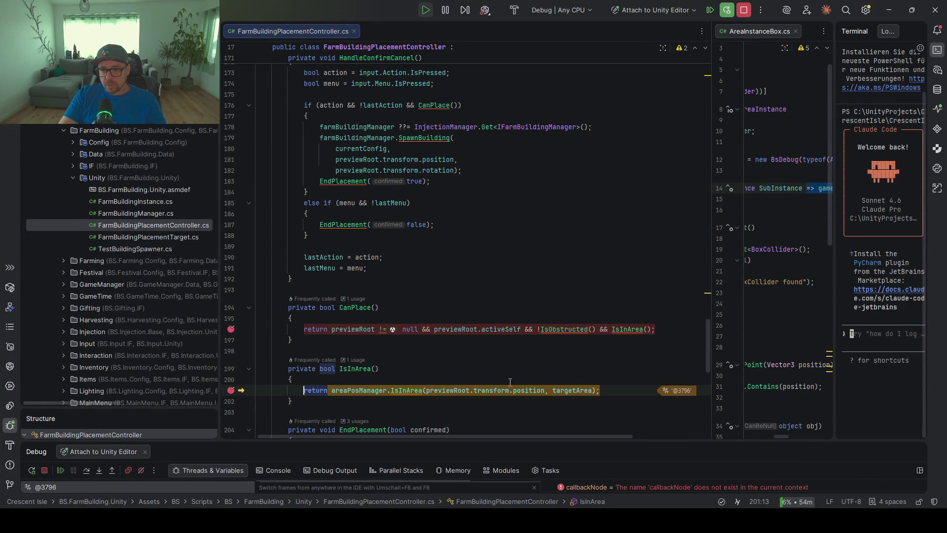
- Evaluate areaPosManager.IsInArea(previewRoot.transform.position, targetArea) on line 201, confirming it returns true
left_click_drag(592, 390, 332, 390)
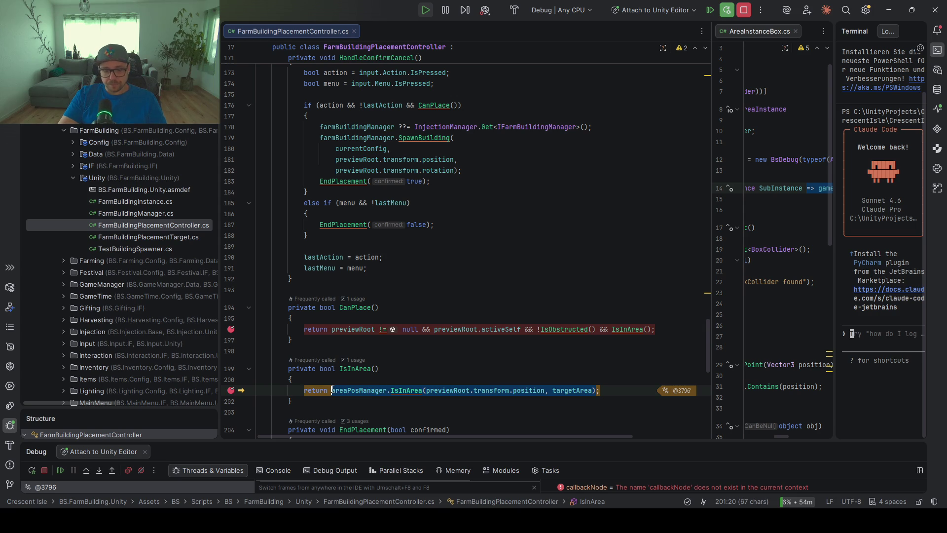
key("alt+F8")
left_click(613, 401)
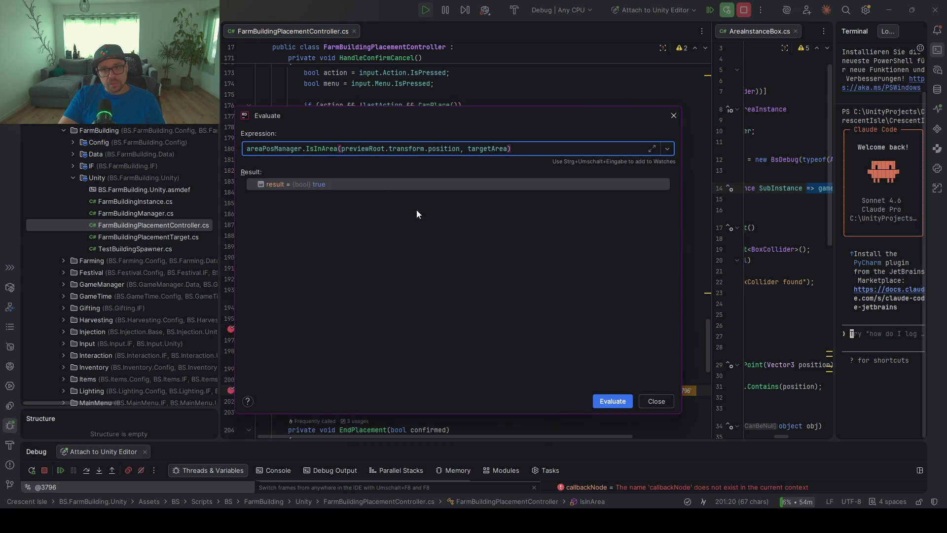
left_click(661, 401)
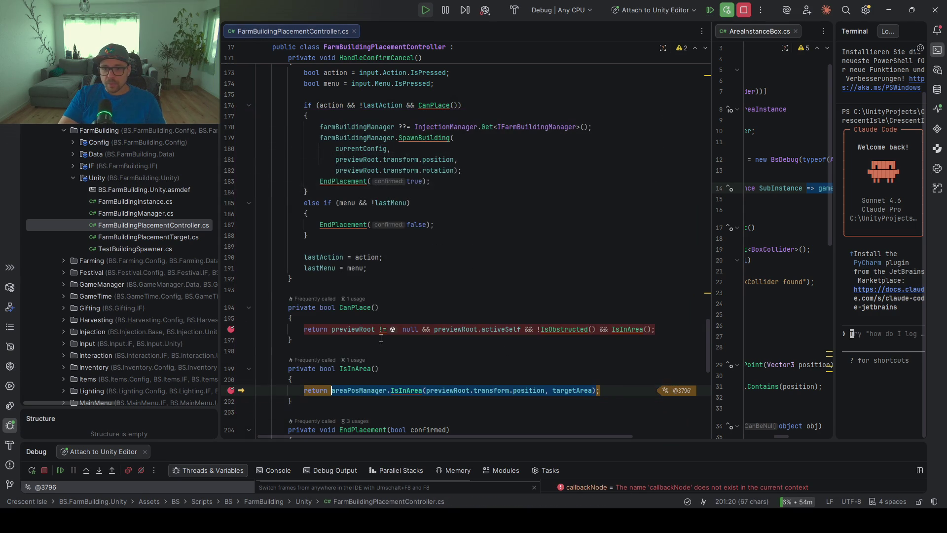
left_click(415, 396)
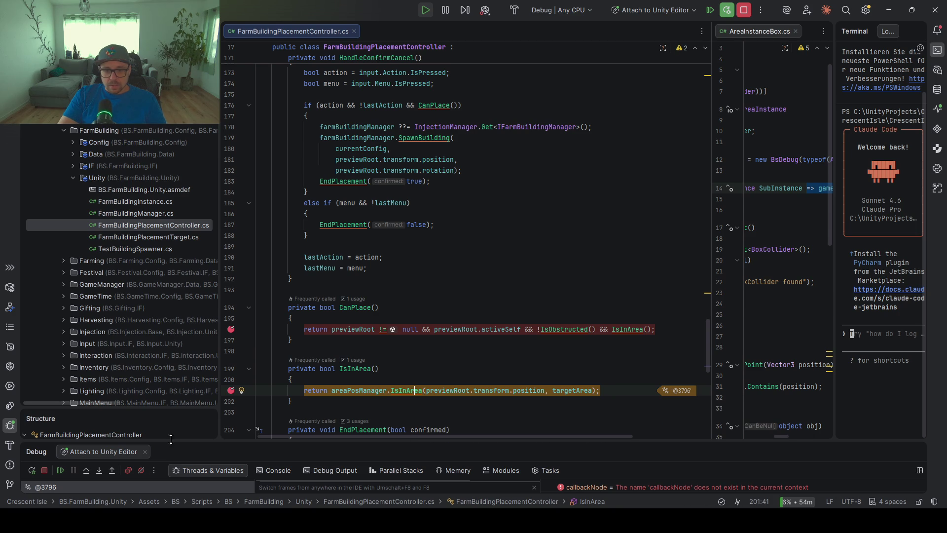
- Step through IsInArea and navigate to the AreaInstanceSpline implementation of ContainsPoint
left_click(99, 472)
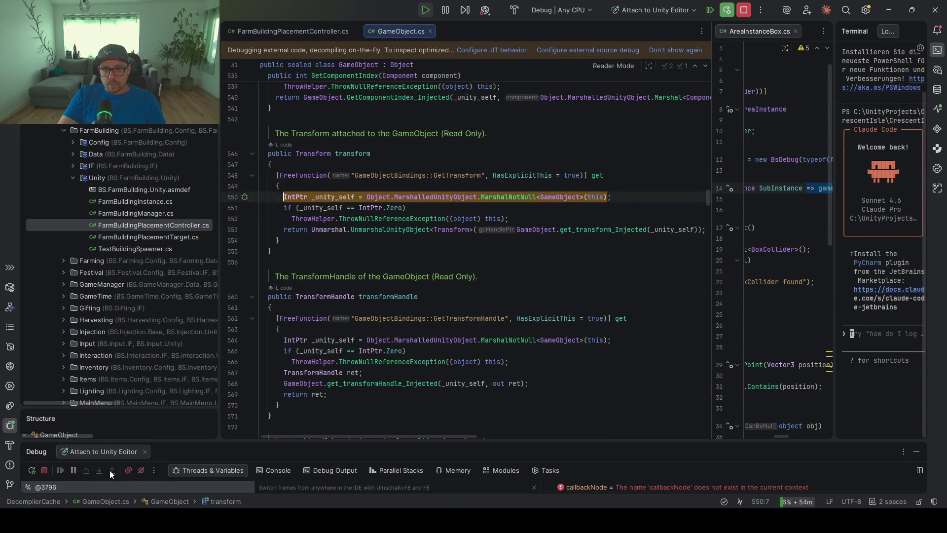
left_click(112, 469)
left_click(404, 392, "ctrl")
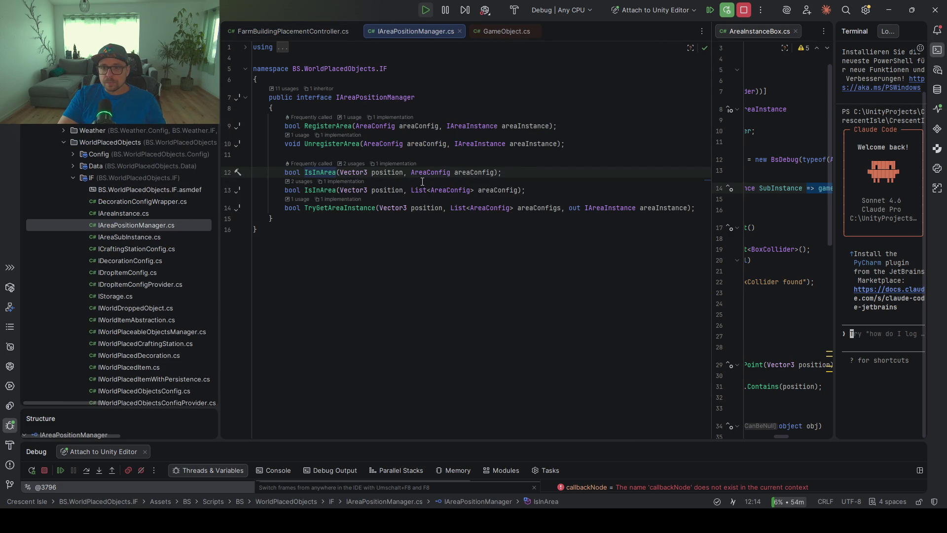
left_click(397, 164)
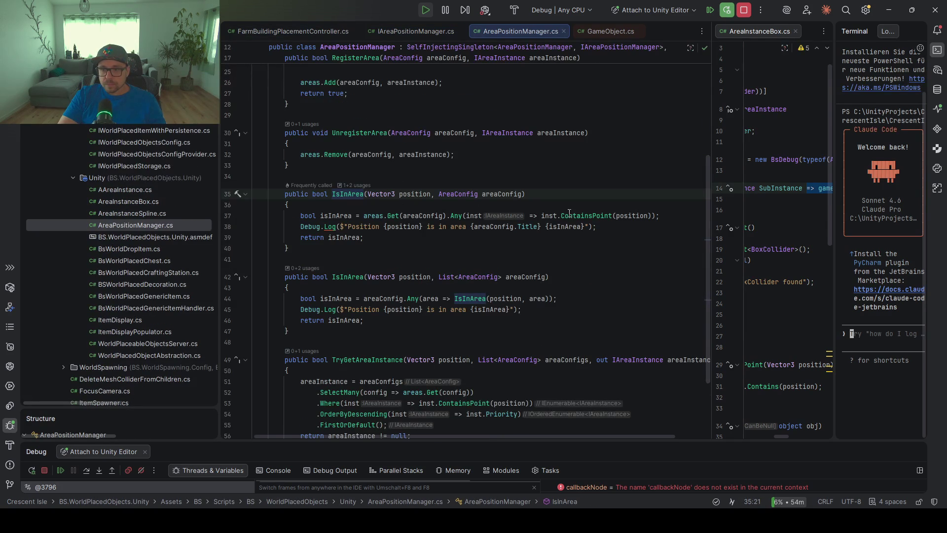
left_click(562, 216, "ctrl")
left_click(397, 188)
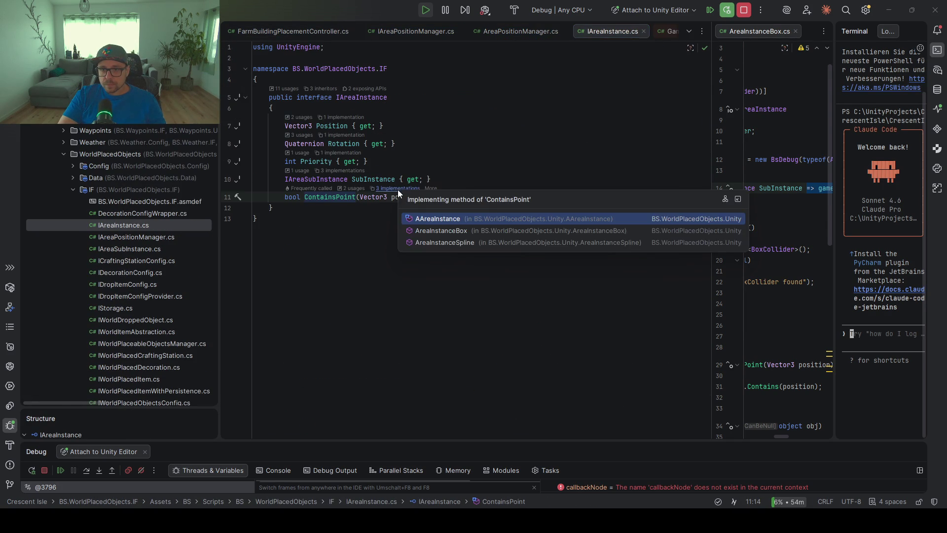
left_click(503, 243)
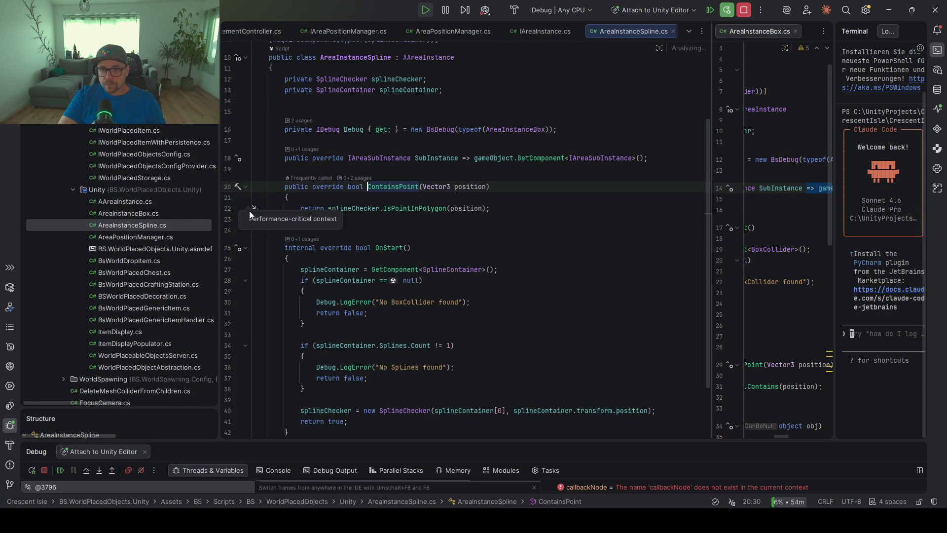
- Continue to the ContainsPoint breakpoint and evaluate splineChecker.IsPointInPolygon(position), which returns true
left_click(60, 470)
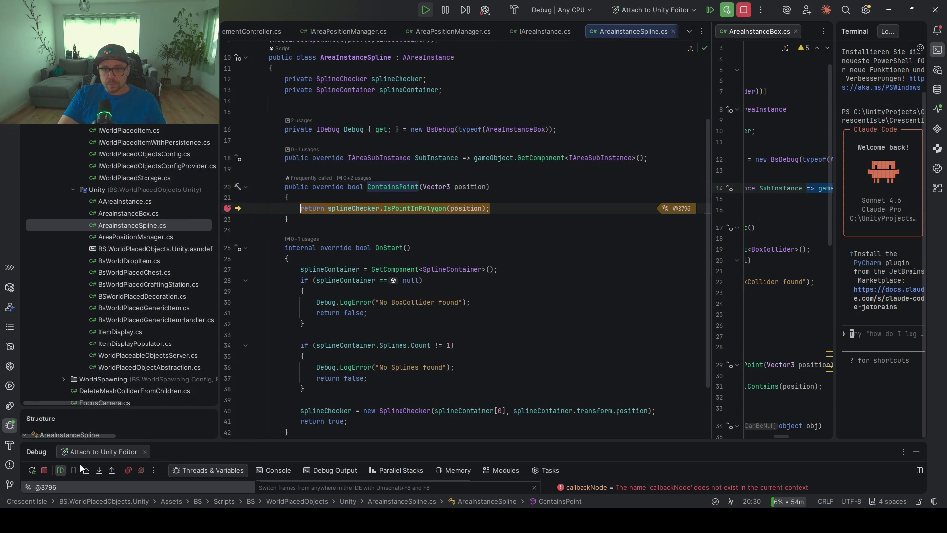
mouse_move(471, 204)
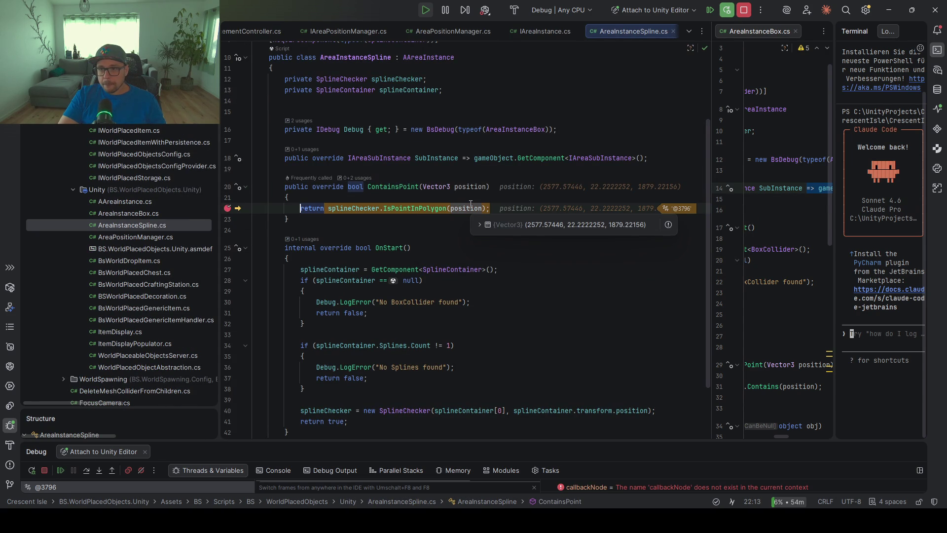
mouse_move(339, 205)
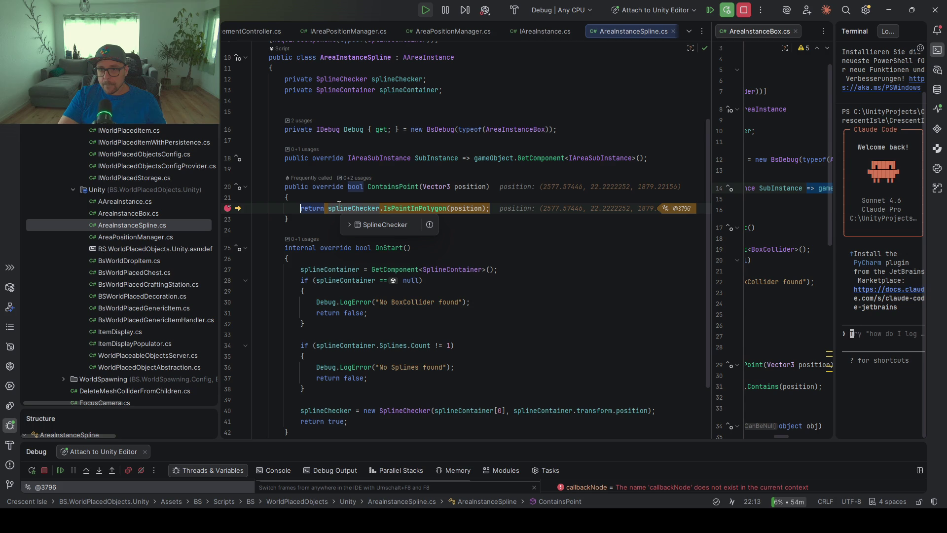
left_click_drag(486, 208, 336, 209)
key("alt+F8")
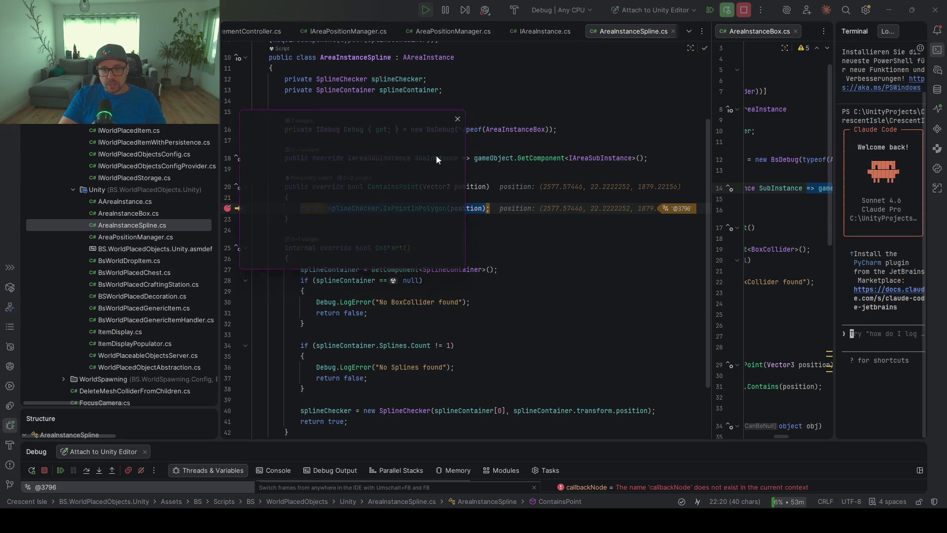
left_click(409, 262)
left_click(289, 182)
left_click(458, 263)
scroll(427, 218, "up", 1)
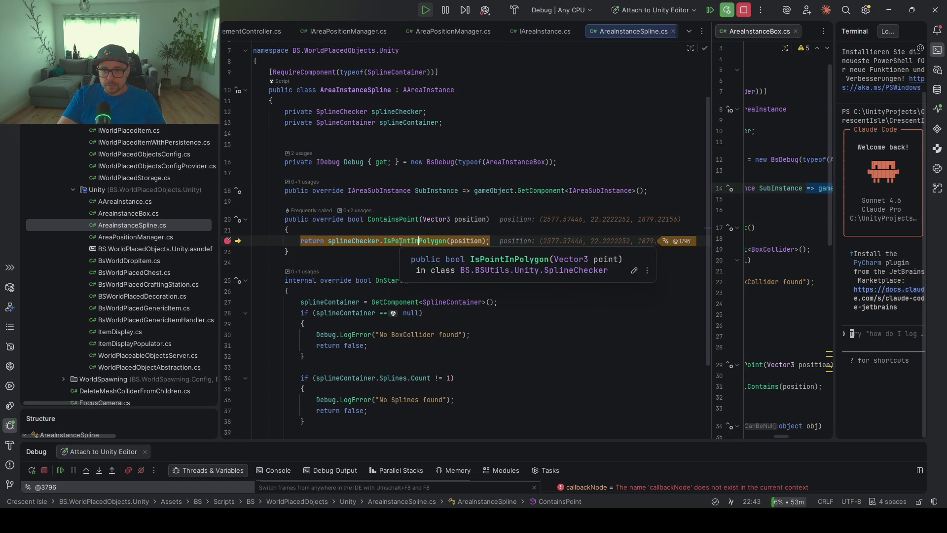
left_click(419, 242, "ctrl")
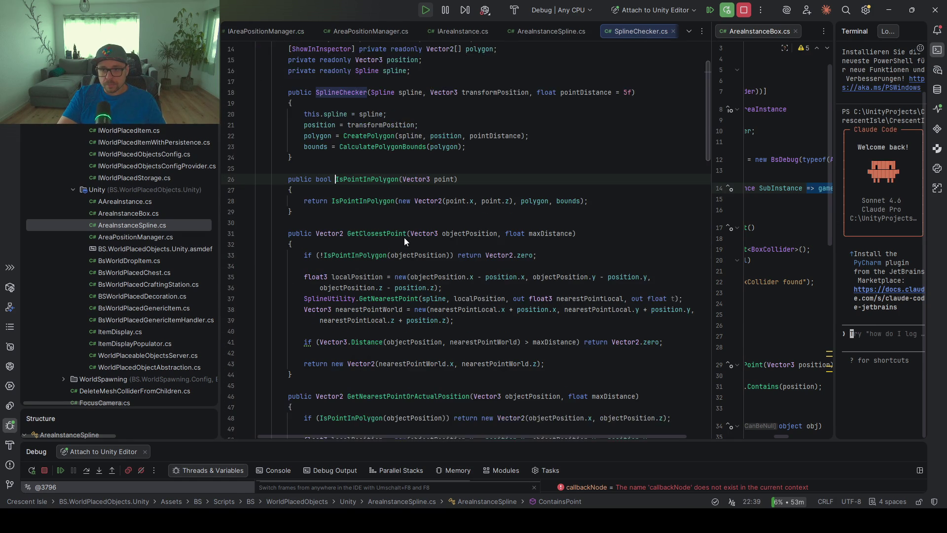
- Follow IsPointInPolygon into SplineChecker.cs and review its bounds check and inside-toggling edge loop
left_click(359, 199)
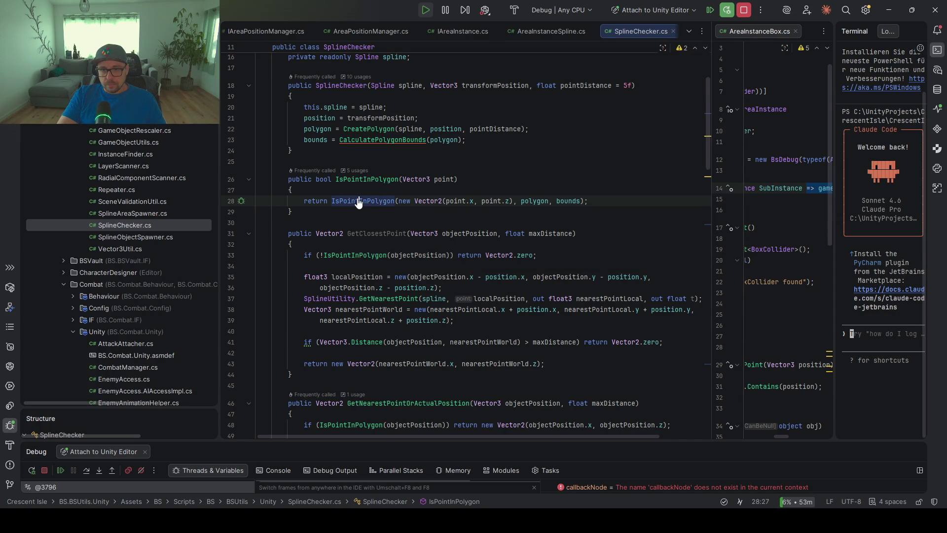
left_click(359, 203, "ctrl")
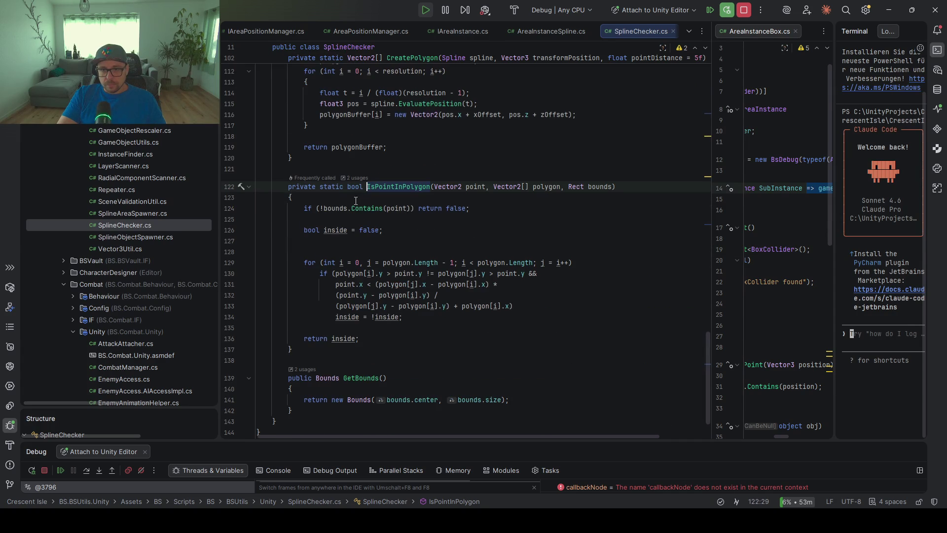
left_click(348, 339)
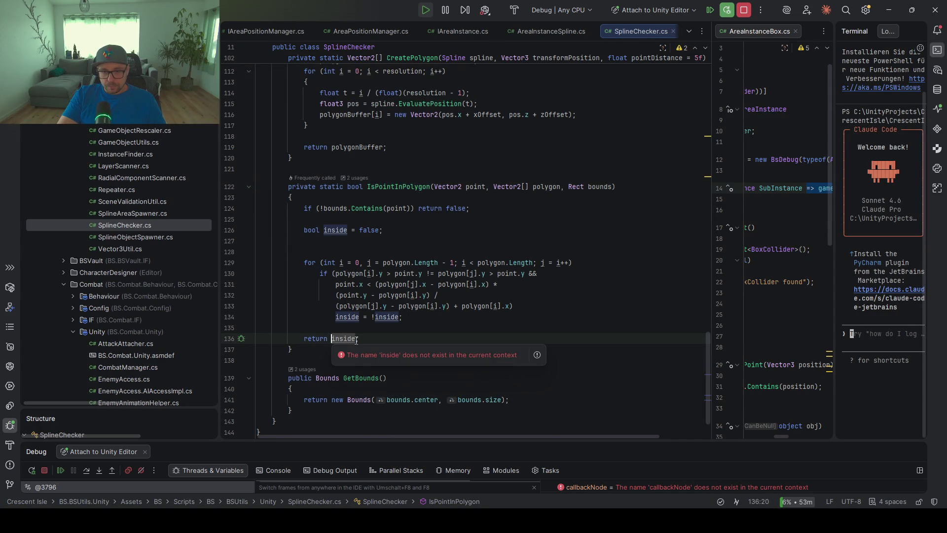
left_click(383, 317)
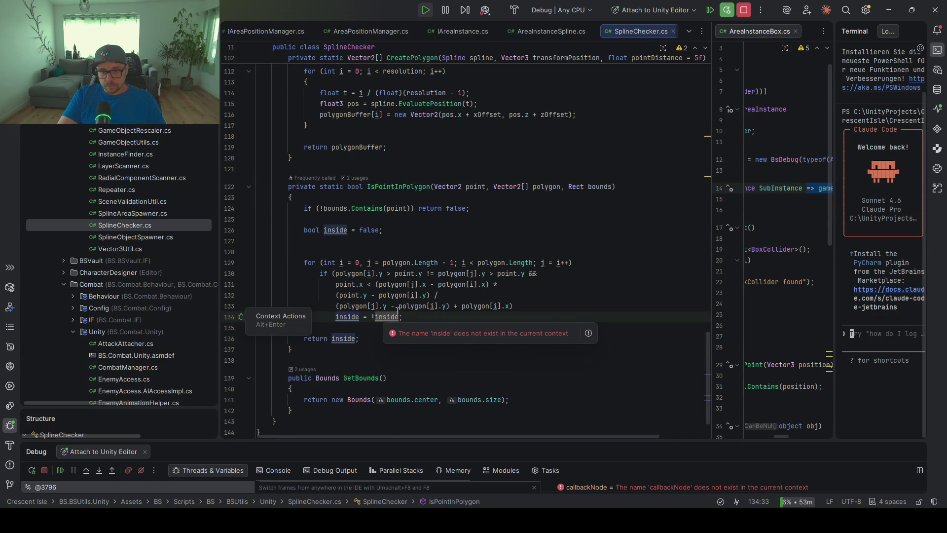
key("End")
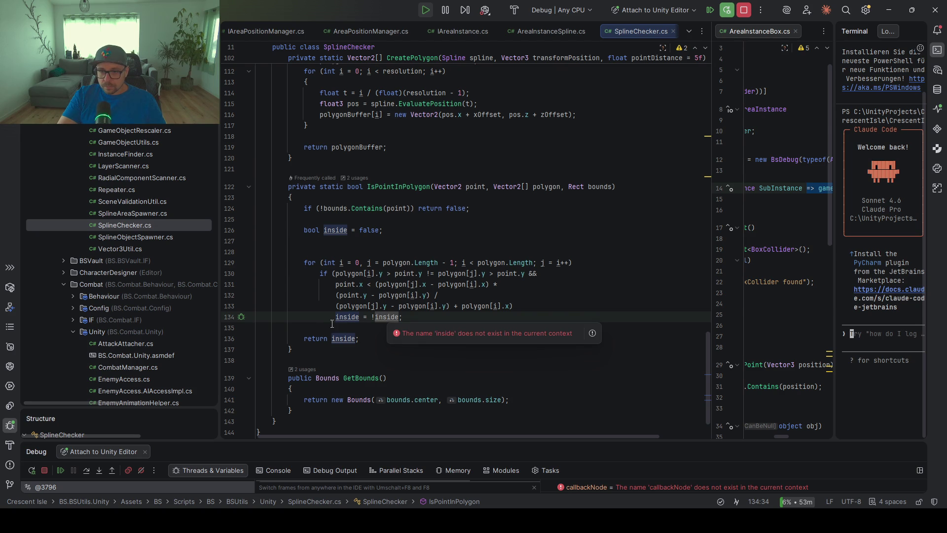
mouse_move(394, 317)
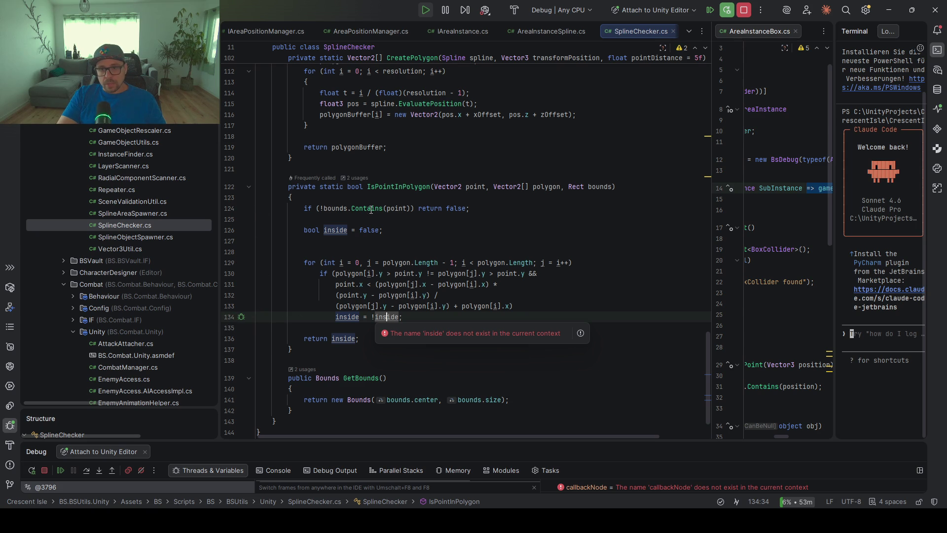
left_click(367, 208)
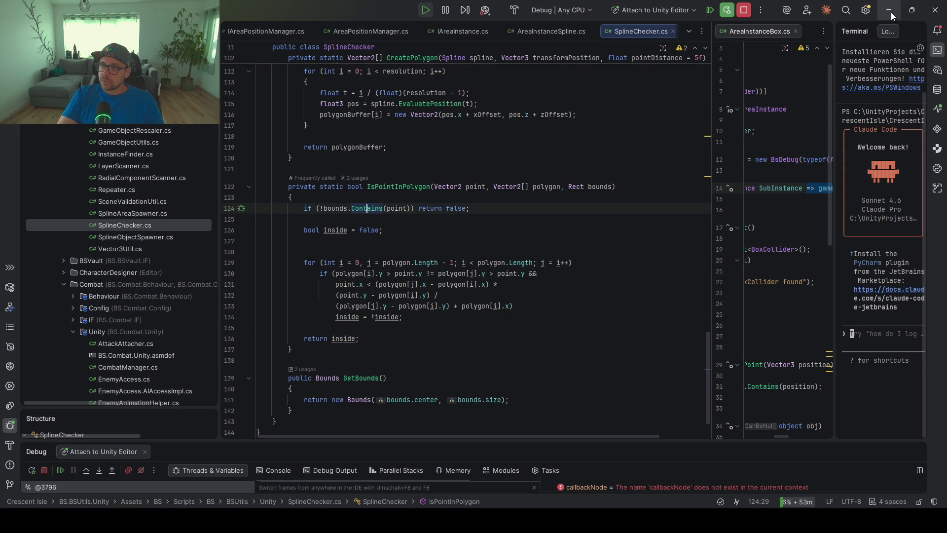
left_click(891, 14)
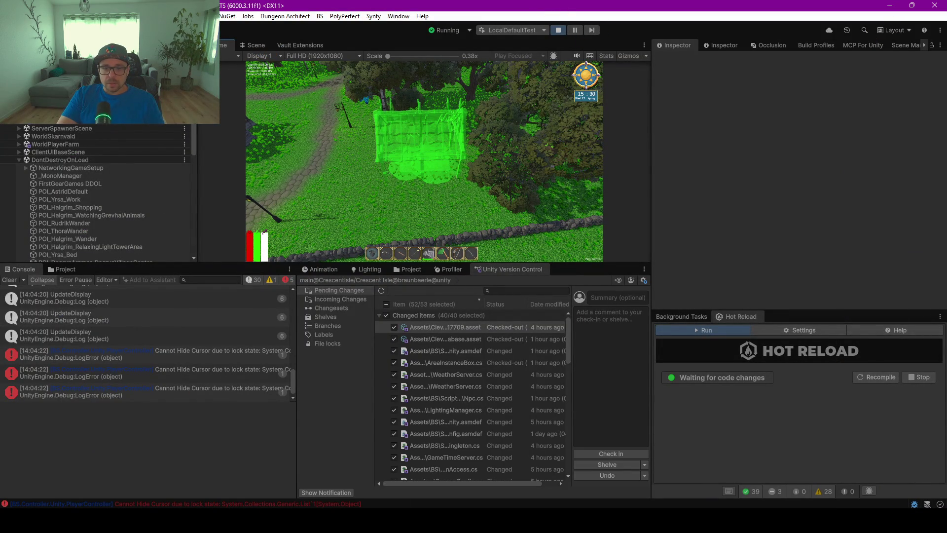
- Resume the game from Rider and walk the player along the village road until ContainsPoint breaks
key("alt+Tab")
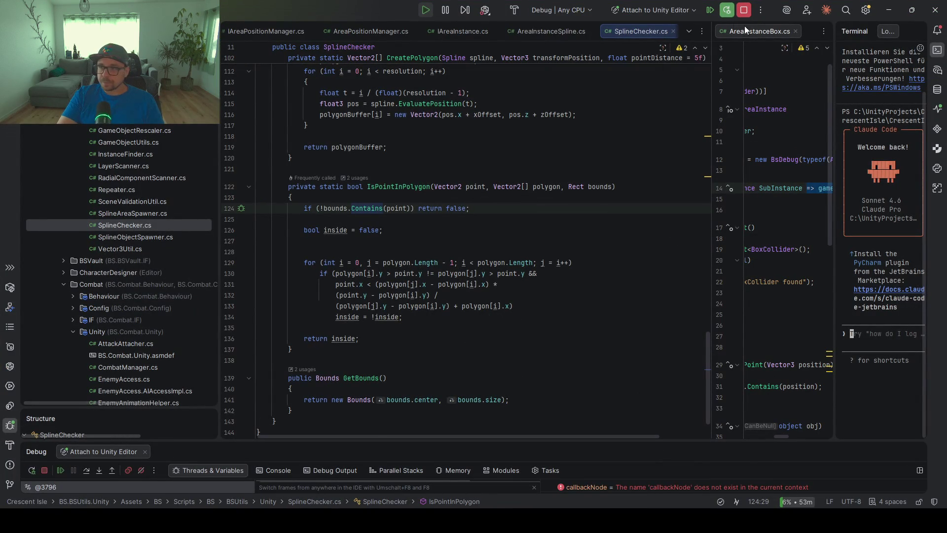
left_click(60, 470)
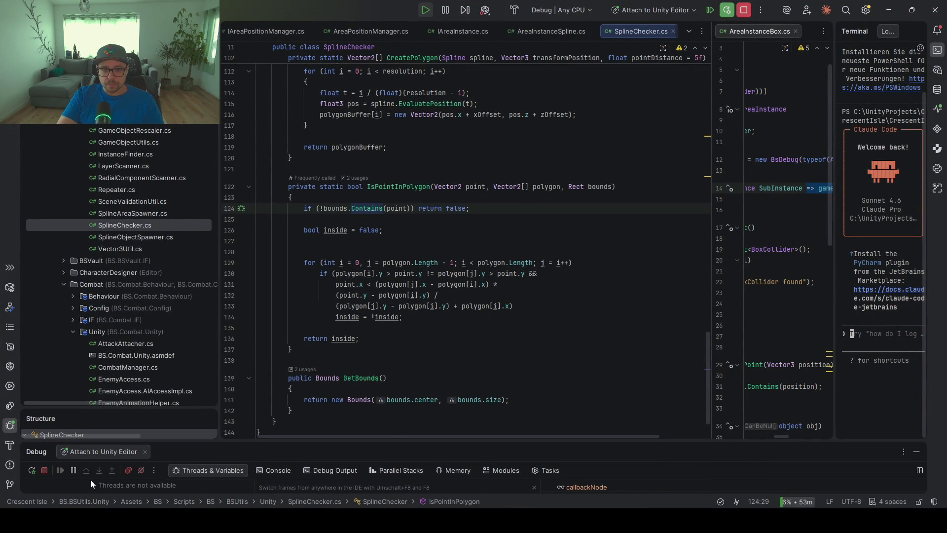
key("alt+Tab")
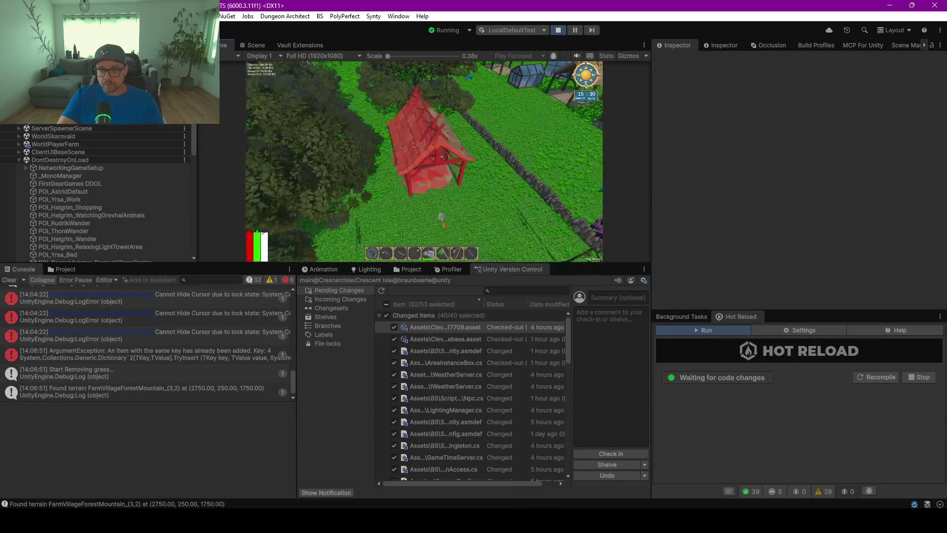
key("s")
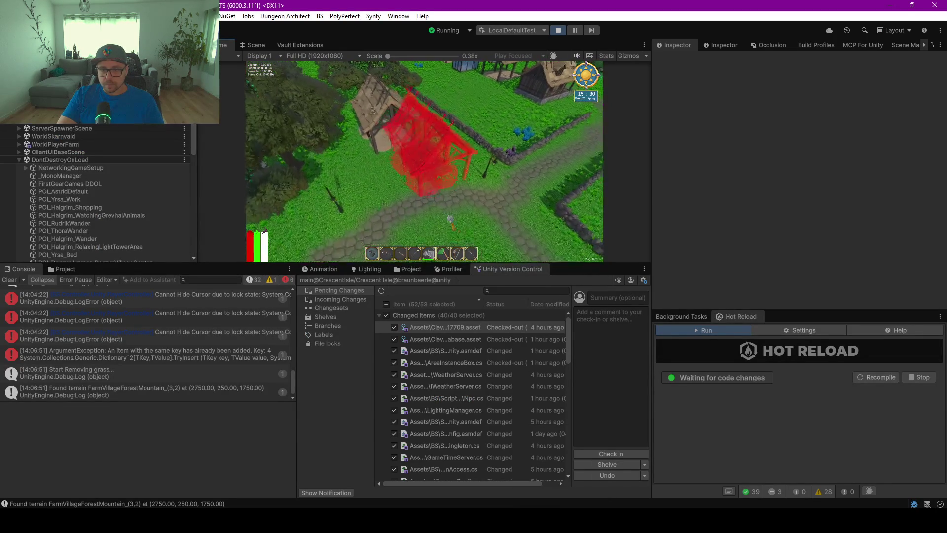
- Delete the stray 'S', remove the ContainsPoint return-line breakpoint, and resume the game
type("S")
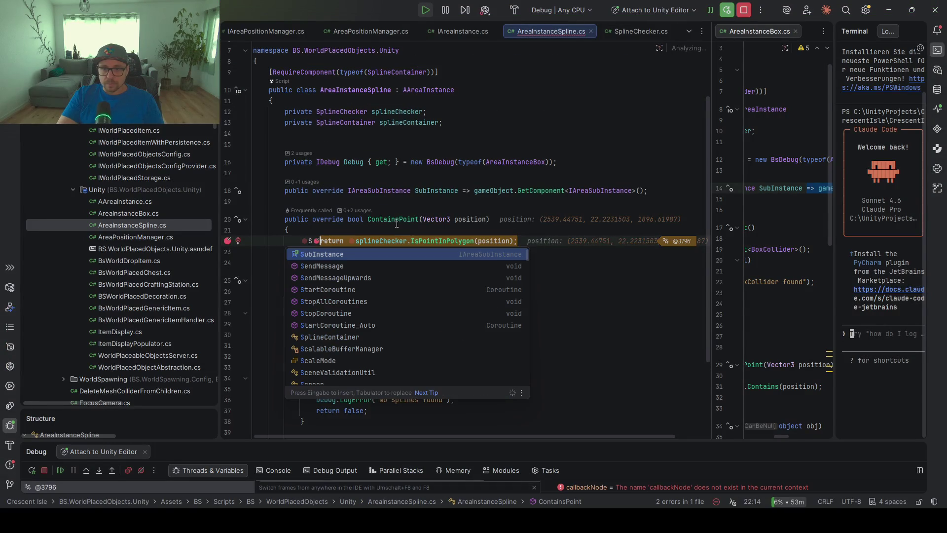
key("BackSpace")
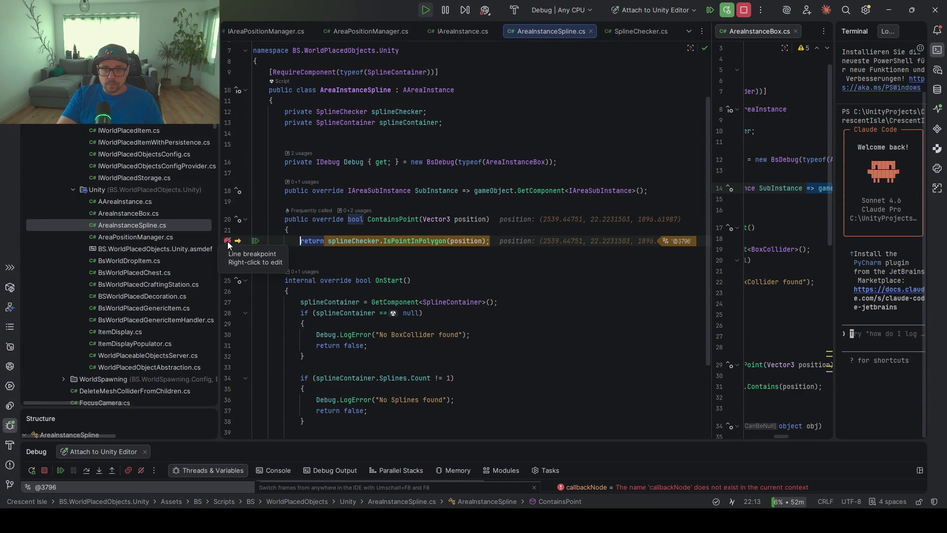
left_click(64, 470)
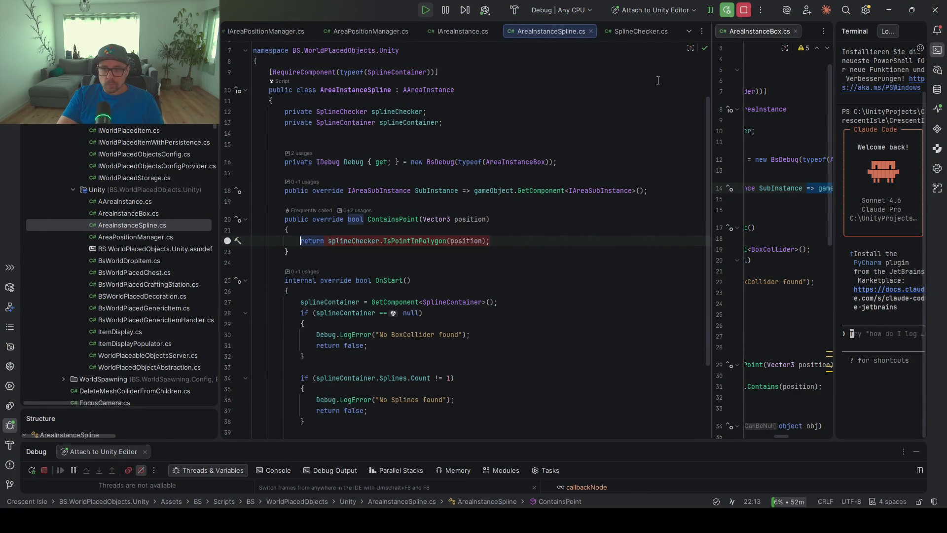
left_click(888, 9)
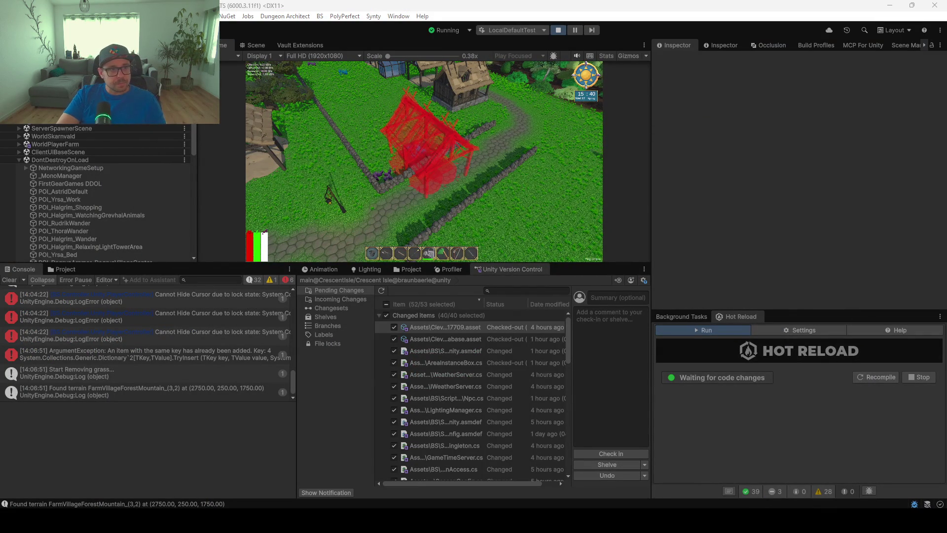
- In the Scene view, select FarmAreaSpline and frame it
left_click(259, 46)
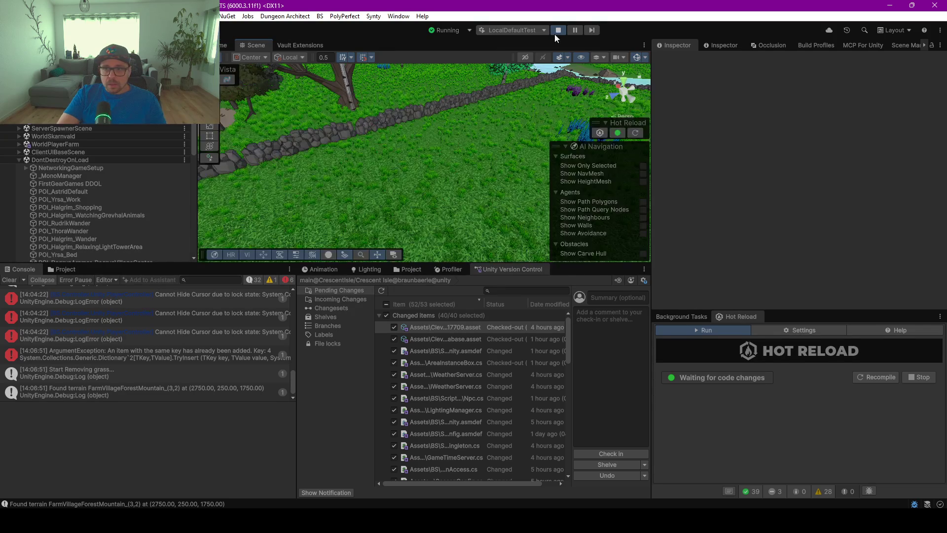
scroll(469, 132, "down", 10)
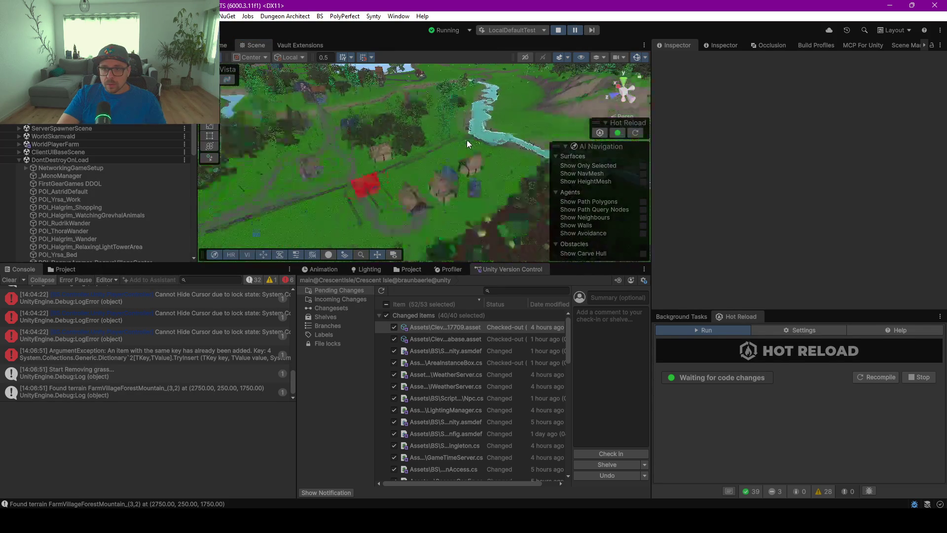
scroll(466, 140, "down", 3)
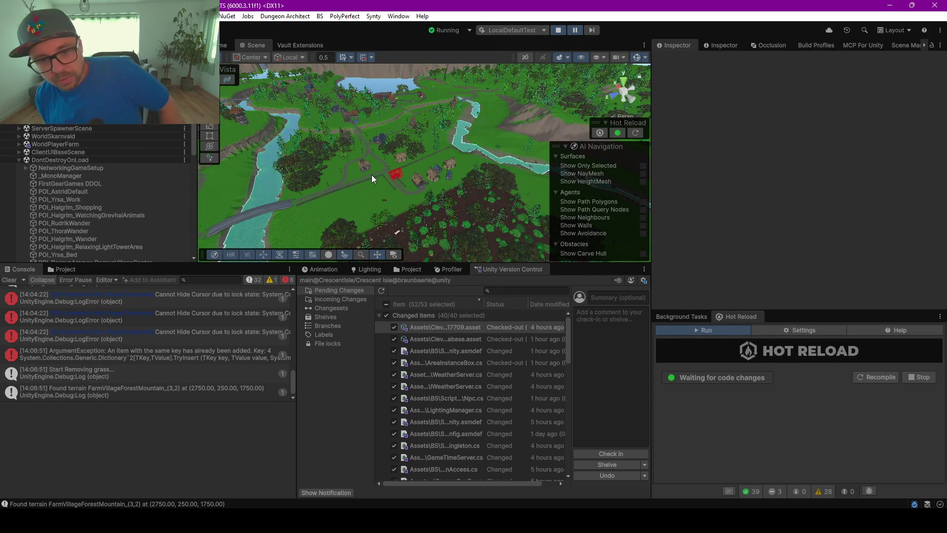
scroll(100, 191, "down", 5)
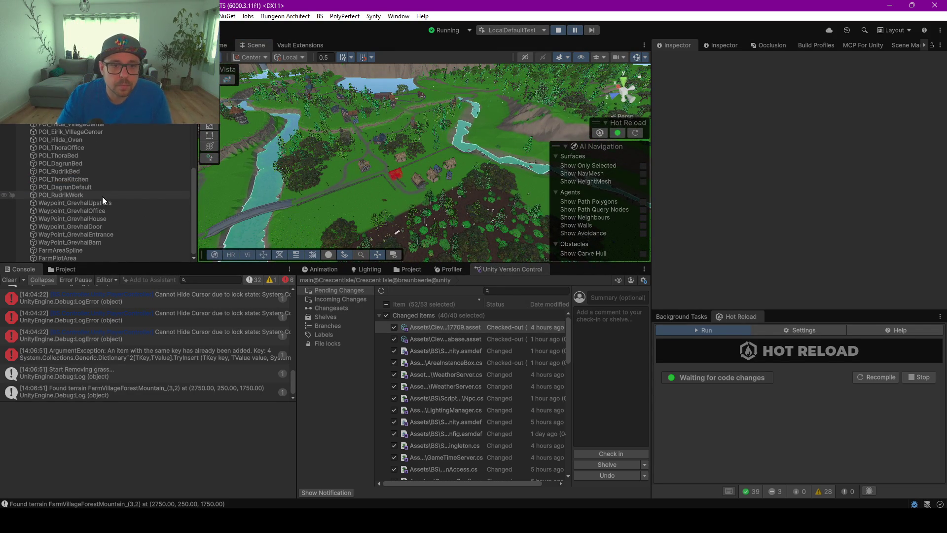
left_click(75, 252)
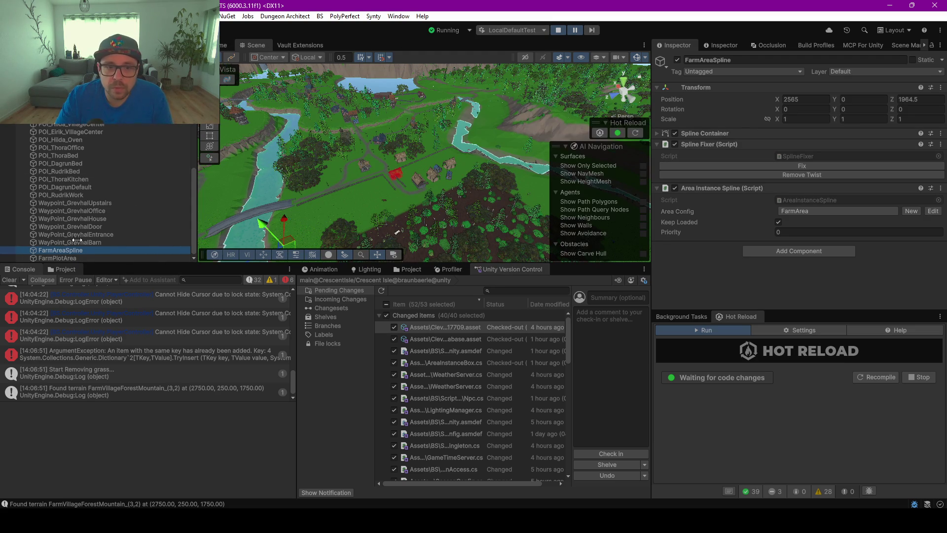
key("f")
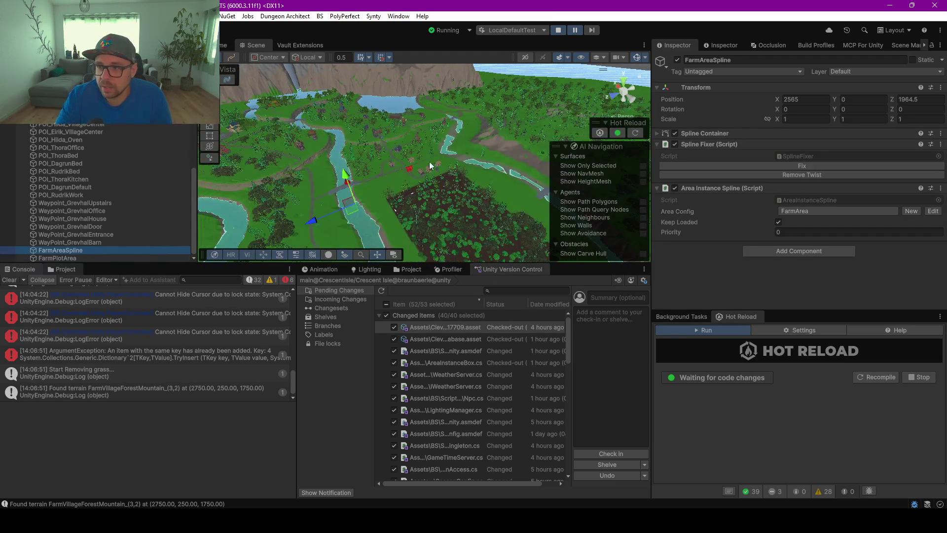
- Show spline container gizmos, inspect the farm area top-down, then return to the Game view
left_click(646, 56)
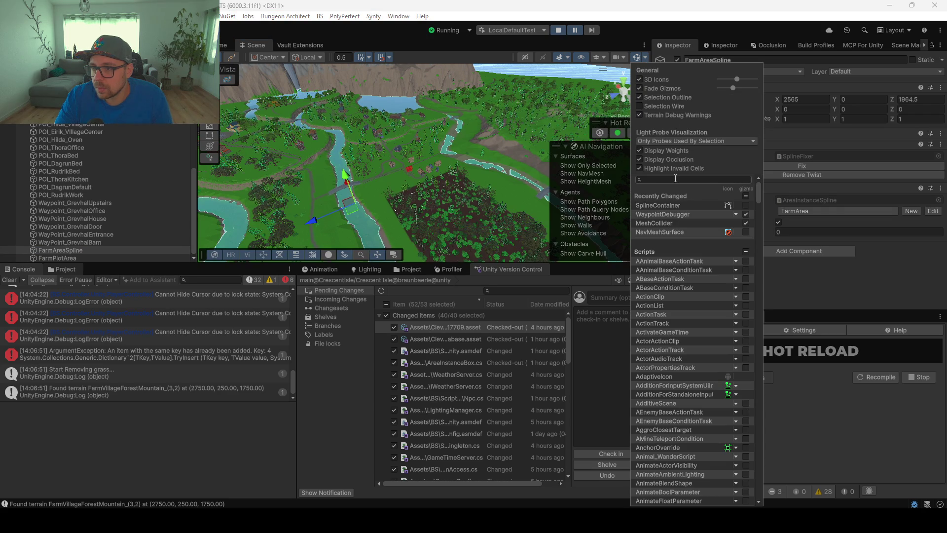
type("spli")
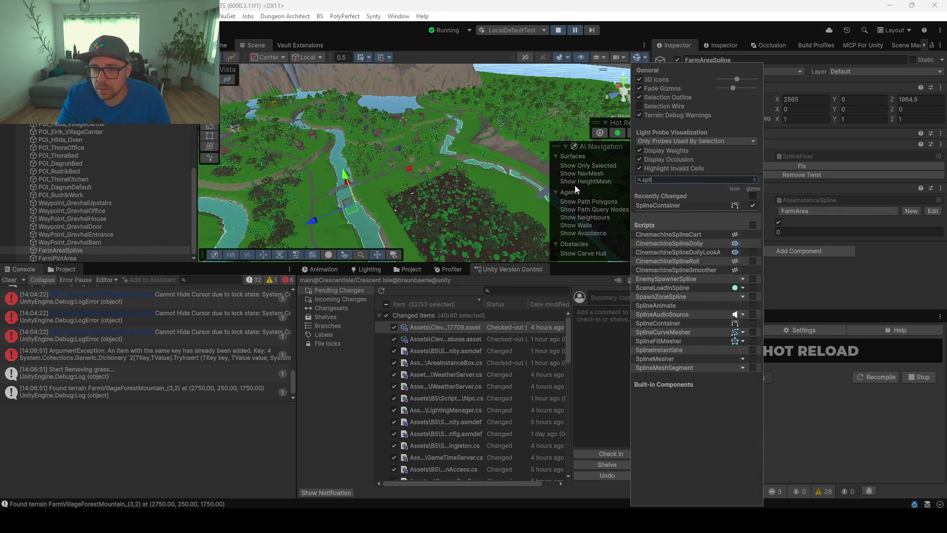
left_click(418, 176)
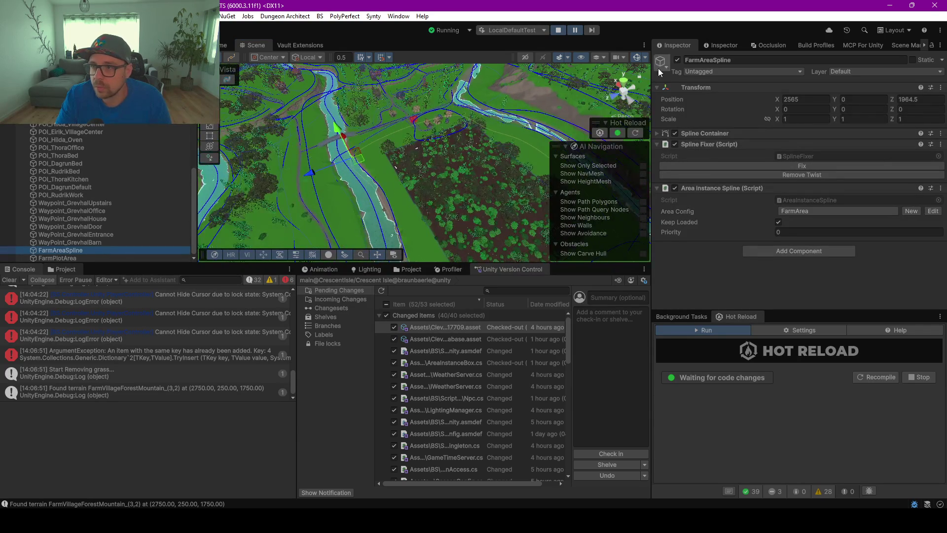
left_click_drag(436, 138, 459, 132)
left_click(81, 250)
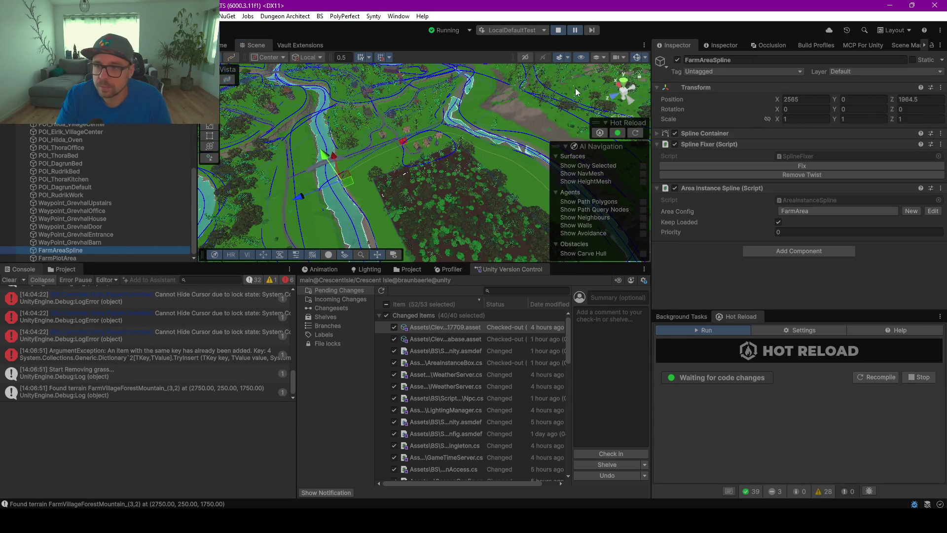
left_click(622, 86)
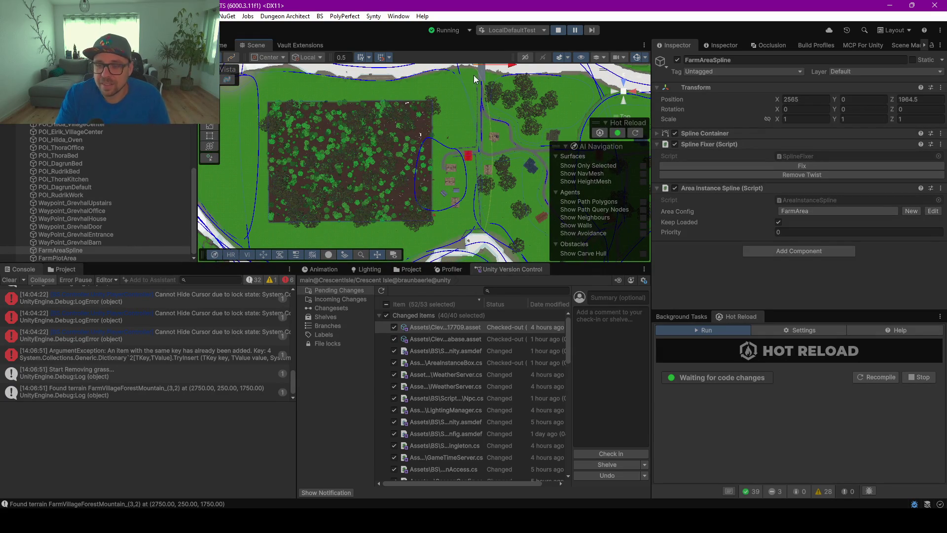
mouse_move(499, 145)
left_mouse_down()
mouse_move(429, 143)
mouse_move(482, 152)
mouse_move(472, 161)
left_mouse_up()
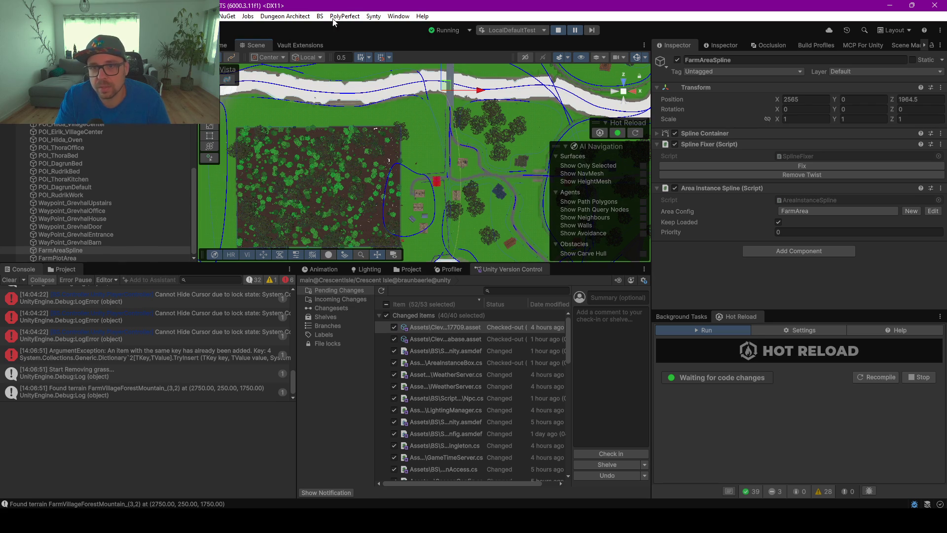
left_click(229, 46)
left_click(424, 162)
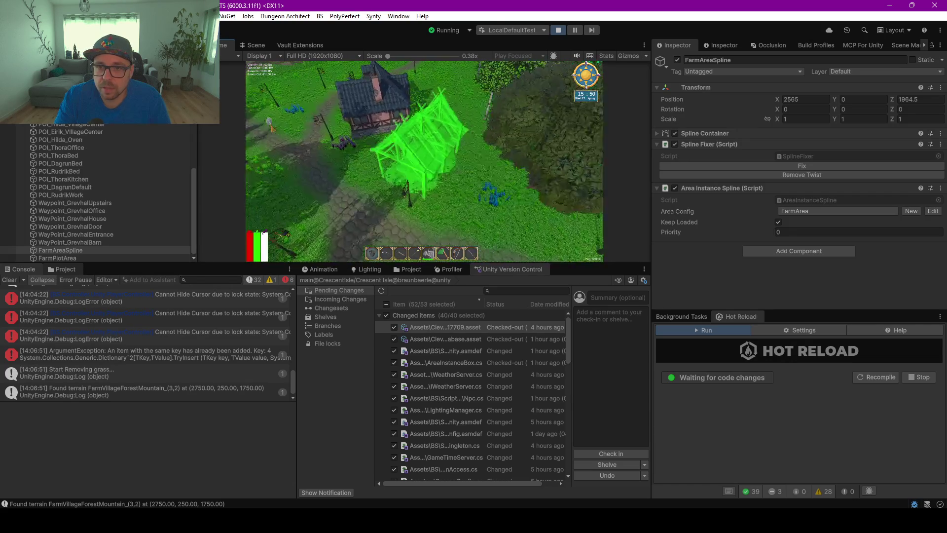
- Move the building preview around the village with W and D, then pause play mode
key("w")
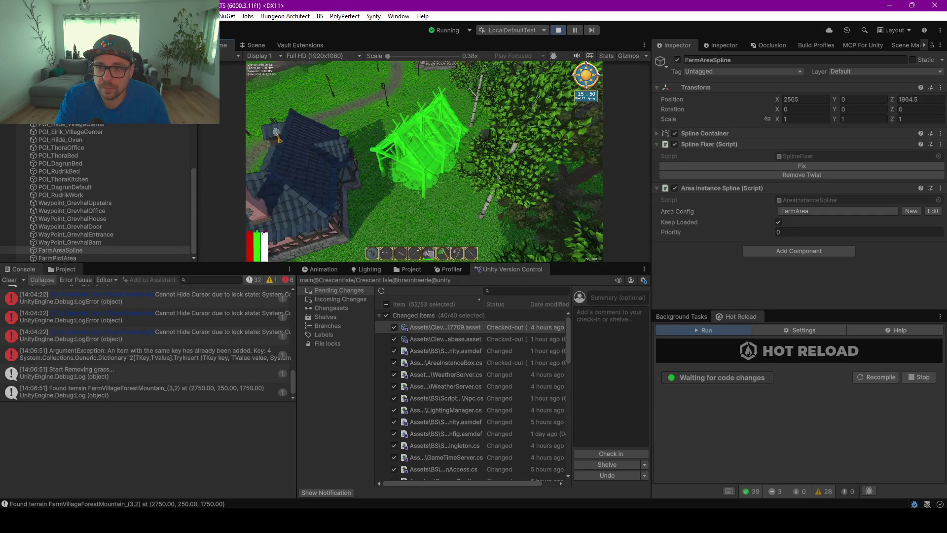
key("w")
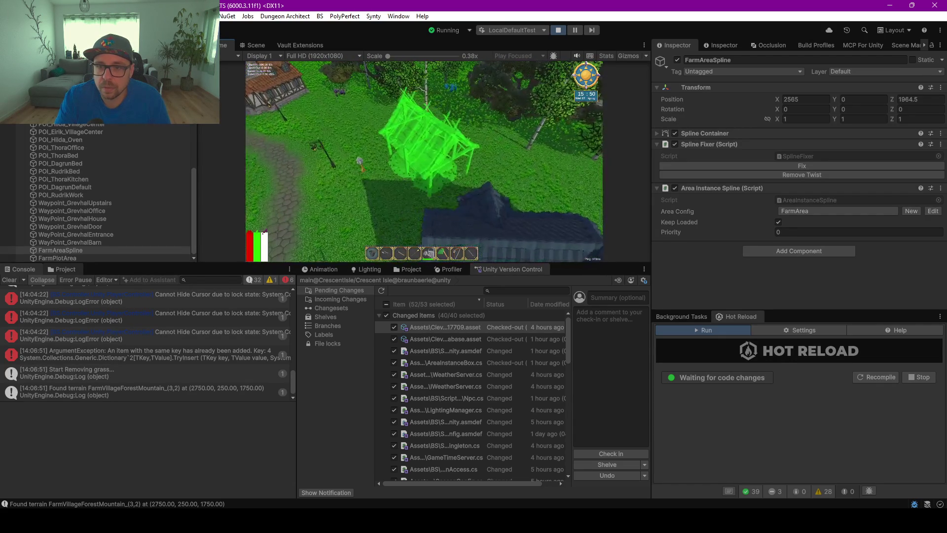
key("w")
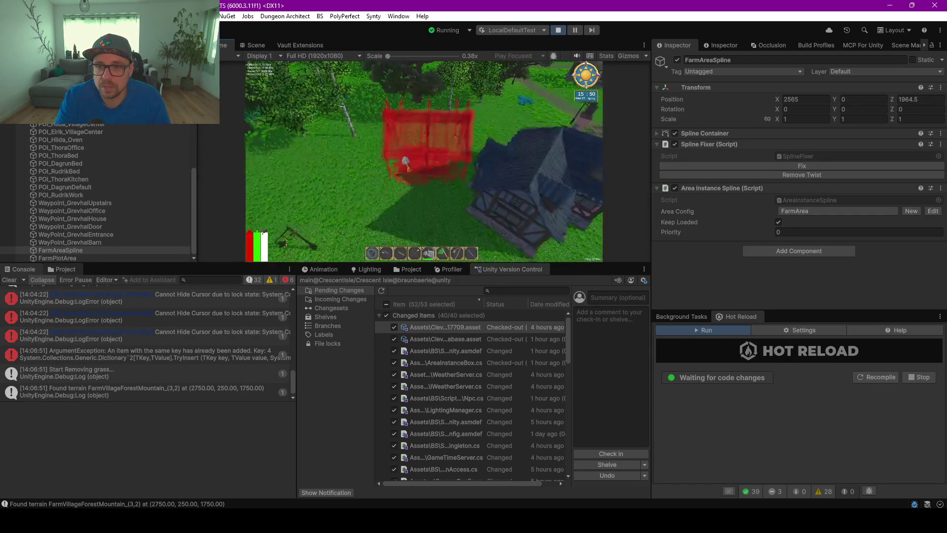
key("d")
key("d")
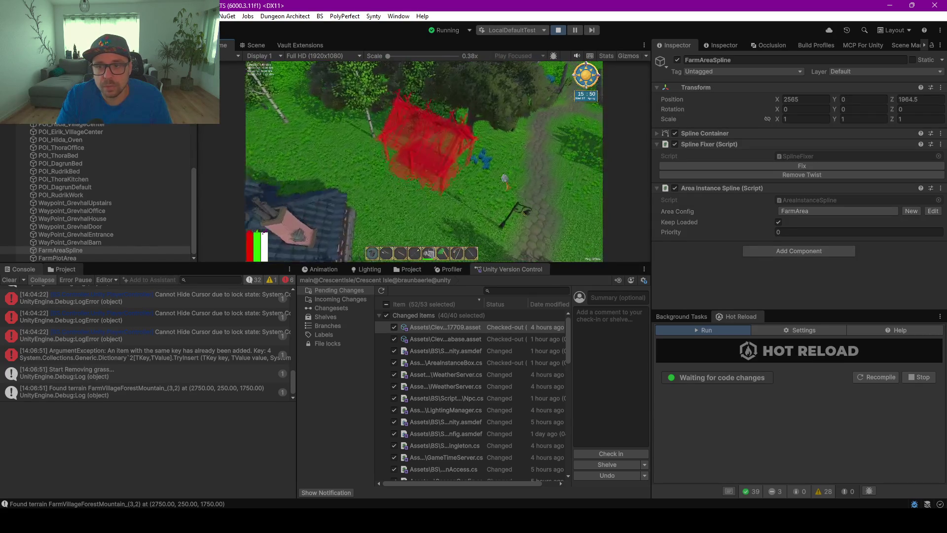
key("Escape")
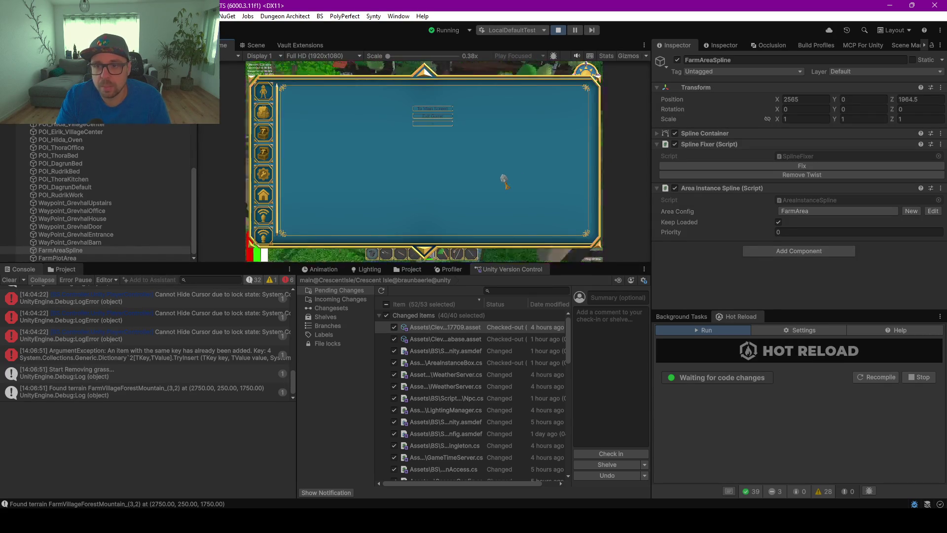
key("Escape")
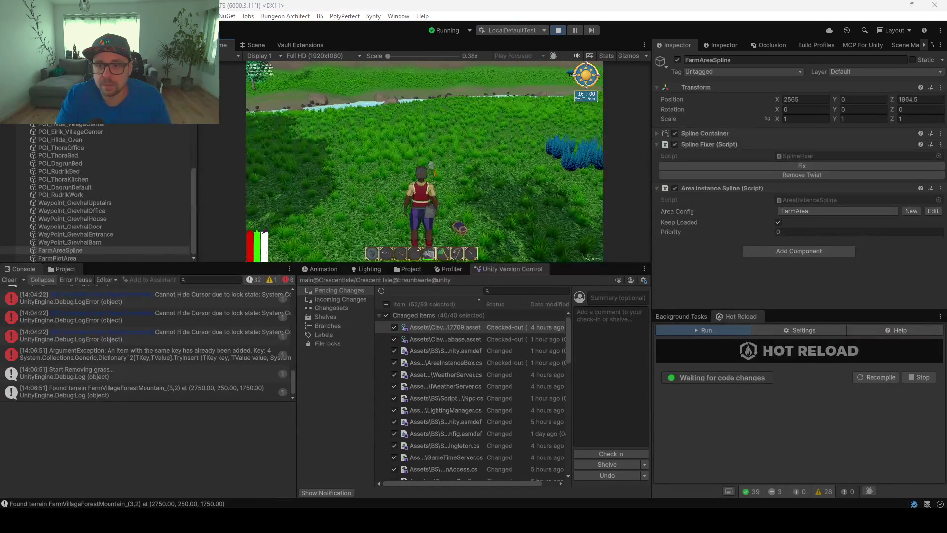
left_click(574, 30)
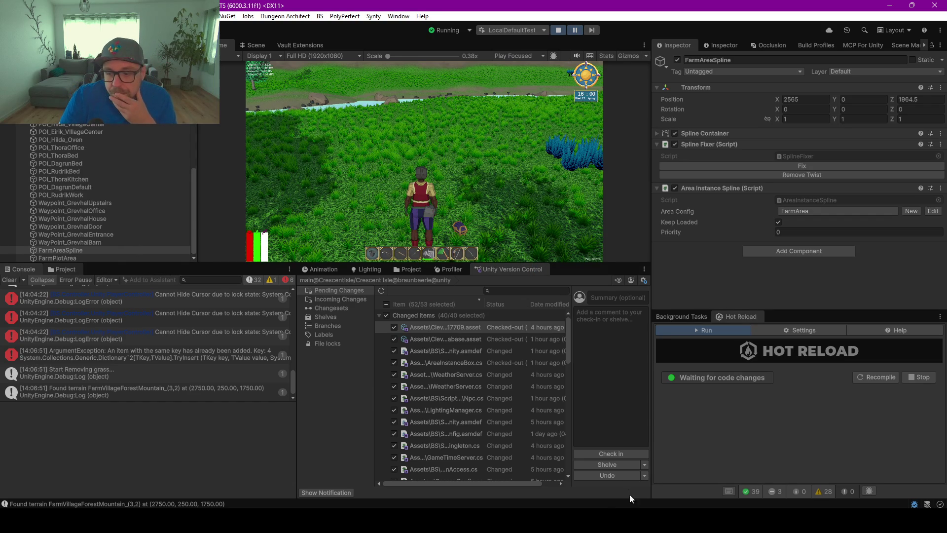
key("alt+Tab")
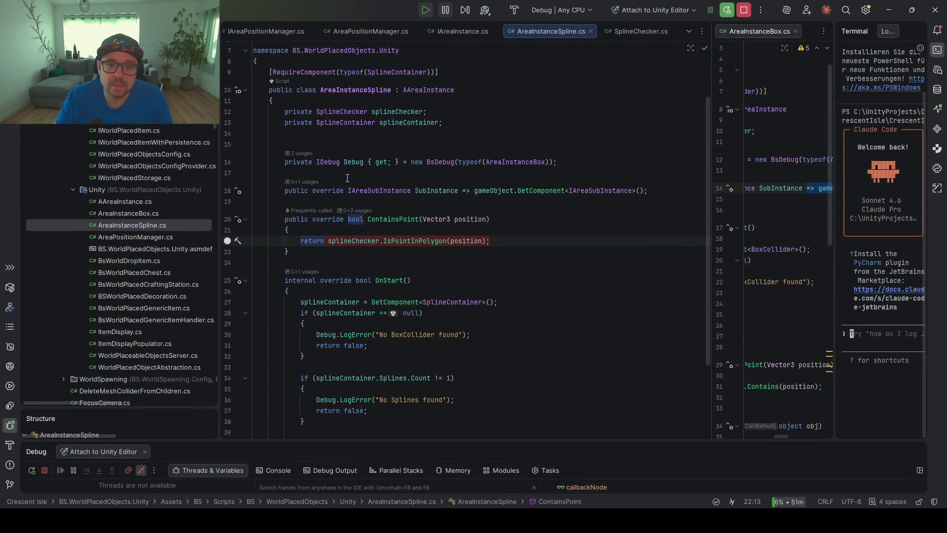
- Review the area position manager interface and the FarmBuildingPlacementController code
left_click(381, 190)
scroll(395, 198, "down", 1)
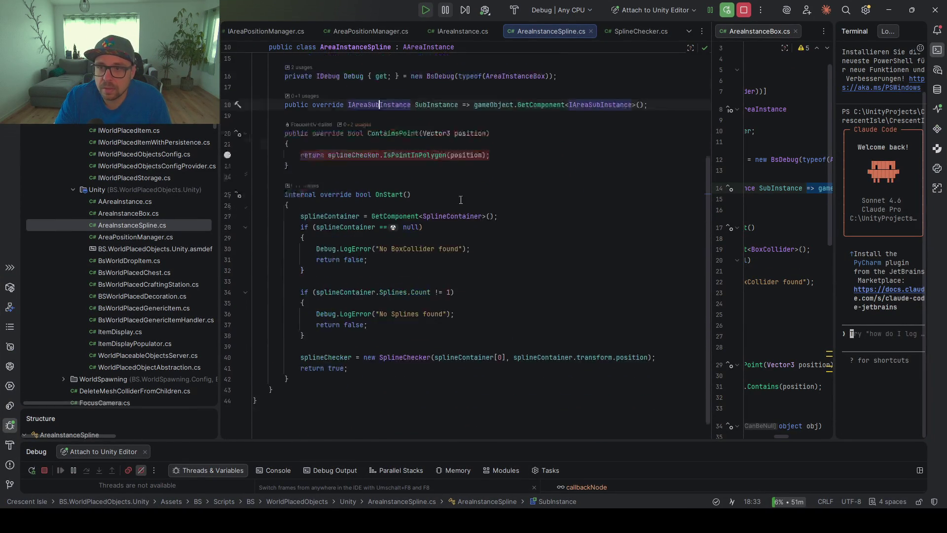
scroll(444, 148, "up", 3)
left_click(275, 31)
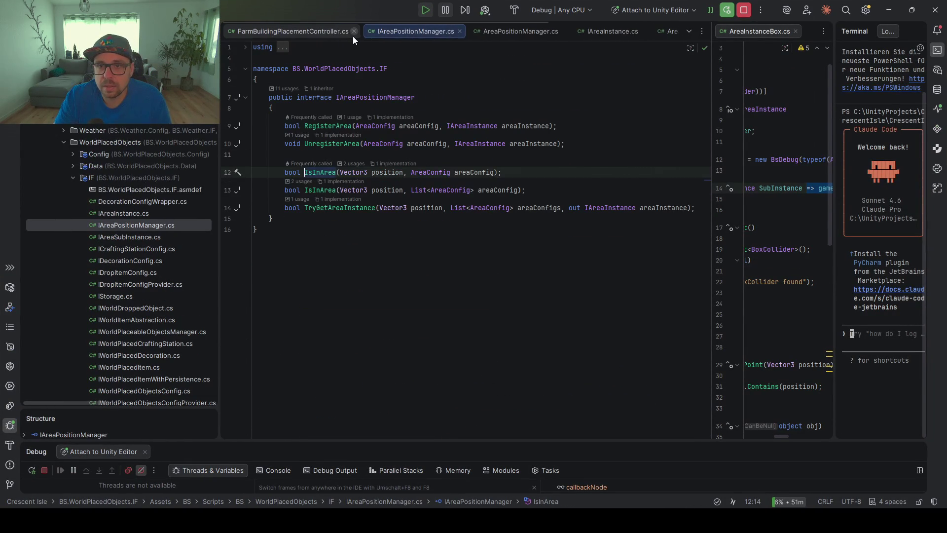
left_click(316, 31)
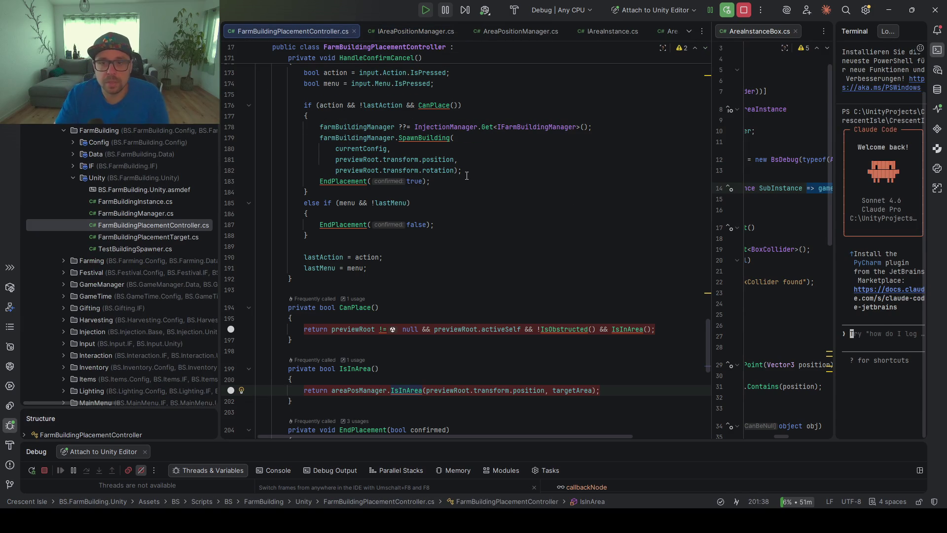
scroll(434, 207, "up", 7)
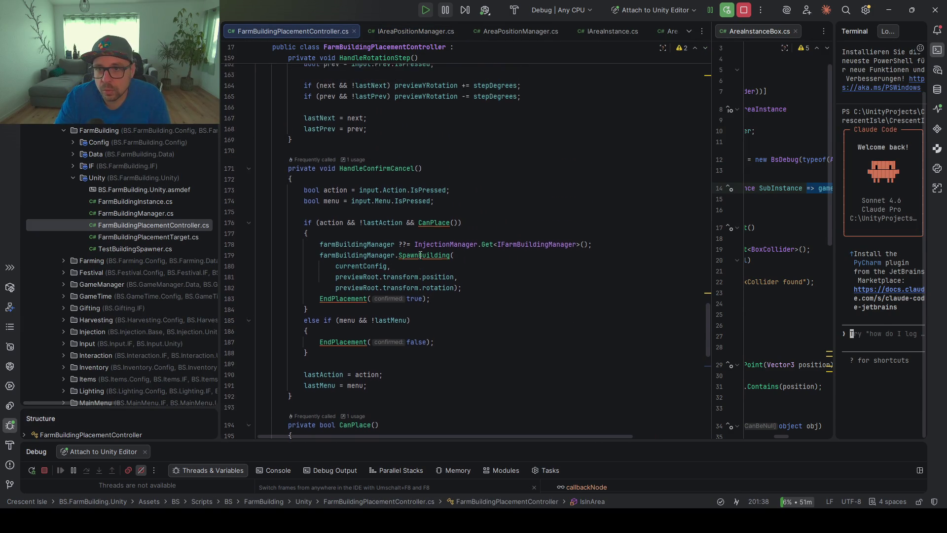
scroll(420, 253, "up", 8)
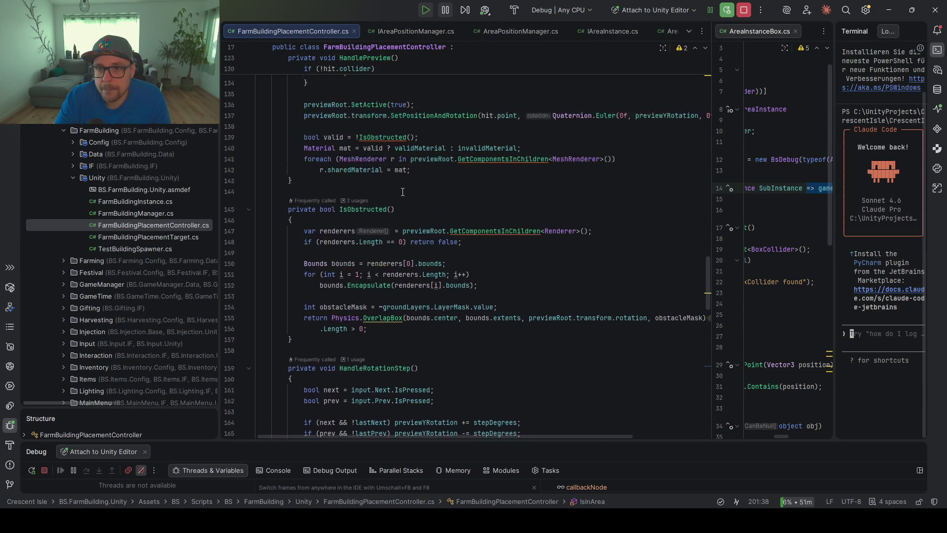
scroll(403, 193, "up", 1)
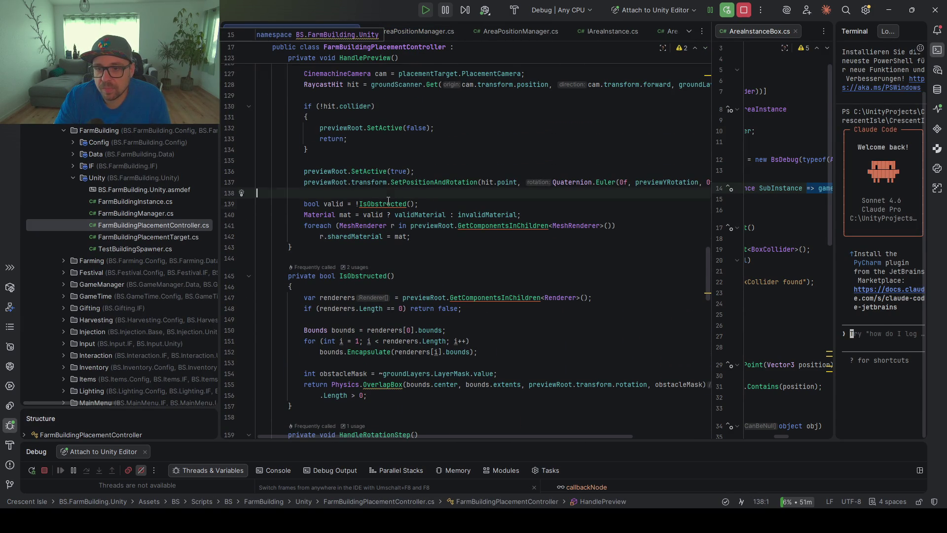
- Trace IsObstructed and how previewRoot's position and rotation are set
left_click(384, 204)
left_click(383, 204, "ctrl")
scroll(482, 193, "down", 3)
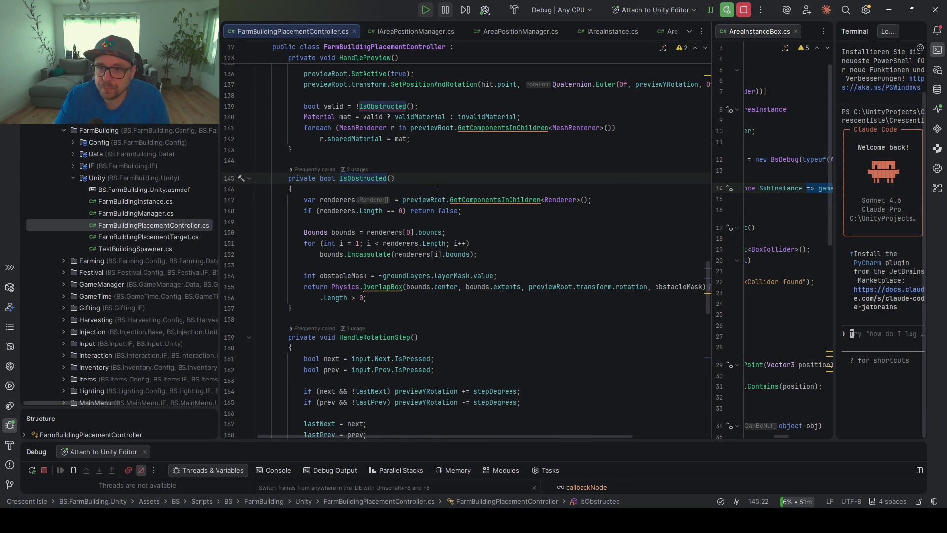
scroll(416, 187, "up", 2)
left_click(379, 150)
left_click(312, 139)
scroll(309, 197, "up", 3)
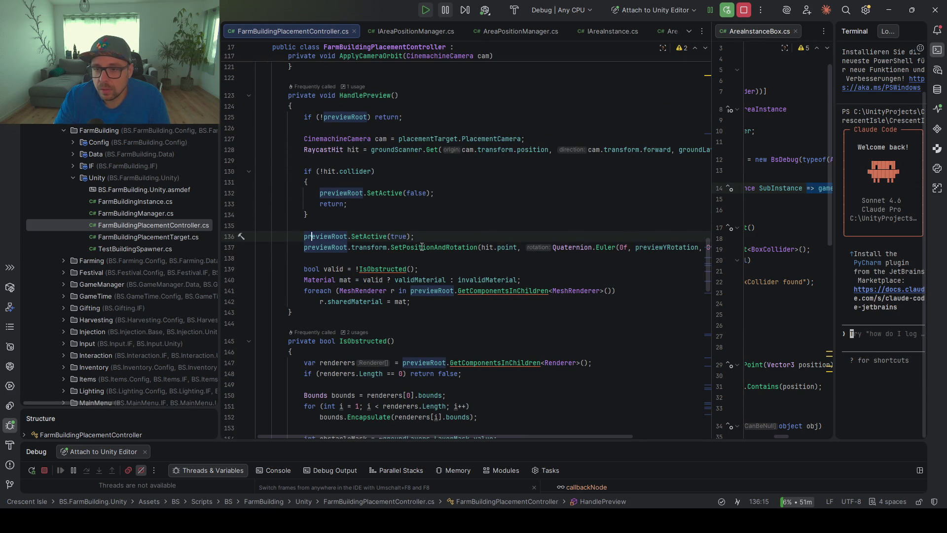
left_click(401, 248)
- Widen the code area and check where the preview material is applied
left_click_drag(711, 207, 742, 208)
left_click_drag(219, 212, 107, 212)
left_click(215, 250)
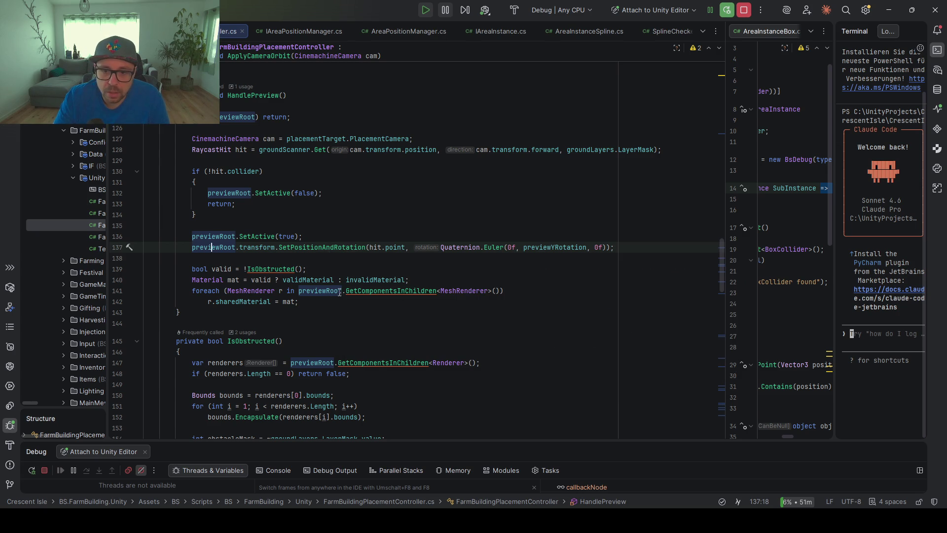
left_click(291, 302)
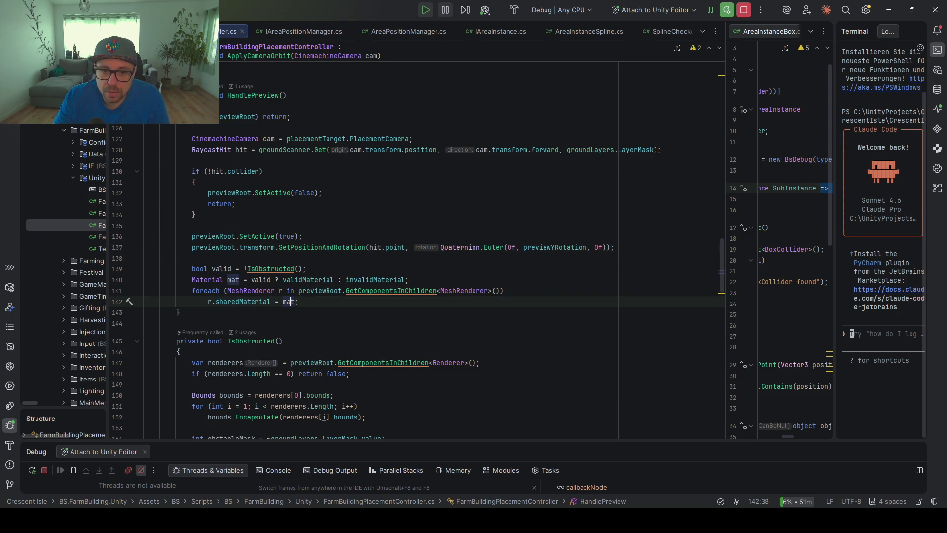
- Change the validity line to 'bool valid = !IsObstructed() && IsInArea();' and save
left_click(397, 284)
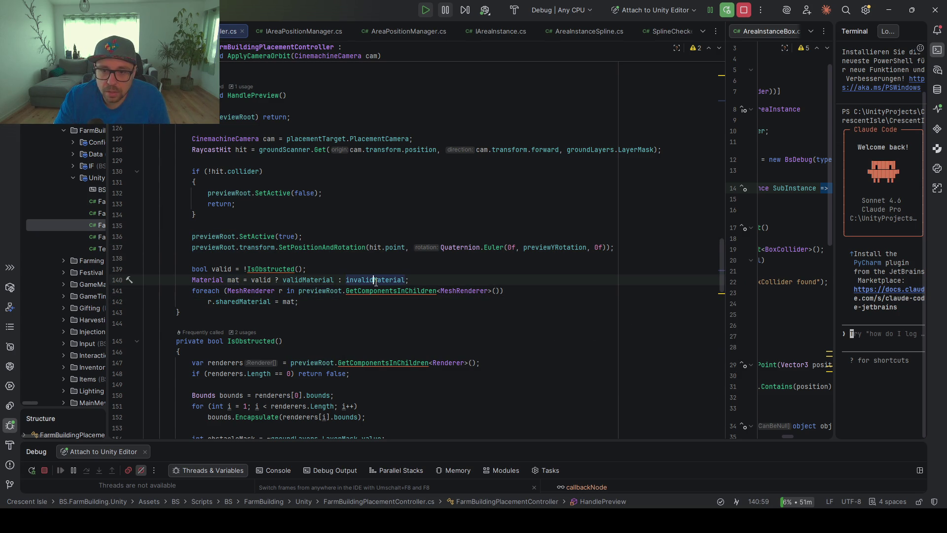
left_click(254, 280)
left_click(313, 270)
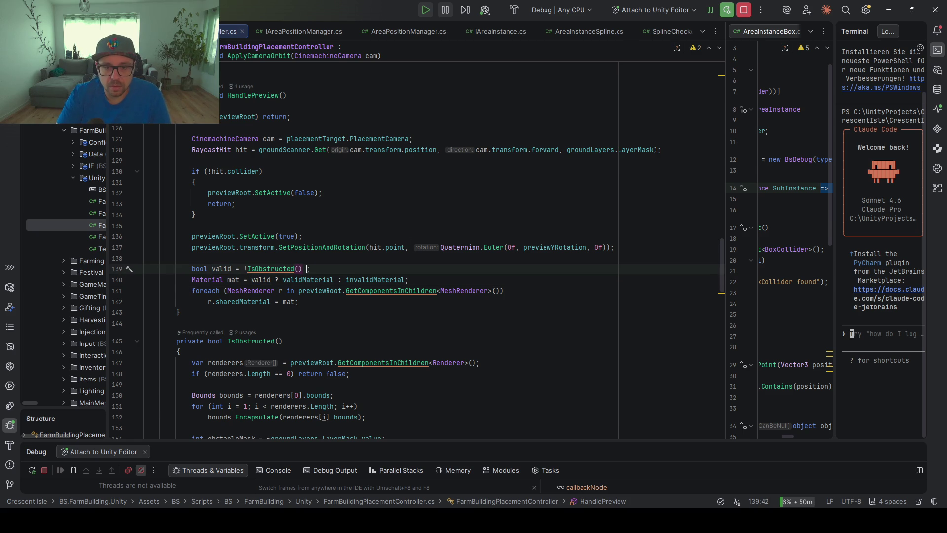
key("Tab")
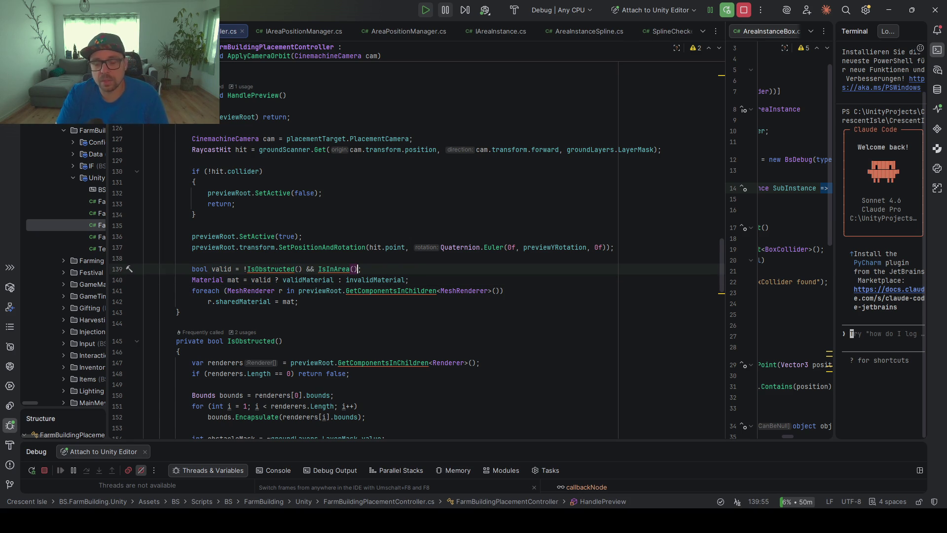
key("ctrl+s")
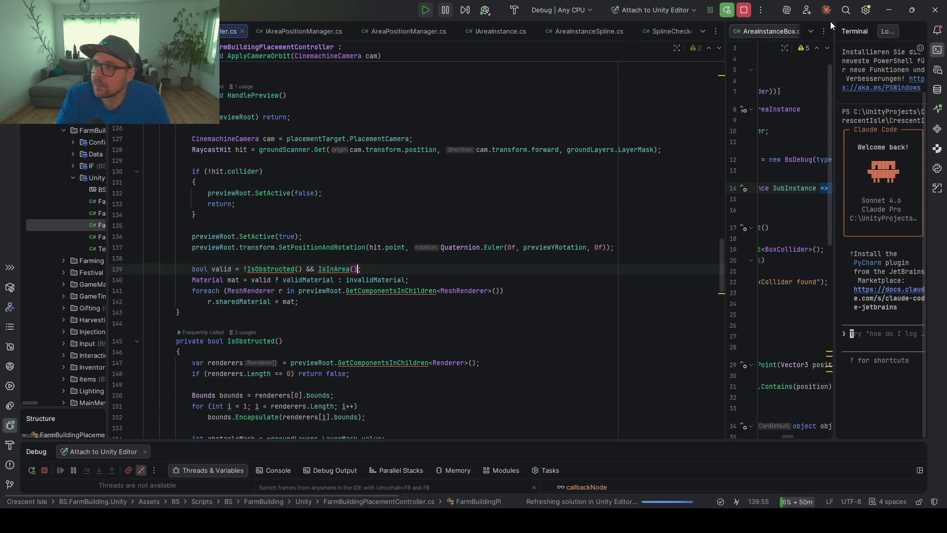
left_click(883, 12)
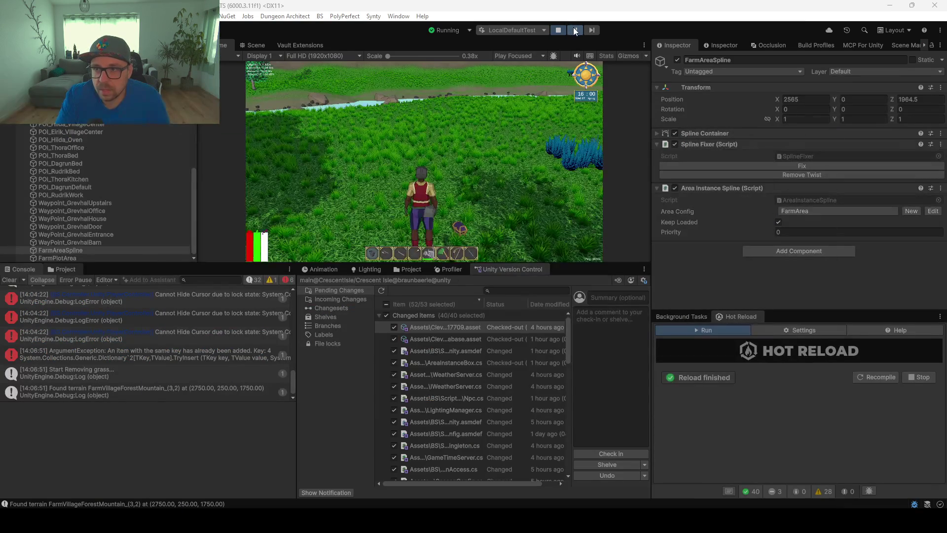
- Resume the paused game, open and close the inventory shop, and make the Game view fullscreen
left_click(395, 264)
key("i")
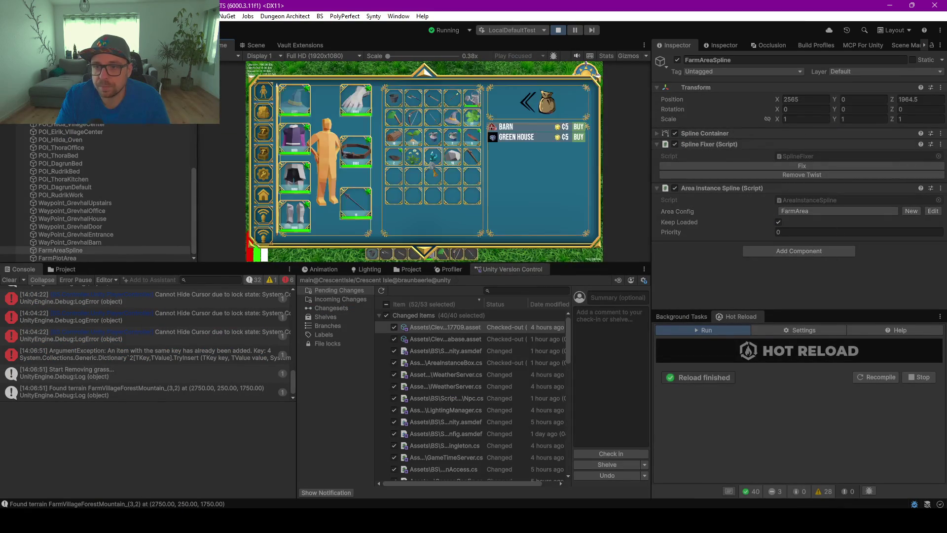
key("i")
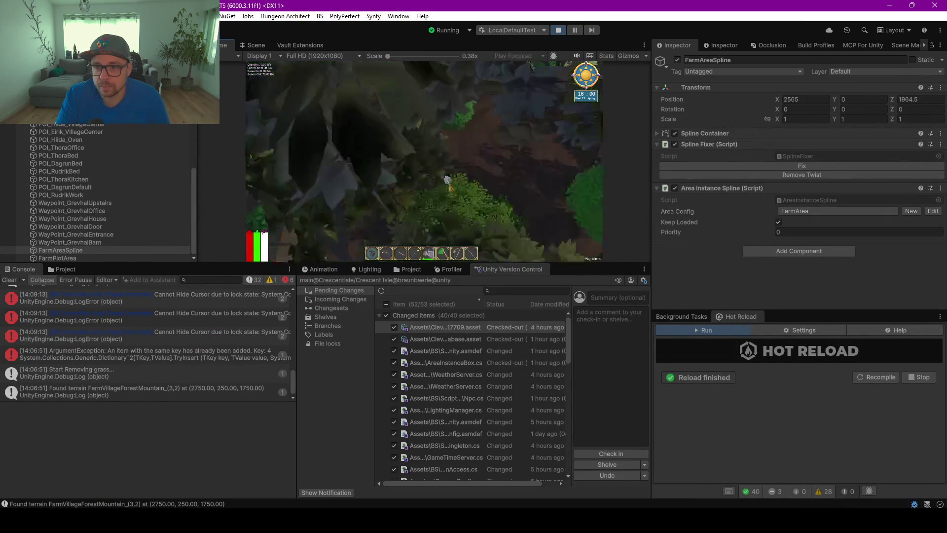
key("F10")
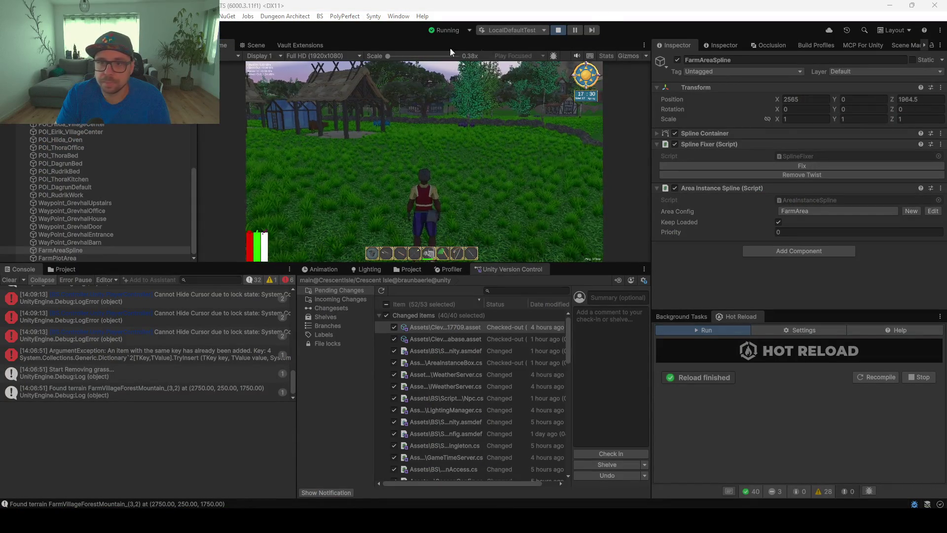
- Choose Exit Game from the Esc pause menu to stop Play mode
key("Escape")
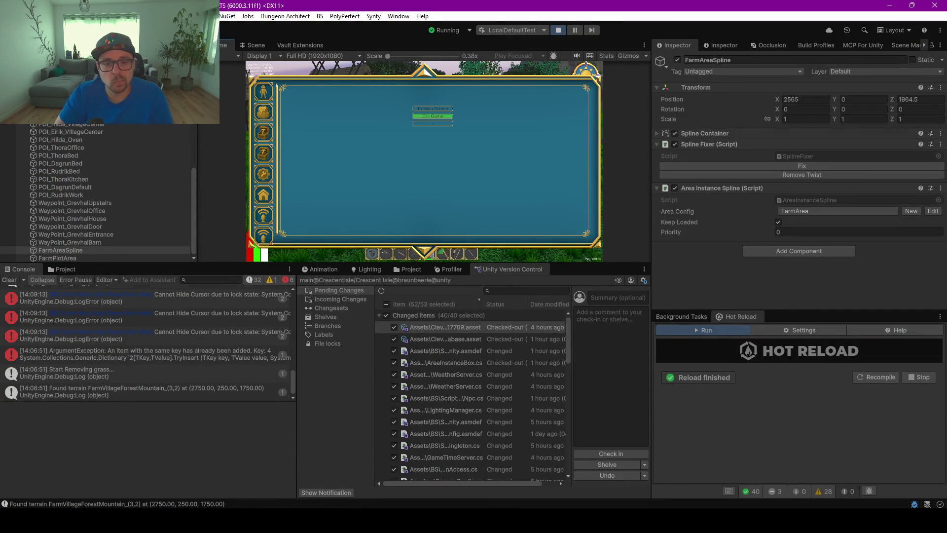
key("Return")
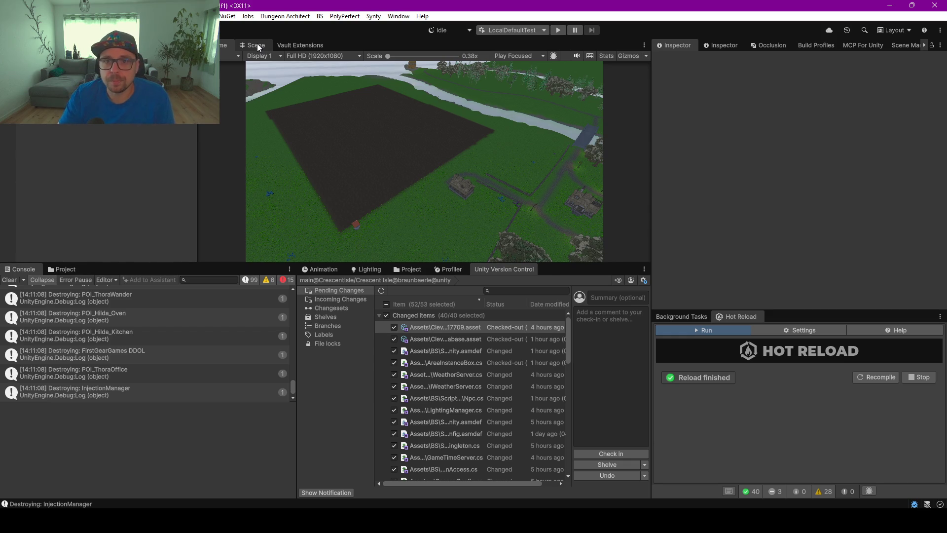
- Return to the Scene view, then select and frame FarmAreaSpline from the Hierarchy
left_click(257, 45)
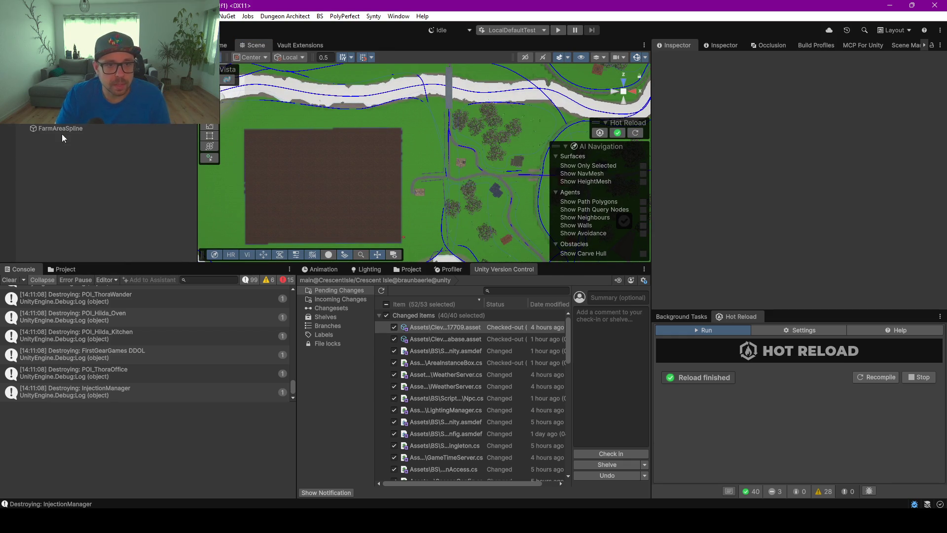
double_click(55, 128)
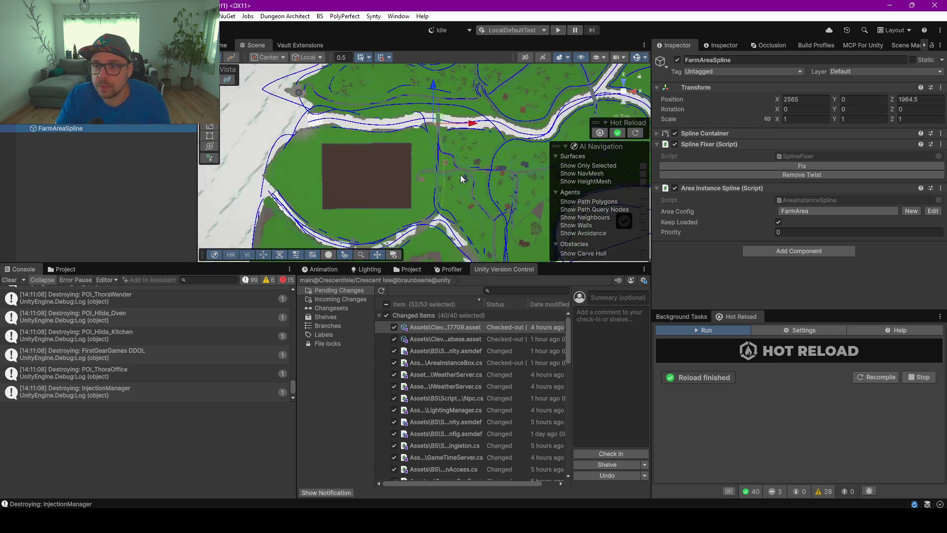
- Enter spline knot editing and make the two selected corner knots' tangents Linear
left_click(682, 165)
left_click(230, 58)
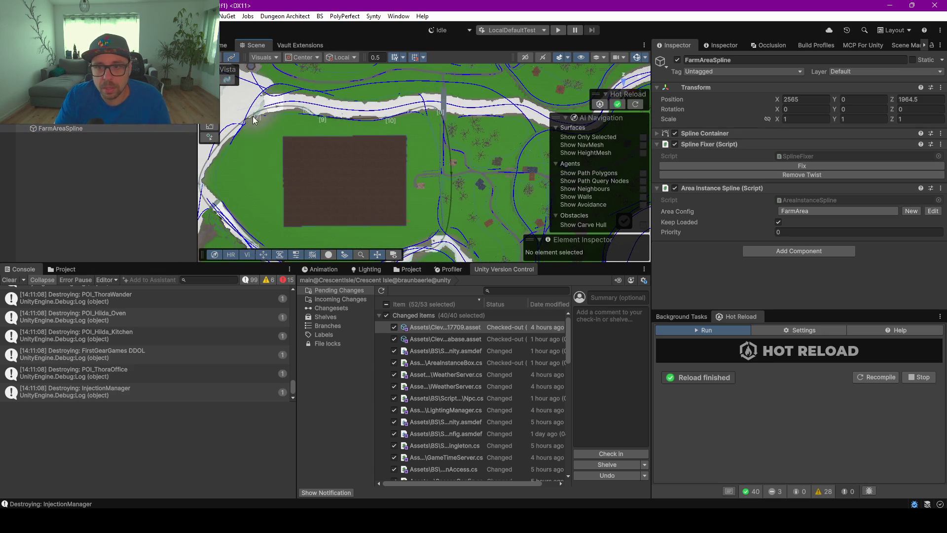
left_click(214, 139)
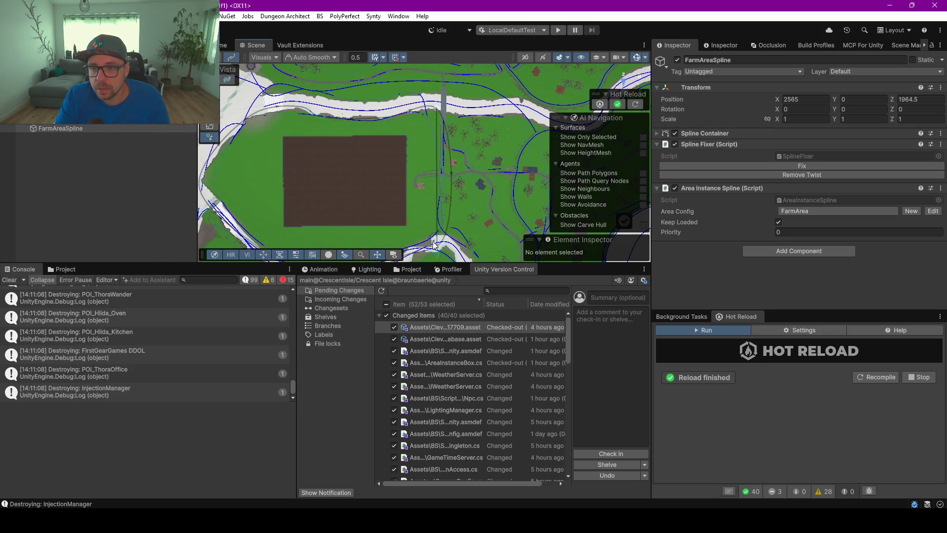
key("Escape")
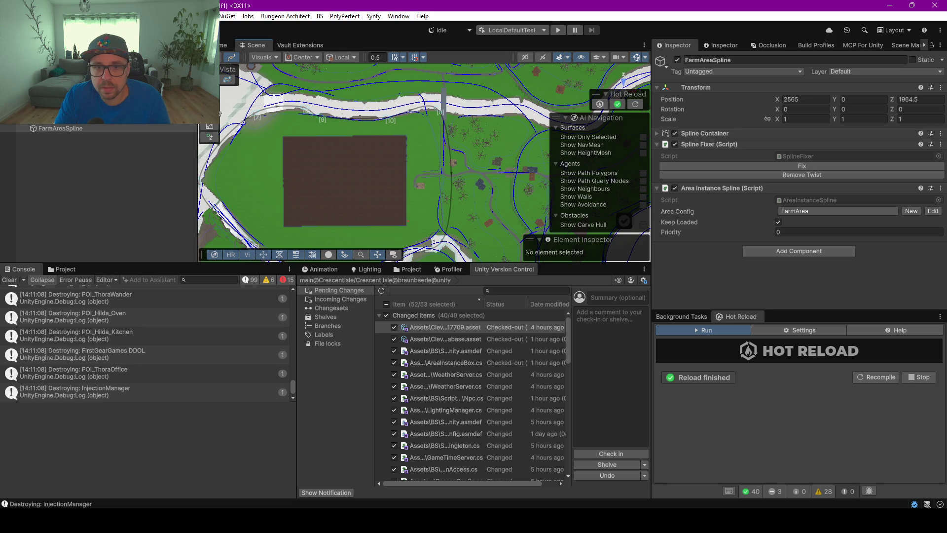
left_click(441, 113)
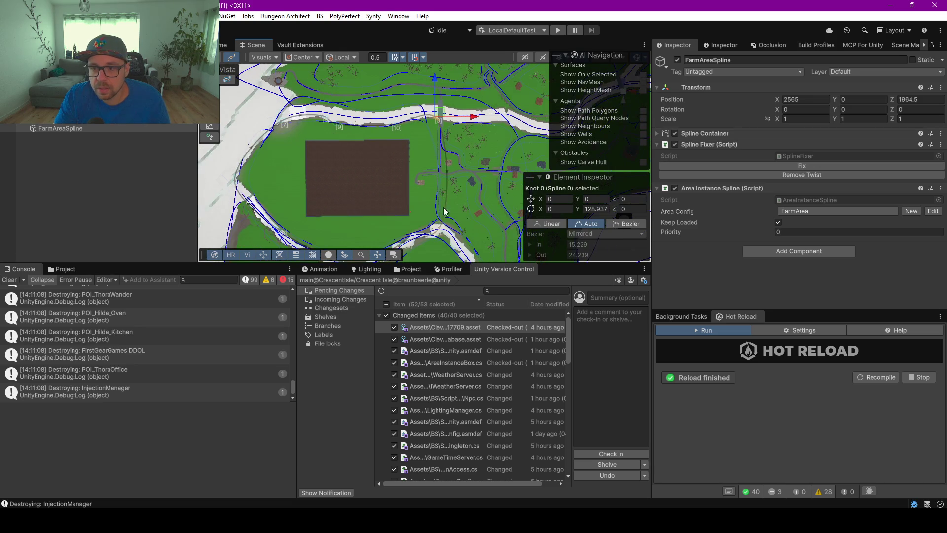
left_click_drag(442, 224, 438, 165)
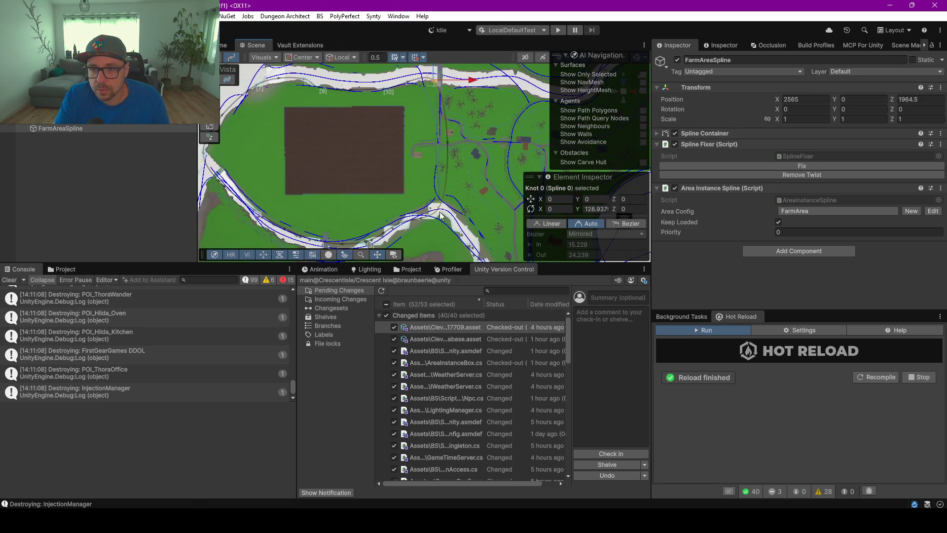
left_click(447, 213, "shift")
left_click(547, 223)
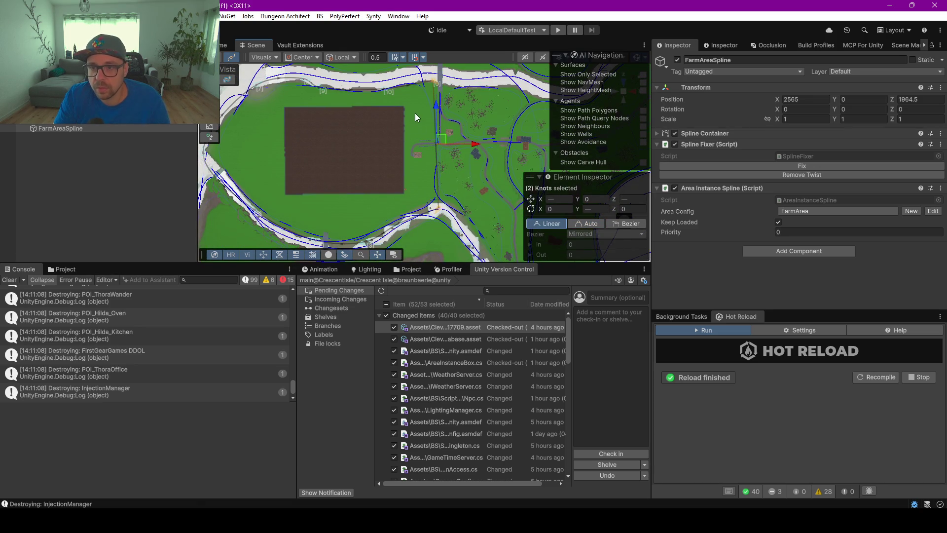
- Move knot 1 to X 6.5, Z -135, then maximise the scene view at an angled perspective
scroll(415, 114, "up", 2)
scroll(420, 118, "up", 1)
left_click(445, 234)
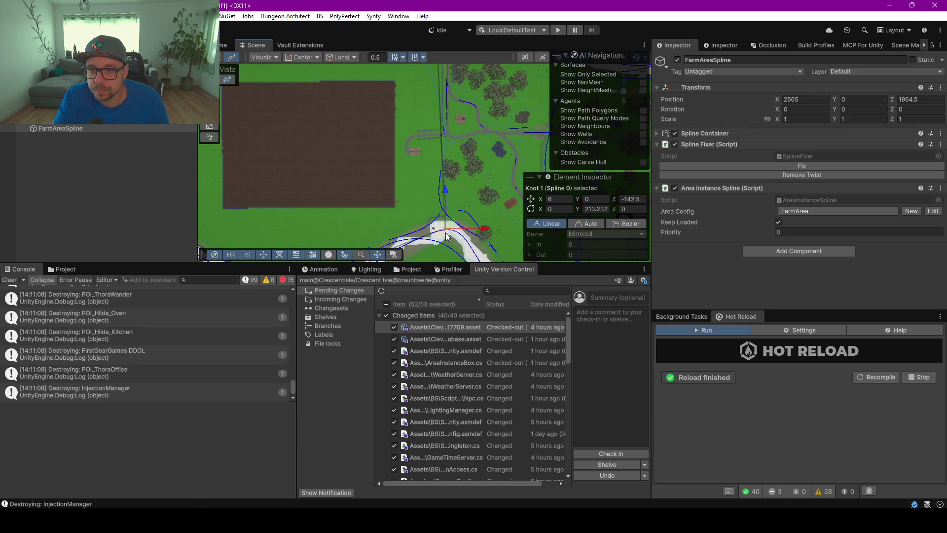
scroll(443, 227, "up", 5)
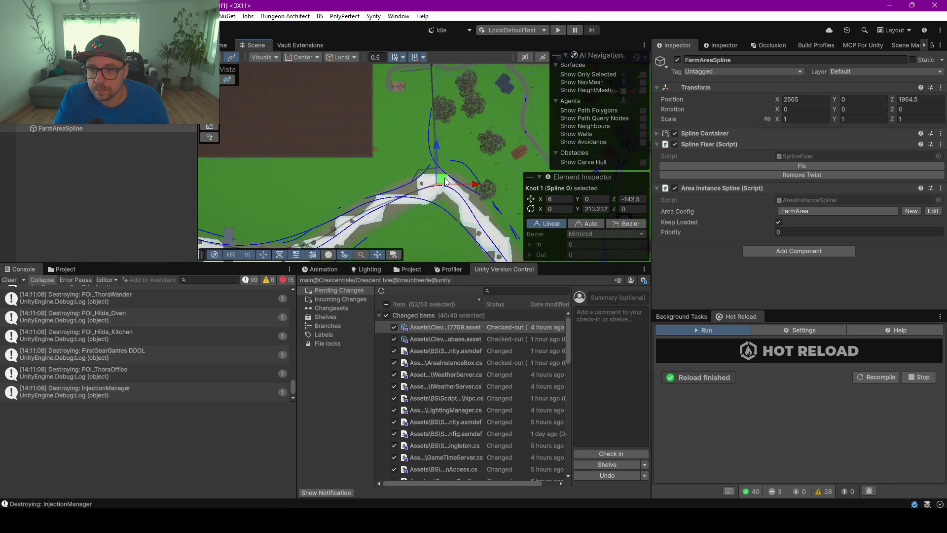
scroll(456, 194, "up", 1)
left_click_drag(457, 194, 458, 179)
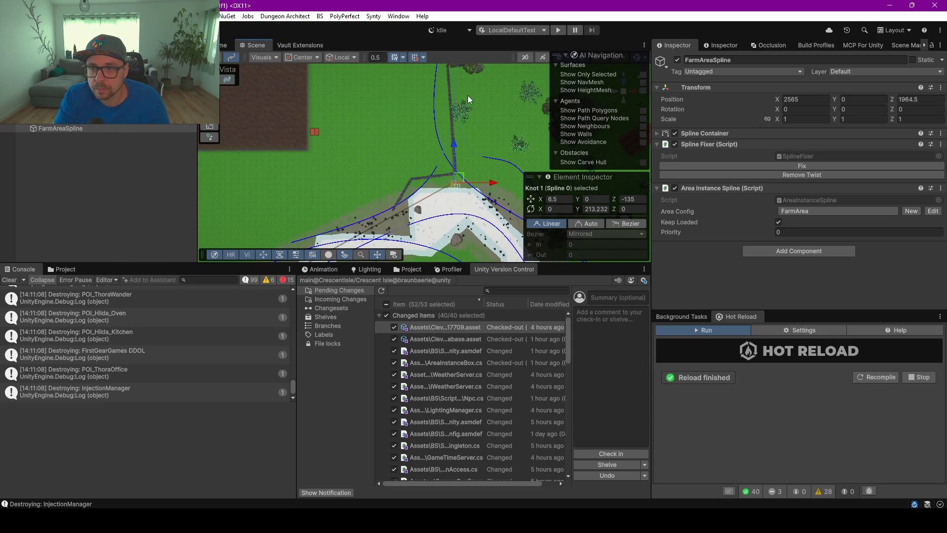
scroll(467, 100, "down", 2)
left_click_drag(463, 66, 459, 156)
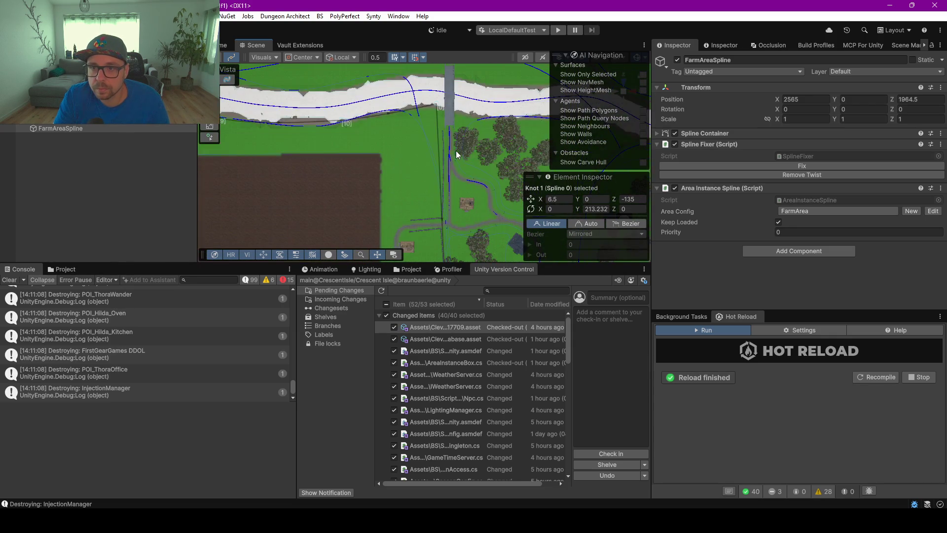
scroll(433, 135, "up", 2)
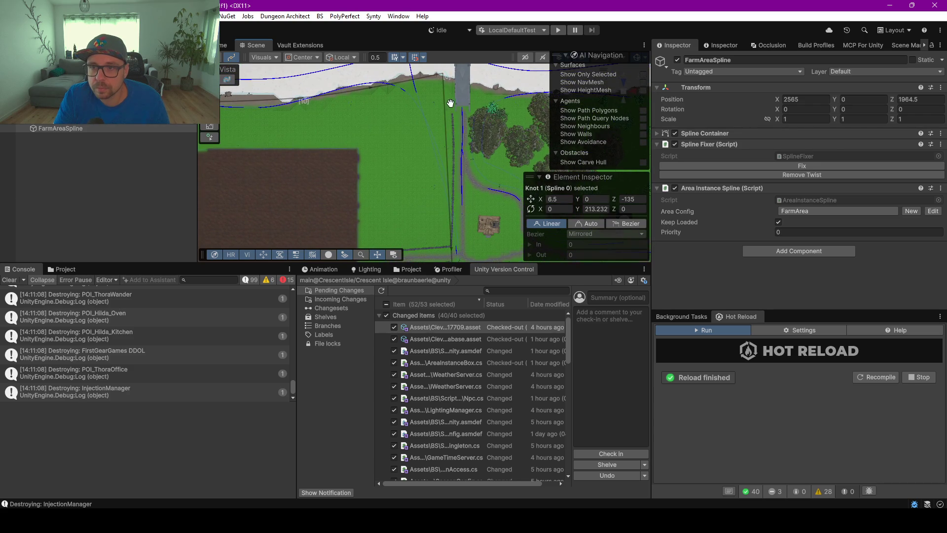
scroll(445, 193, "down", 2)
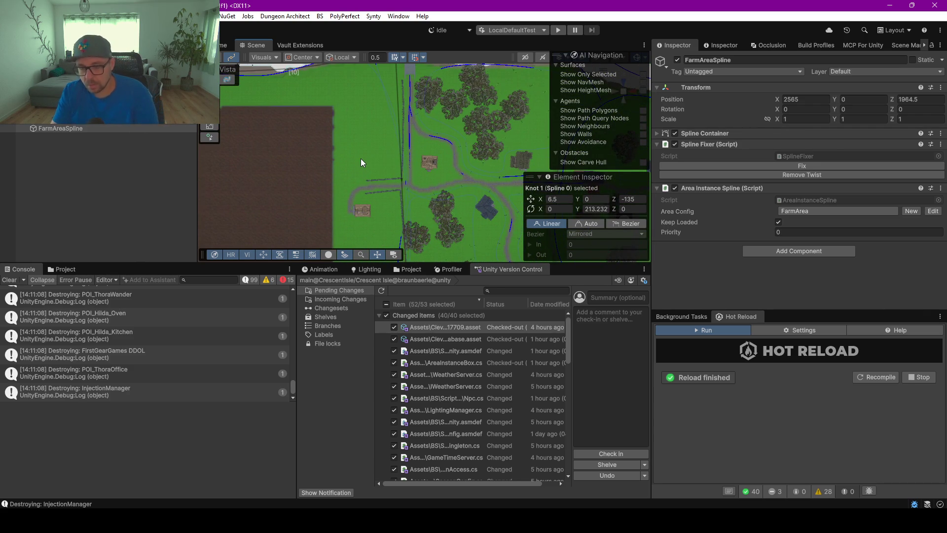
key("F11")
mouse_move(407, 316)
left_mouse_down()
mouse_move(444, 260)
mouse_move(592, 173)
mouse_move(849, 53)
left_mouse_up()
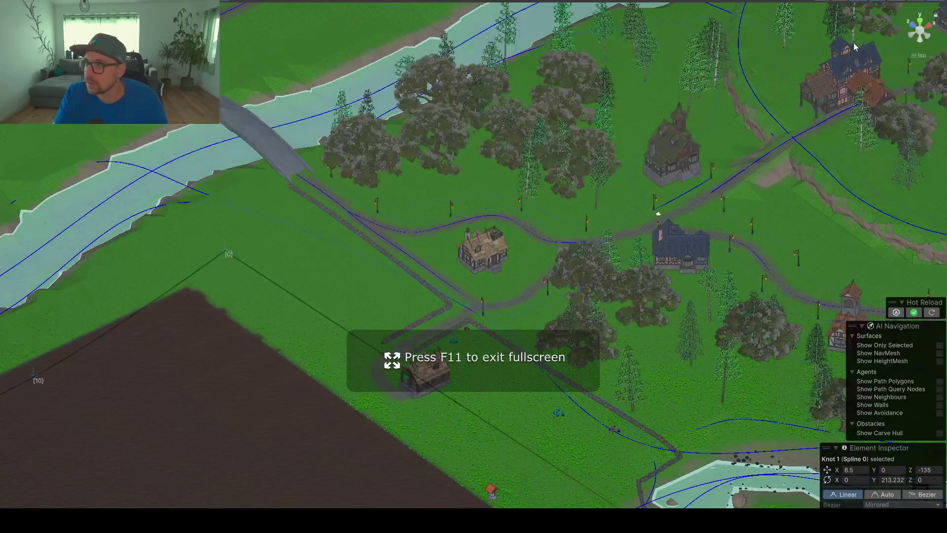
- In Top view, nudge the crossroads knot one unit left and place the top knot on the bridge
left_click(919, 22)
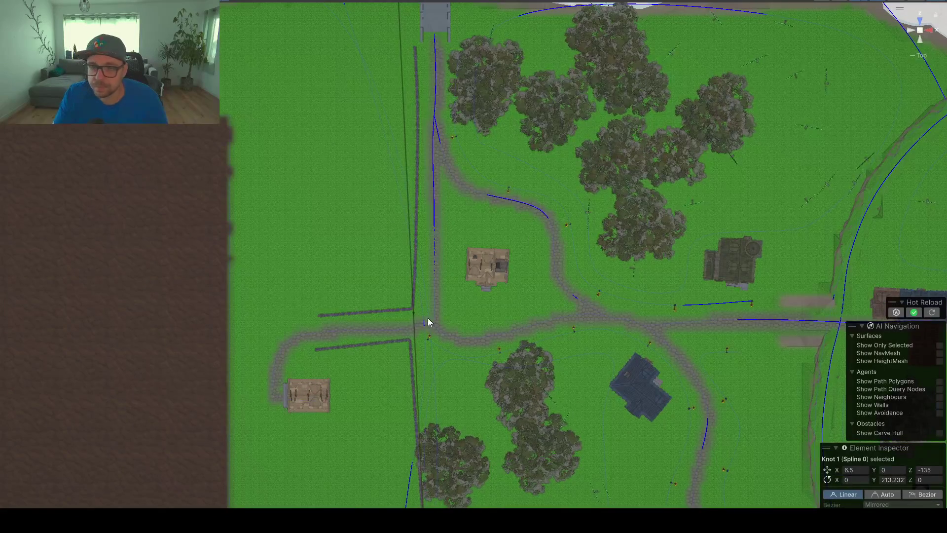
left_click(437, 376)
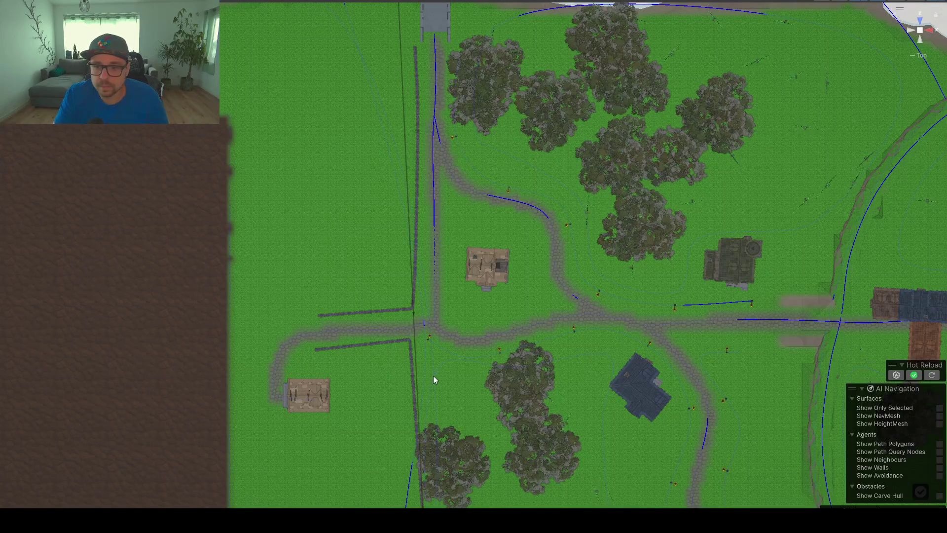
left_click(416, 326)
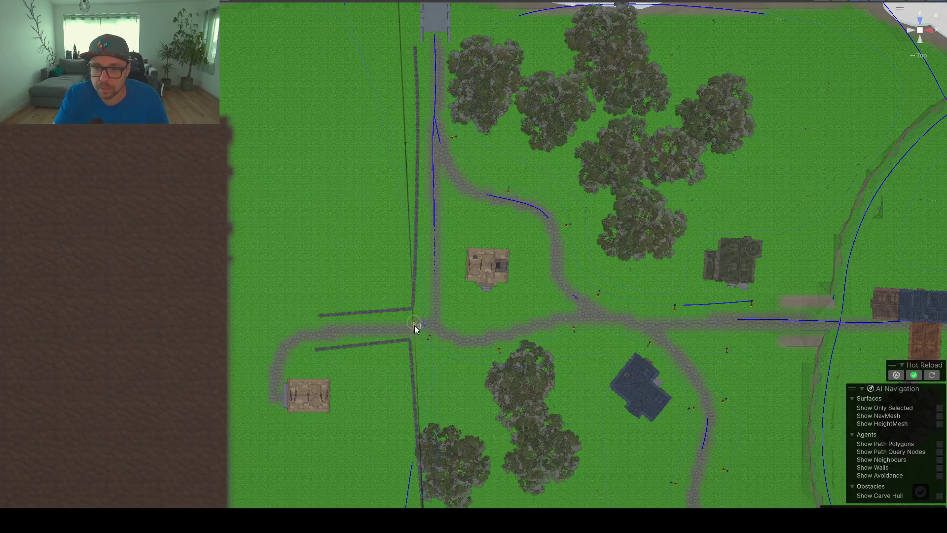
left_click_drag(419, 323, 410, 319)
scroll(397, 163, "up", 3)
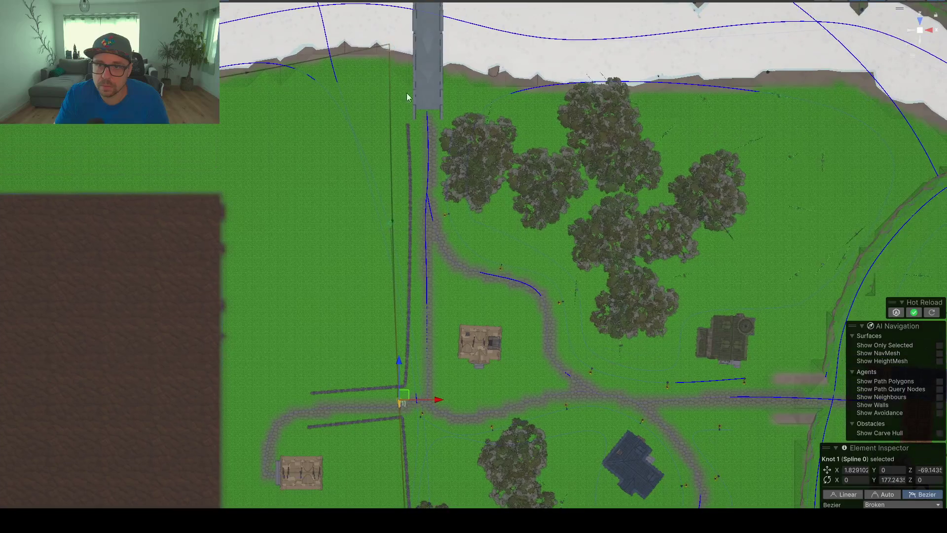
mouse_move(390, 46)
left_mouse_down()
mouse_move(416, 44)
mouse_move(415, 74)
left_mouse_up()
- Move knot 1 down to the wall end and onto the road edge, then orbit to an angled view
left_click_drag(398, 401, 402, 419)
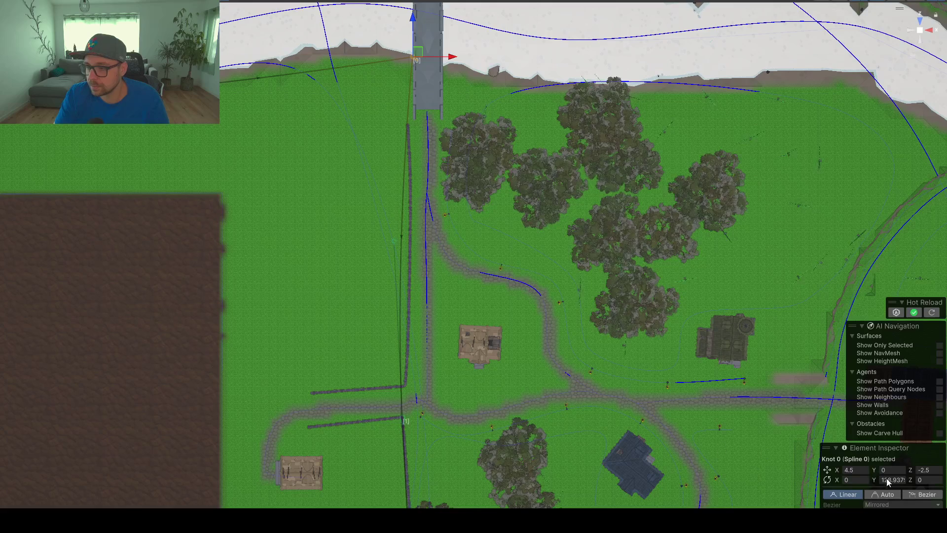
left_click(420, 300)
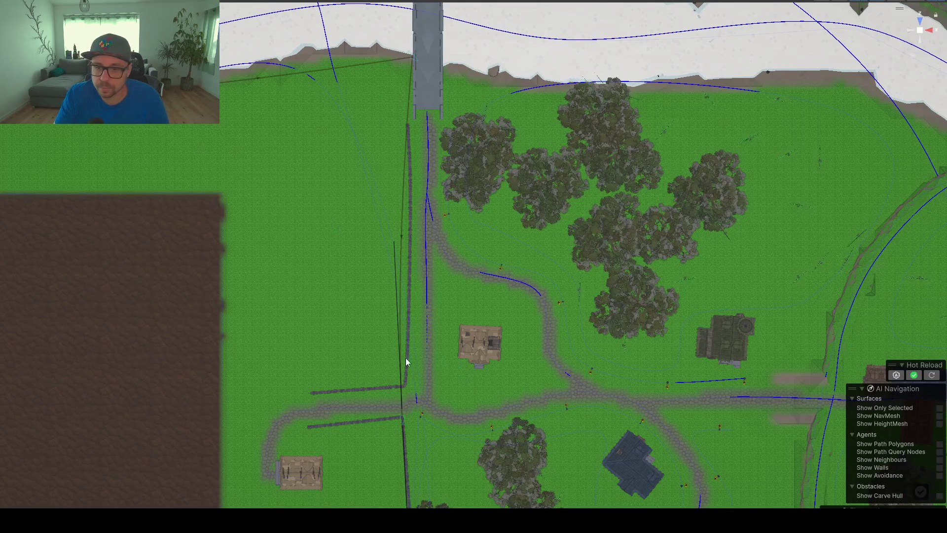
left_click(400, 370)
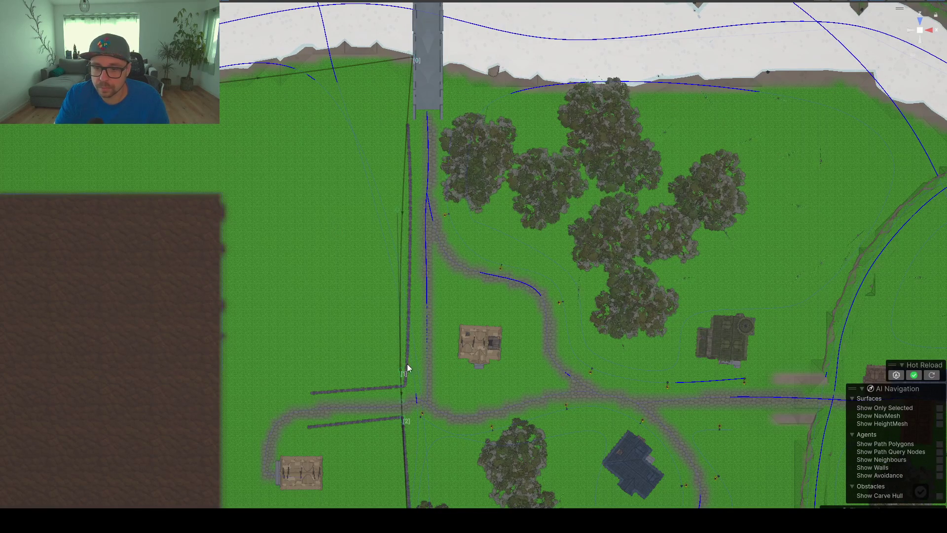
left_click_drag(399, 371, 410, 377)
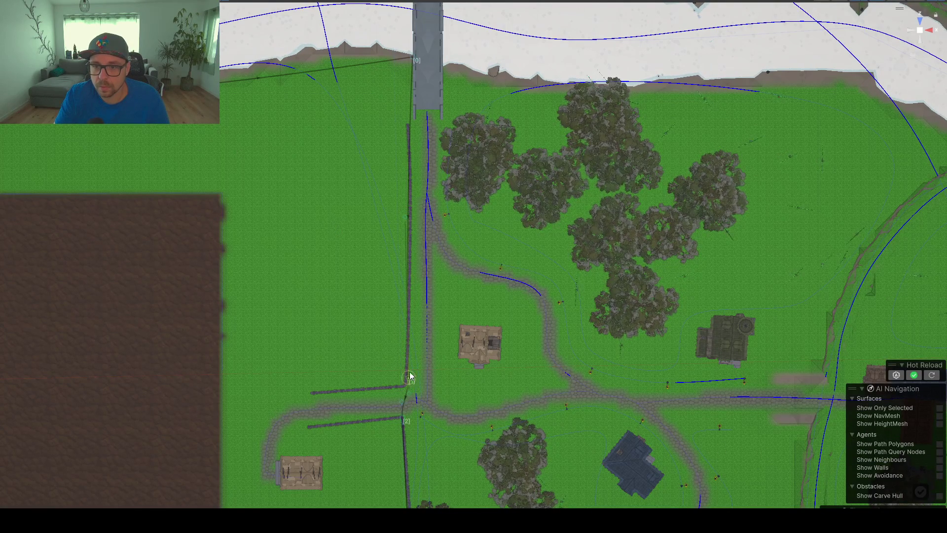
scroll(435, 278, "down", 2)
scroll(540, 292, "down", 1)
mouse_move(539, 292)
left_mouse_down()
mouse_move(288, 274)
mouse_move(277, 252)
mouse_move(291, 243)
mouse_move(333, 343)
left_mouse_up()
mouse_move(271, 181)
left_mouse_down()
mouse_move(262, 171)
mouse_move(378, 188)
mouse_move(364, 186)
mouse_move(323, 132)
left_mouse_up()
left_click(304, 106)
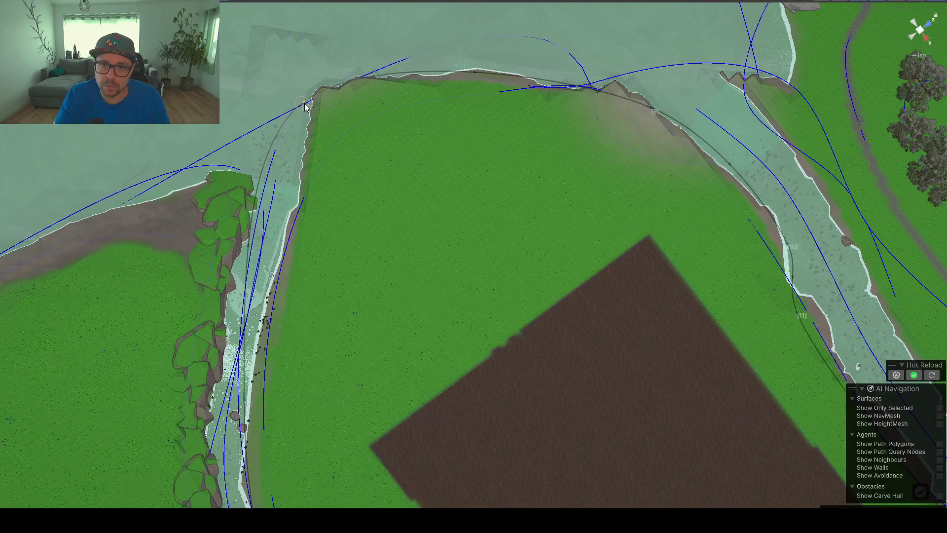
- Make knot 8 a linear corner, move it up-right, and pull knot 7 down along the river
left_click(853, 491)
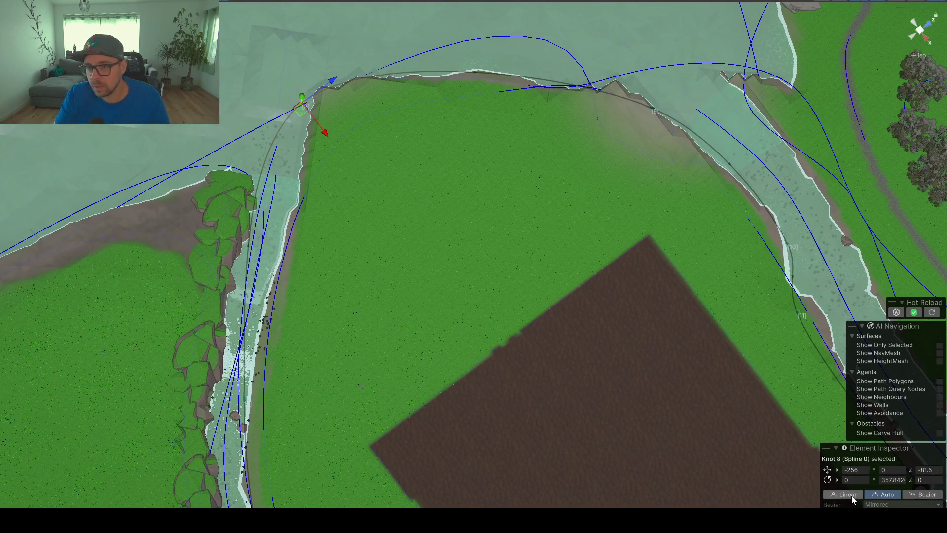
left_click_drag(304, 117, 329, 85)
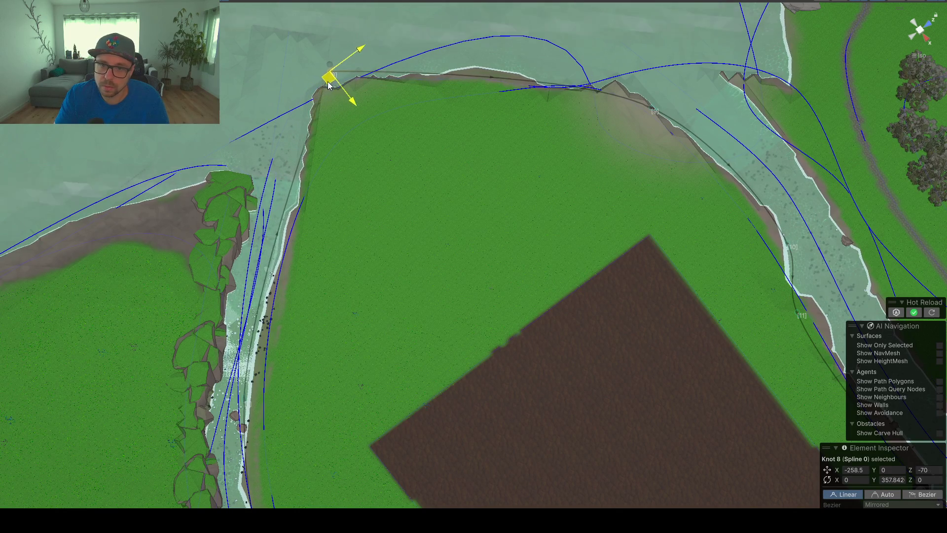
left_click(245, 432)
left_click_drag(246, 432, 246, 448)
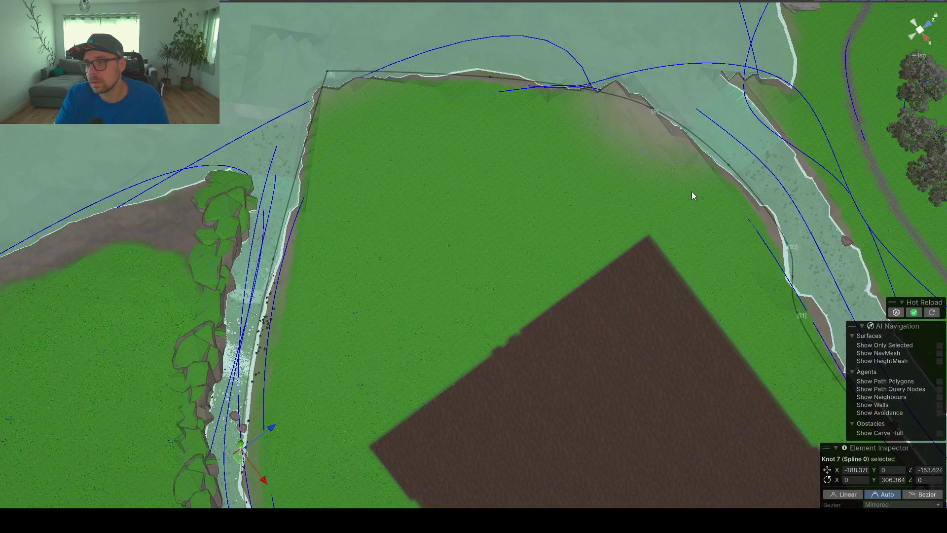
- Switch to the top-down view and nudge the spline corner at the field's edge
left_click_drag(635, 221, 505, 234)
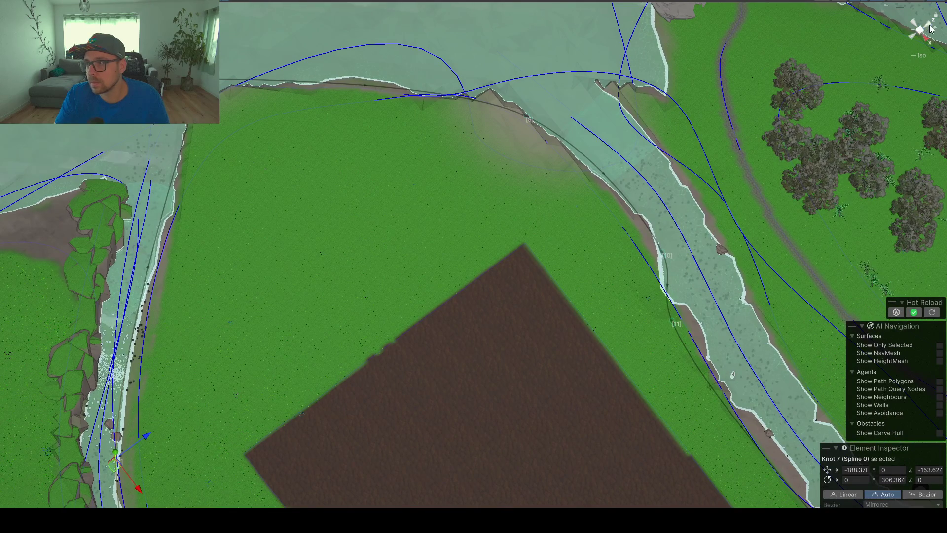
left_click(931, 27)
left_click(920, 19)
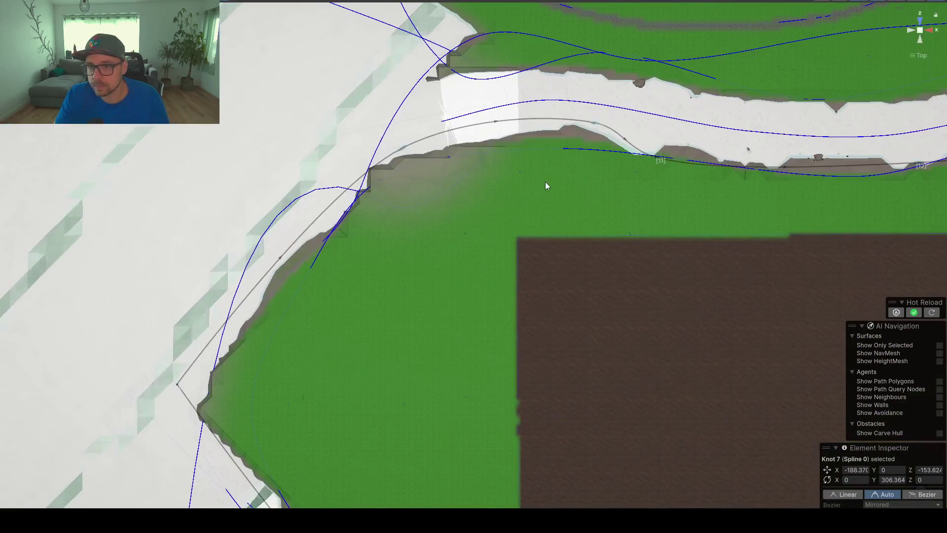
scroll(541, 183, "down", 4)
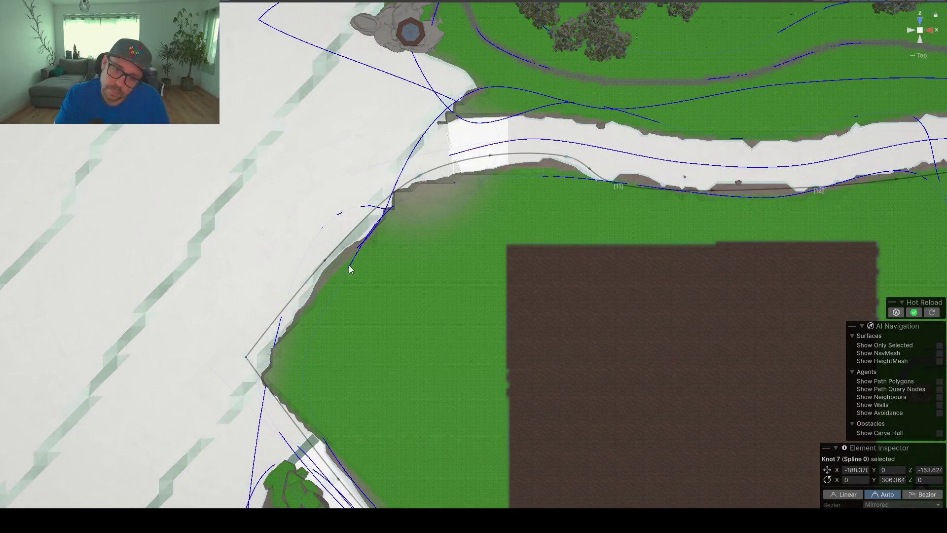
left_click(247, 359)
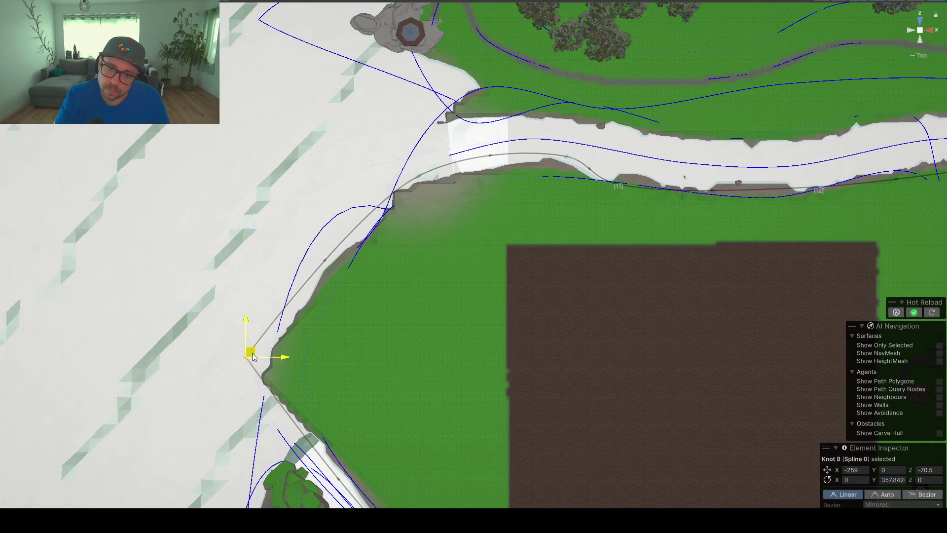
left_click_drag(254, 363, 257, 371)
- Add a new boundary point near the bridge and drag points along the riverbank
left_click_drag(772, 208, 556, 212)
left_click_drag(863, 219, 695, 222)
mouse_move(583, 265)
left_mouse_down()
mouse_move(557, 182)
mouse_move(536, 201)
left_mouse_up()
left_click(414, 158)
left_click(579, 139)
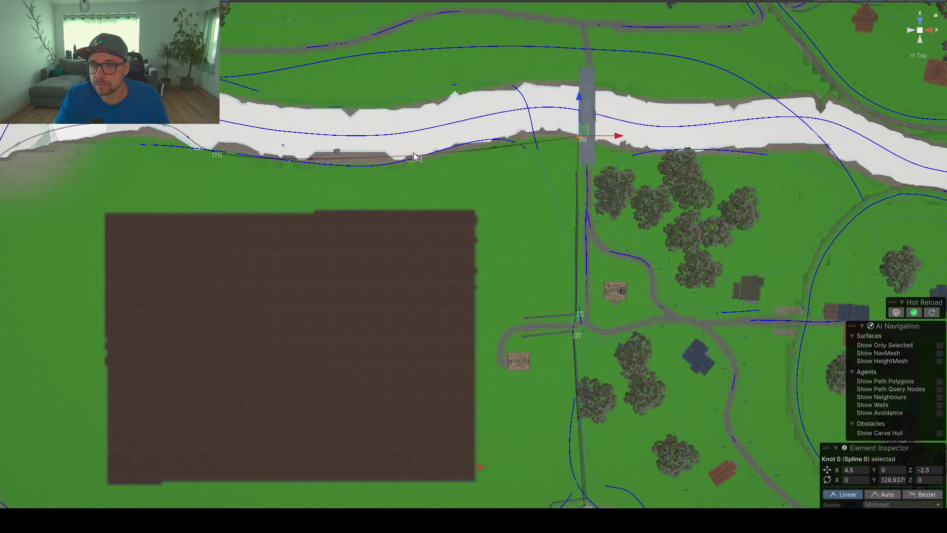
mouse_move(411, 159)
left_mouse_down()
mouse_move(422, 143)
mouse_move(395, 163)
left_mouse_up()
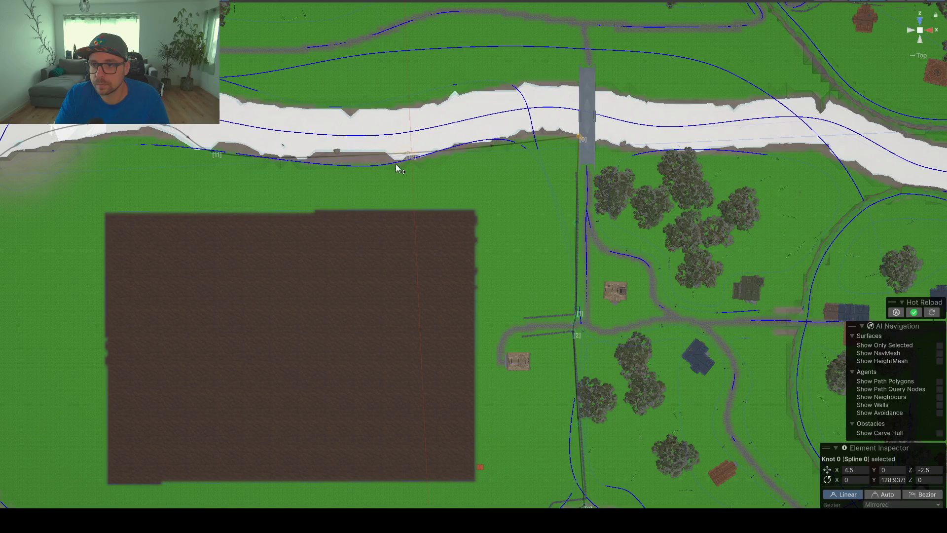
left_click(508, 164)
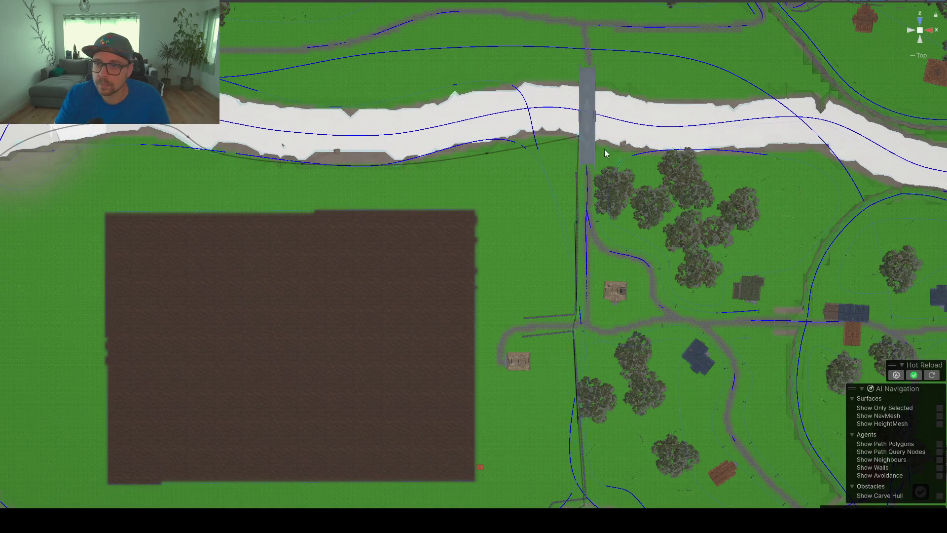
left_click(541, 146)
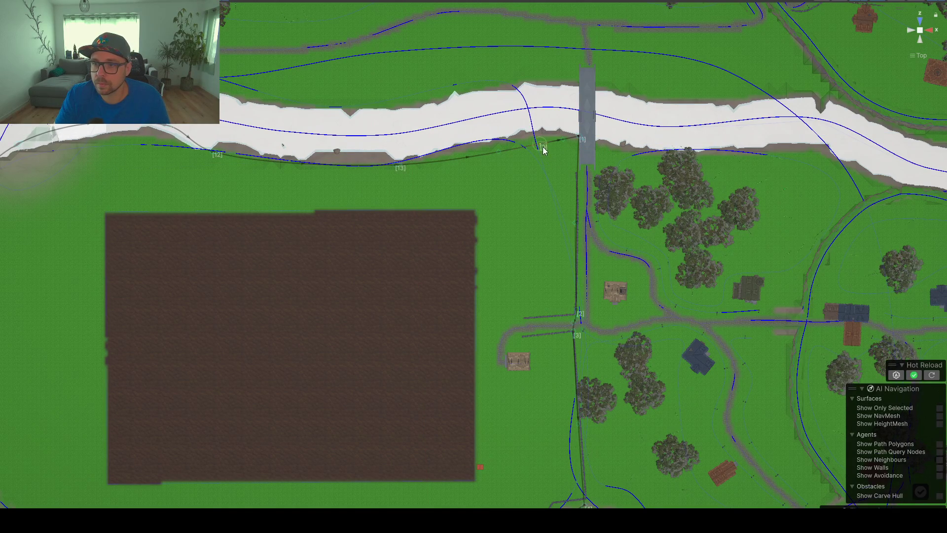
left_click_drag(541, 146, 539, 137)
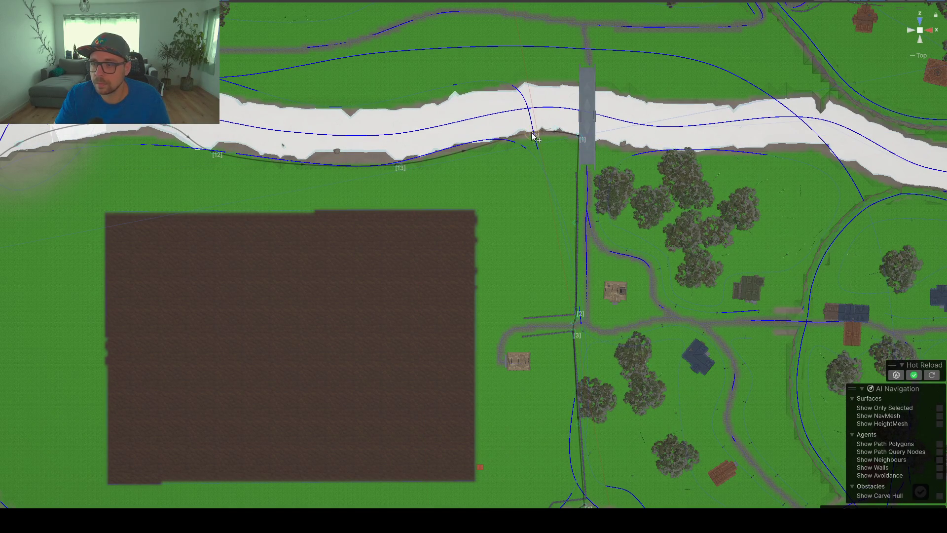
scroll(656, 224, "down", 5)
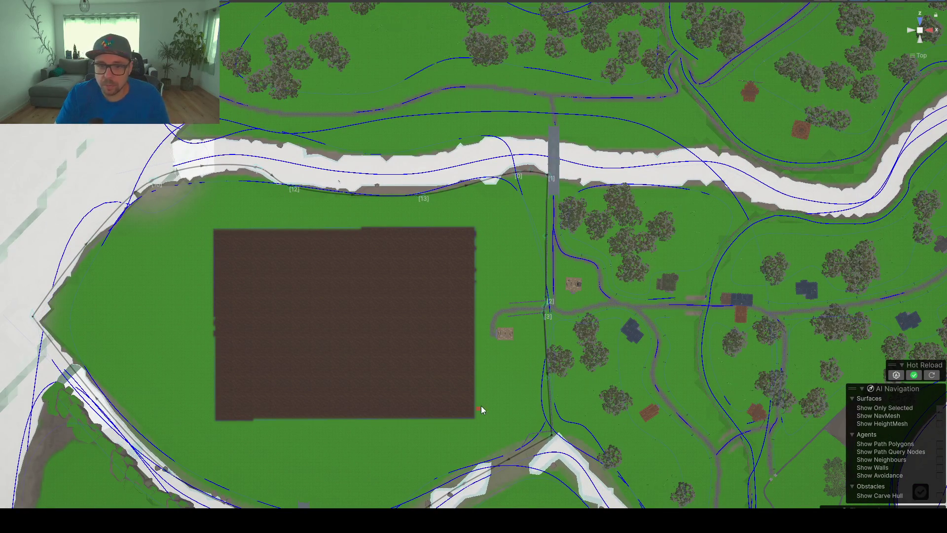
mouse_move(481, 410)
left_mouse_down()
mouse_move(474, 319)
mouse_move(385, 250)
mouse_move(934, 47)
left_mouse_up()
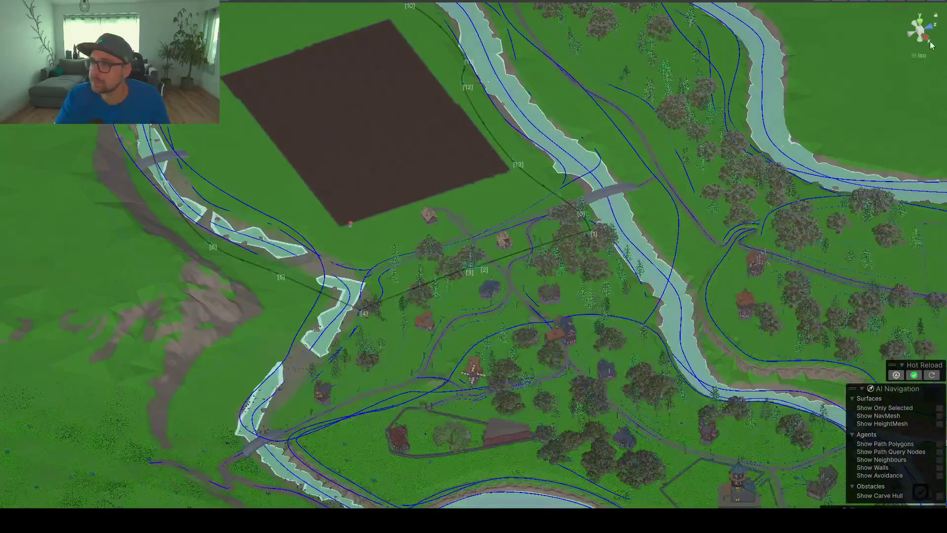
left_click(920, 34)
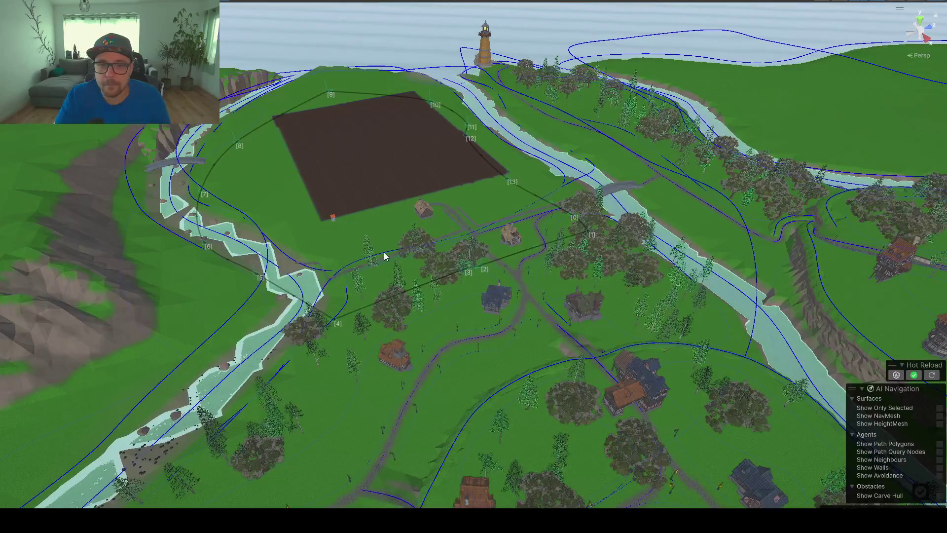
scroll(385, 255, "up", 5)
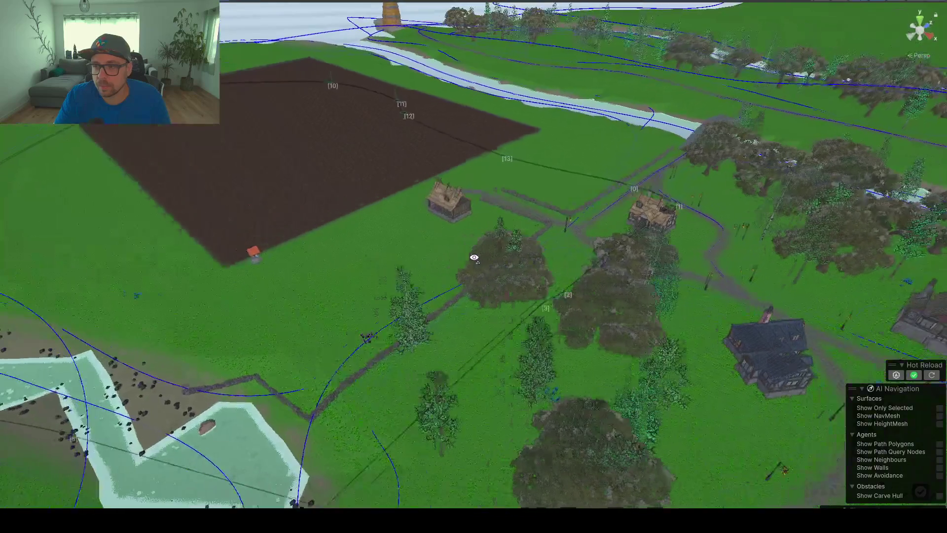
left_click_drag(474, 257, 435, 393)
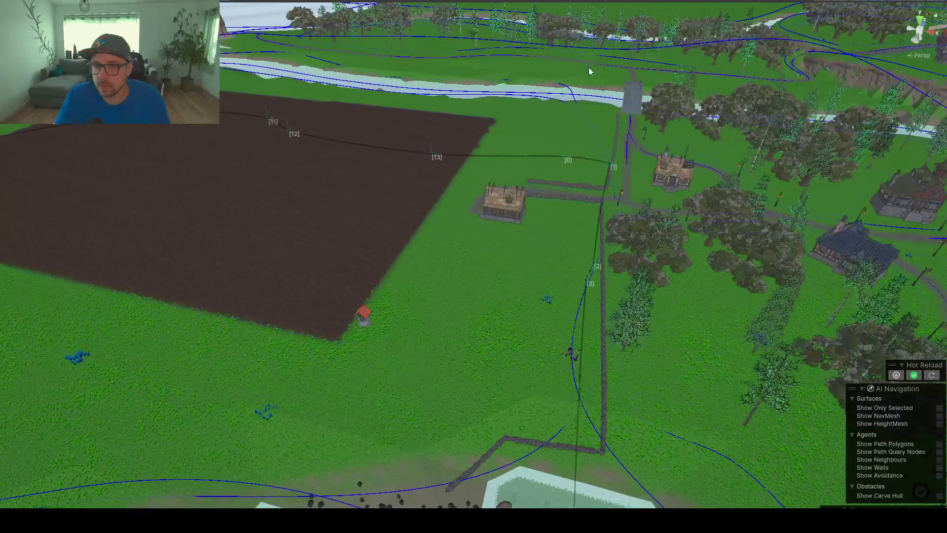
mouse_move(423, 438)
left_mouse_down()
mouse_move(490, 332)
mouse_move(496, 372)
mouse_move(567, 326)
mouse_move(521, 337)
left_mouse_up()
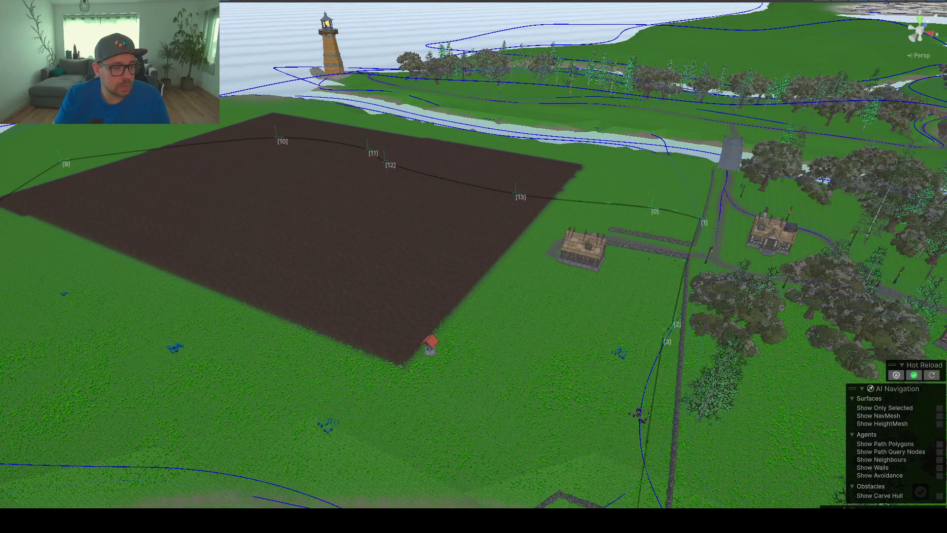
mouse_move(502, 346)
left_mouse_down()
mouse_move(548, 361)
mouse_move(488, 344)
mouse_move(489, 354)
left_mouse_up()
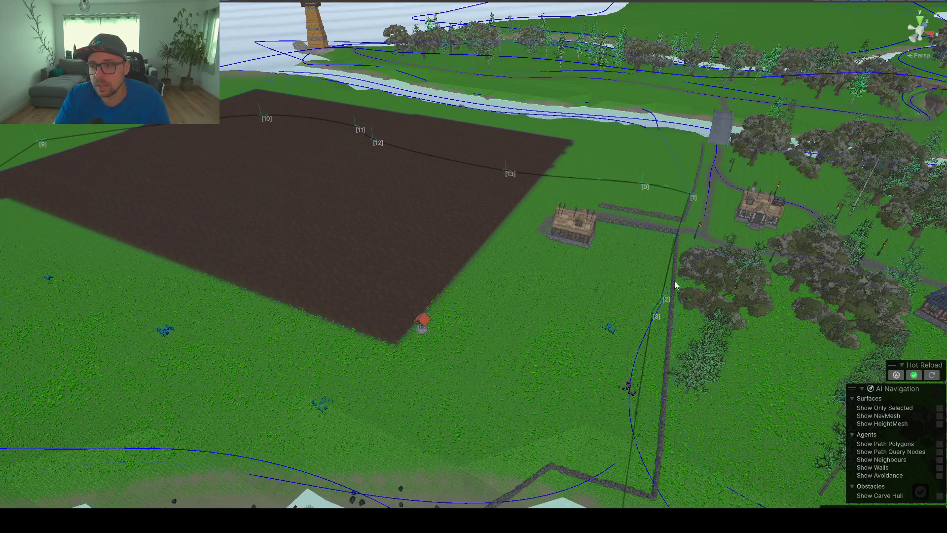
scroll(482, 304, "down", 2)
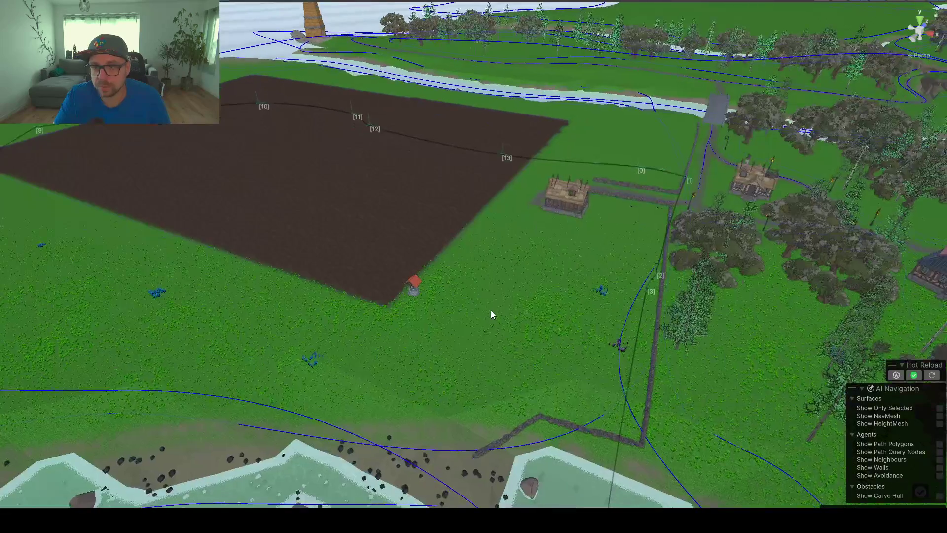
scroll(490, 310, "up", 4)
scroll(491, 313, "down", 3)
mouse_move(492, 313)
left_mouse_down()
mouse_move(765, 277)
mouse_move(435, 193)
left_mouse_up()
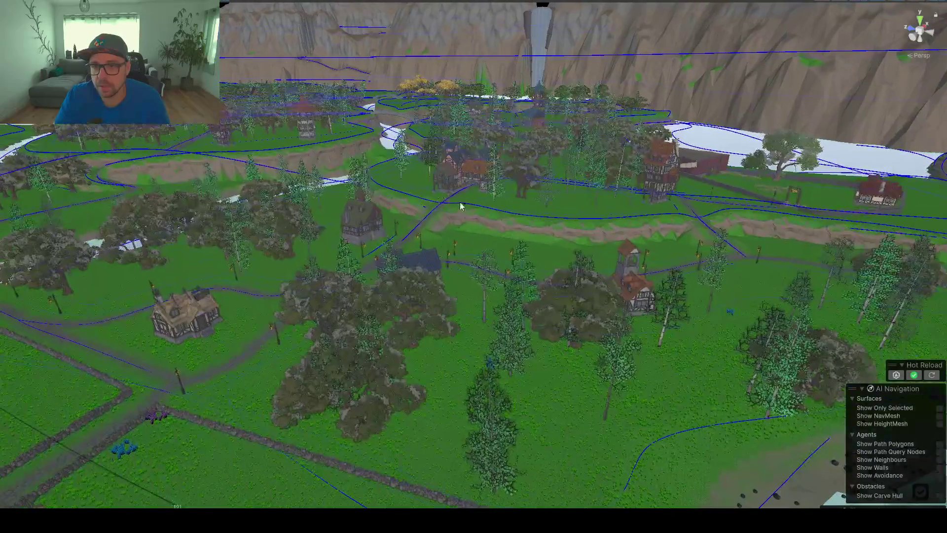
mouse_move(497, 271)
left_mouse_down()
mouse_move(417, 252)
mouse_move(541, 268)
left_mouse_up()
scroll(542, 265, "down", 10)
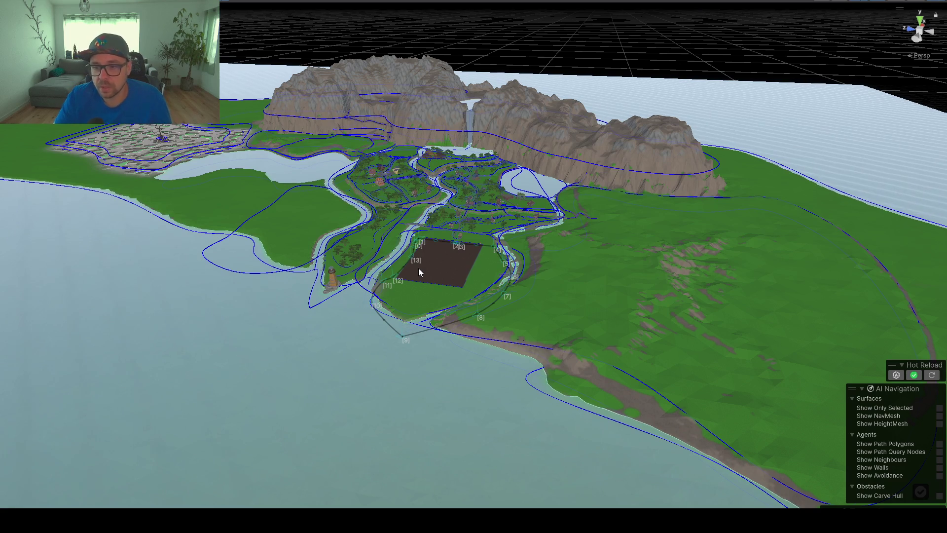
mouse_move(419, 268)
left_mouse_down()
mouse_move(537, 294)
mouse_move(701, 278)
left_mouse_up()
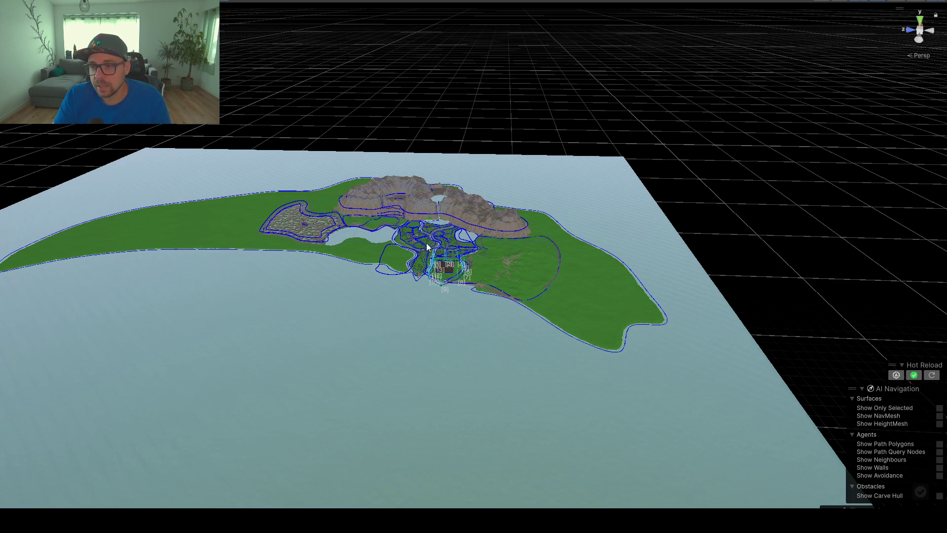
scroll(425, 243, "up", 2)
scroll(481, 236, "up", 5)
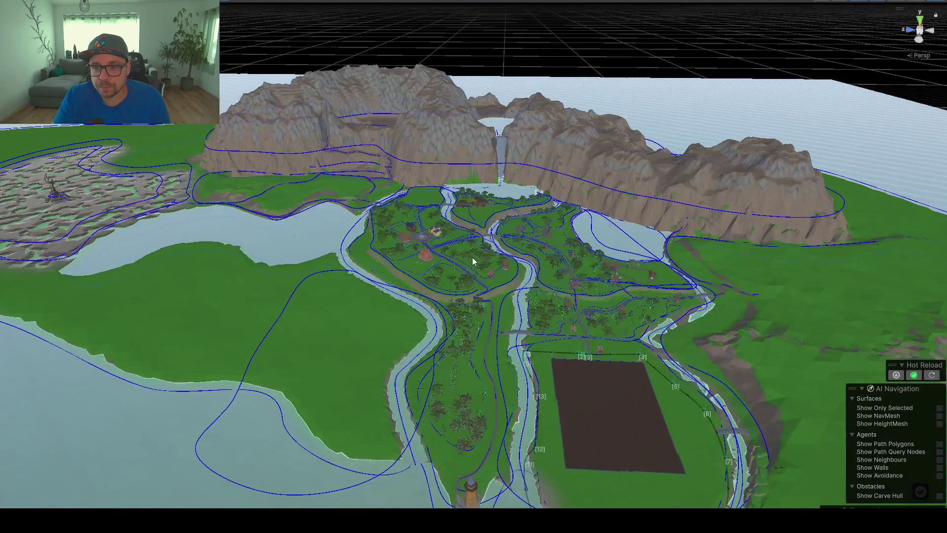
scroll(472, 258, "up", 3)
left_click_drag(472, 258, 532, 301)
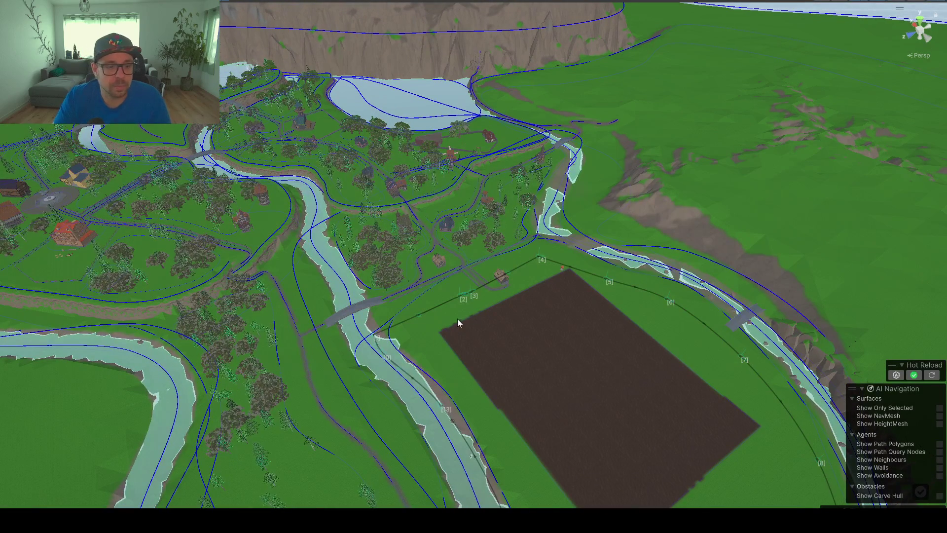
scroll(460, 334, "up", 5)
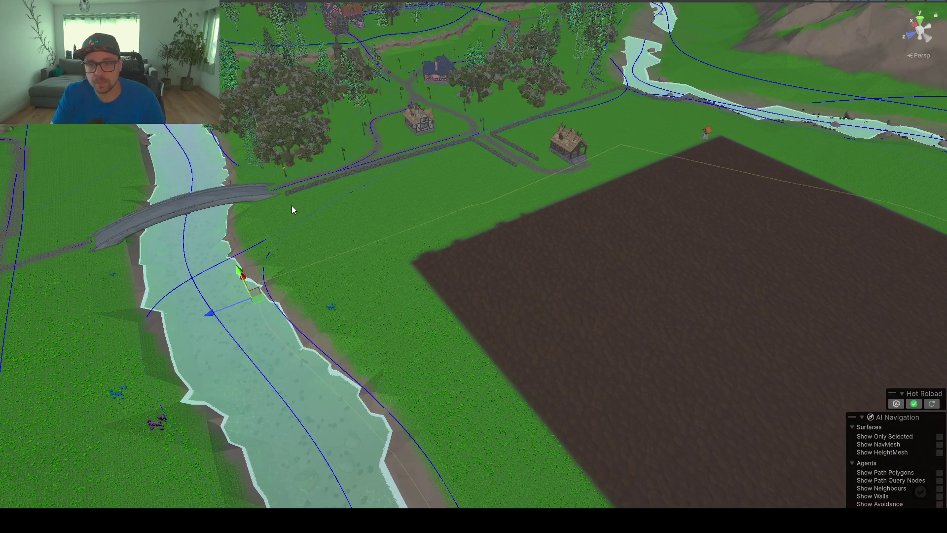
mouse_move(332, 256)
left_mouse_down()
mouse_move(664, 265)
mouse_move(398, 215)
mouse_move(337, 231)
mouse_move(390, 236)
mouse_move(380, 235)
left_mouse_up()
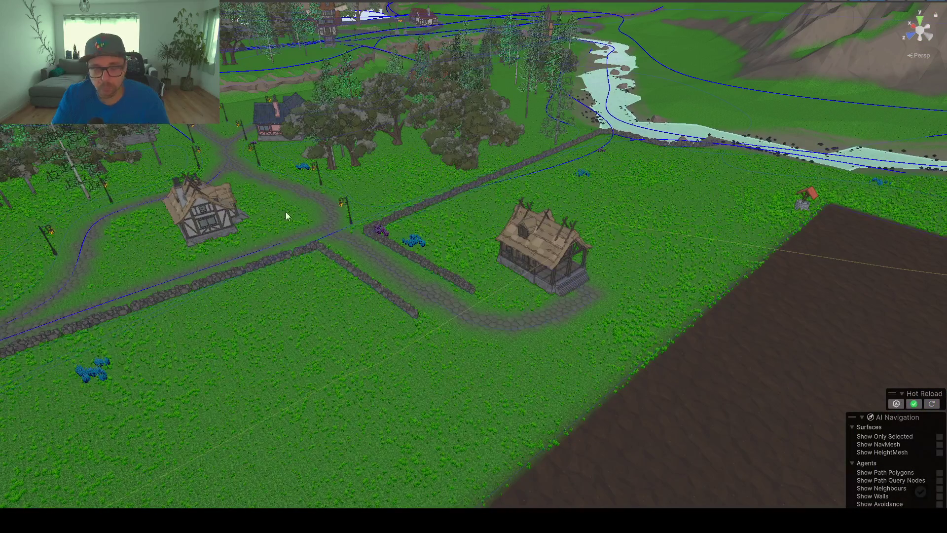
key("shift+space")
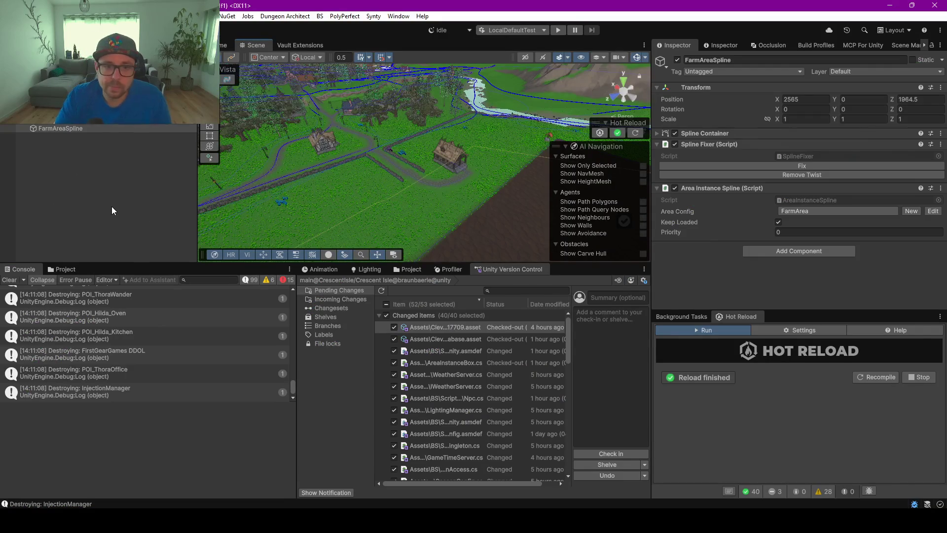
- Deselect the farm area spline and orbit the view over the brown field
left_click(111, 207)
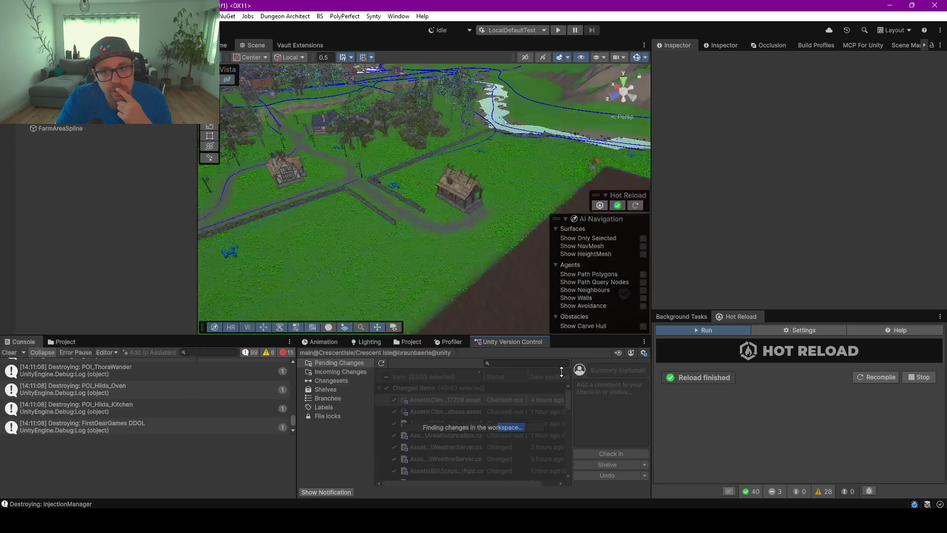
left_click_drag(346, 251, 488, 252)
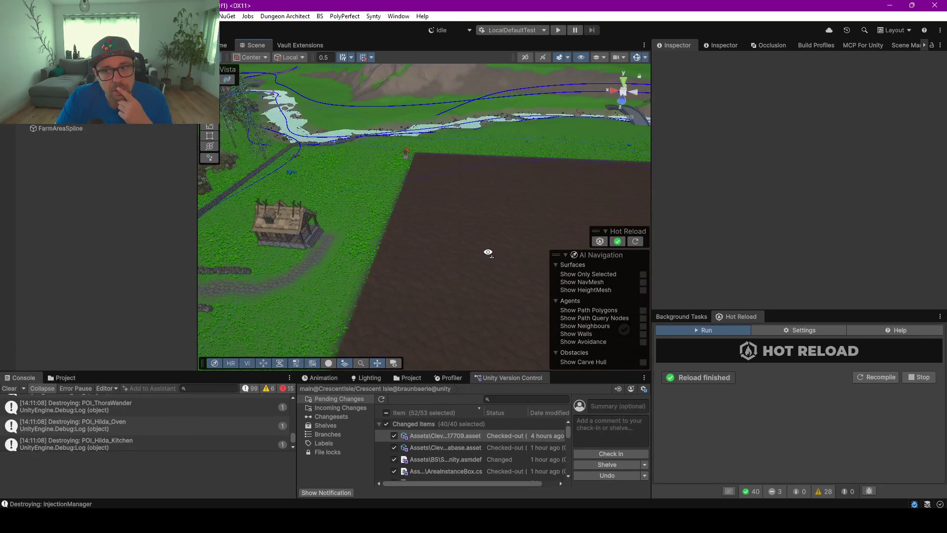
scroll(427, 253, "down", 6)
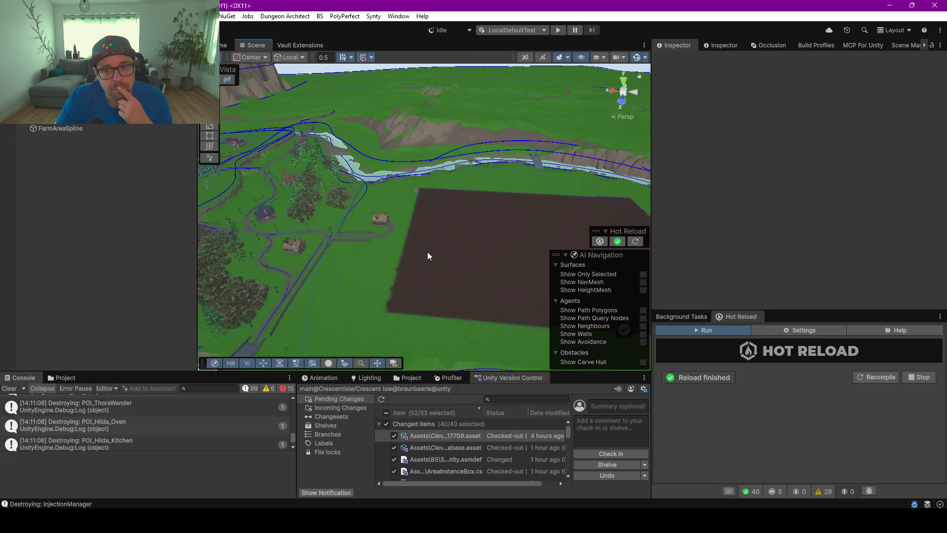
mouse_move(368, 301)
left_mouse_down()
mouse_move(437, 296)
mouse_move(461, 274)
left_mouse_up()
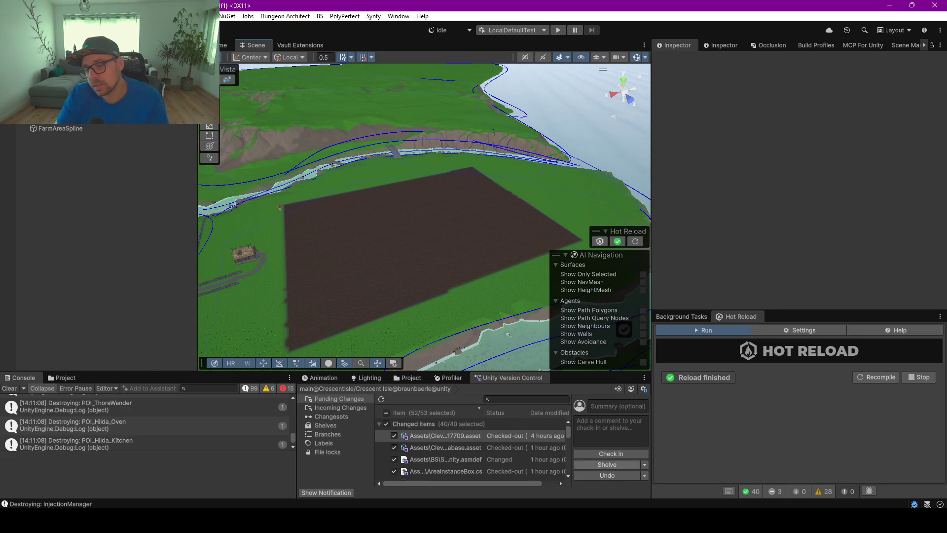
mouse_move(583, 521)
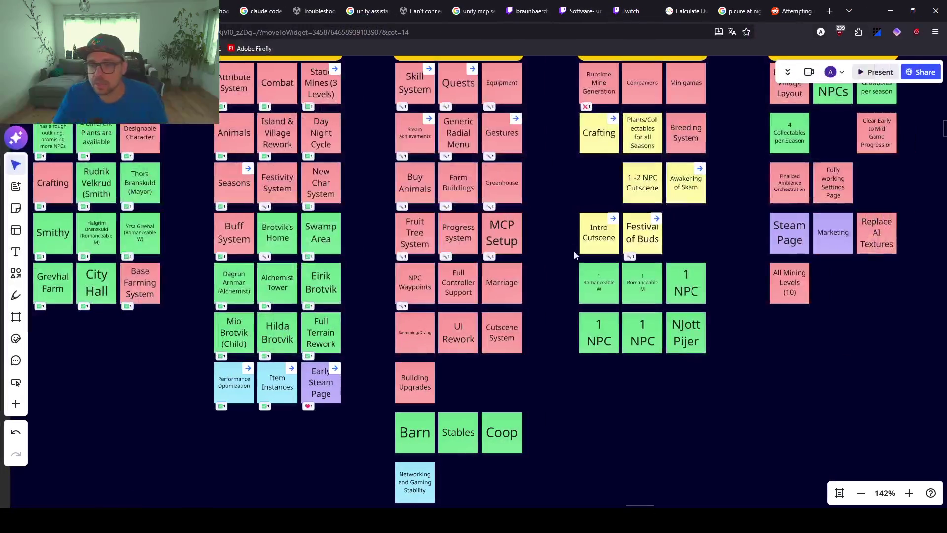
scroll(559, 197, "up", 3)
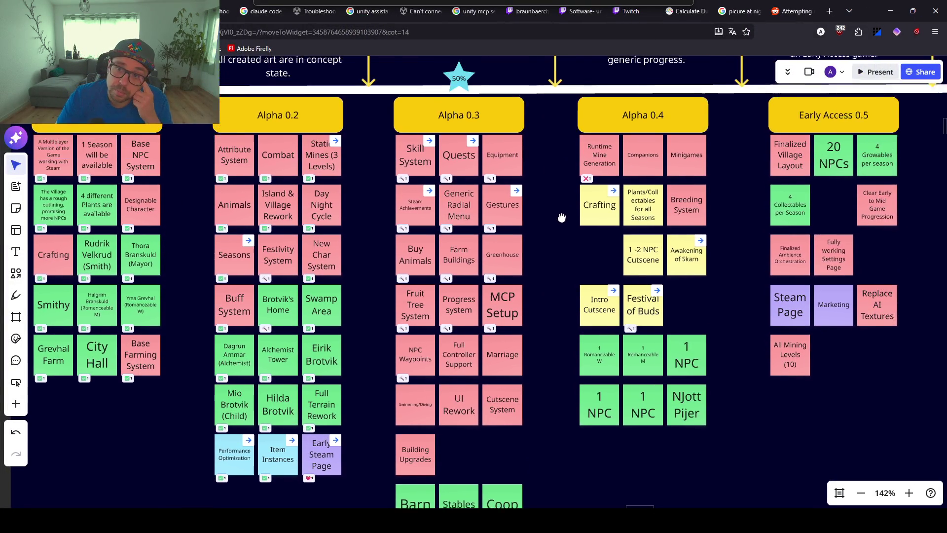
scroll(562, 217, "down", 5)
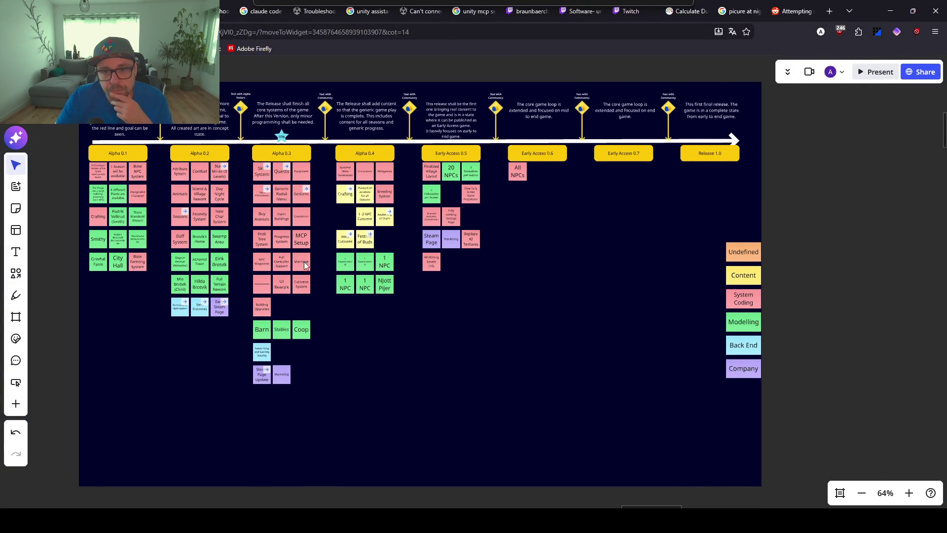
scroll(282, 244, "up", 3)
scroll(289, 264, "down", 5)
left_click_drag(289, 360, 285, 130)
left_click(352, 296)
scroll(354, 298, "up", 3)
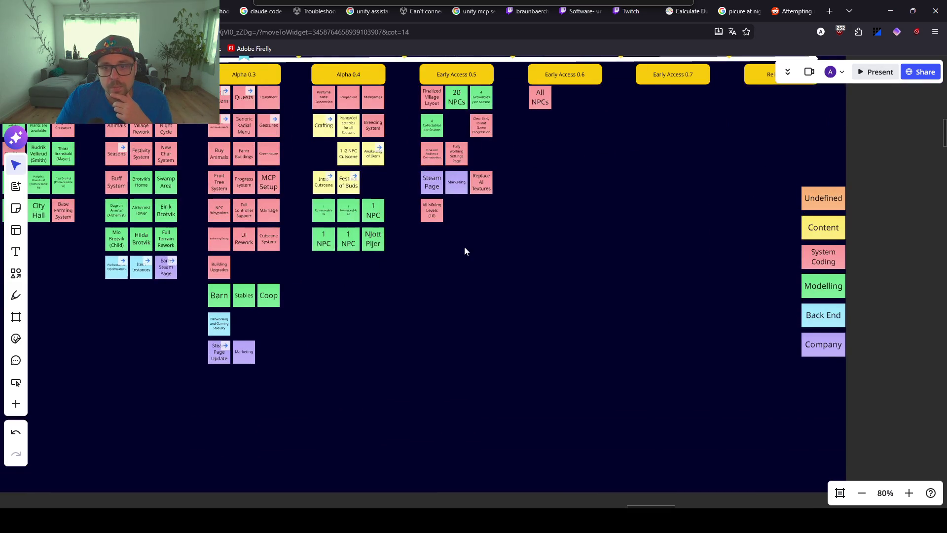
left_click_drag(464, 251, 405, 302)
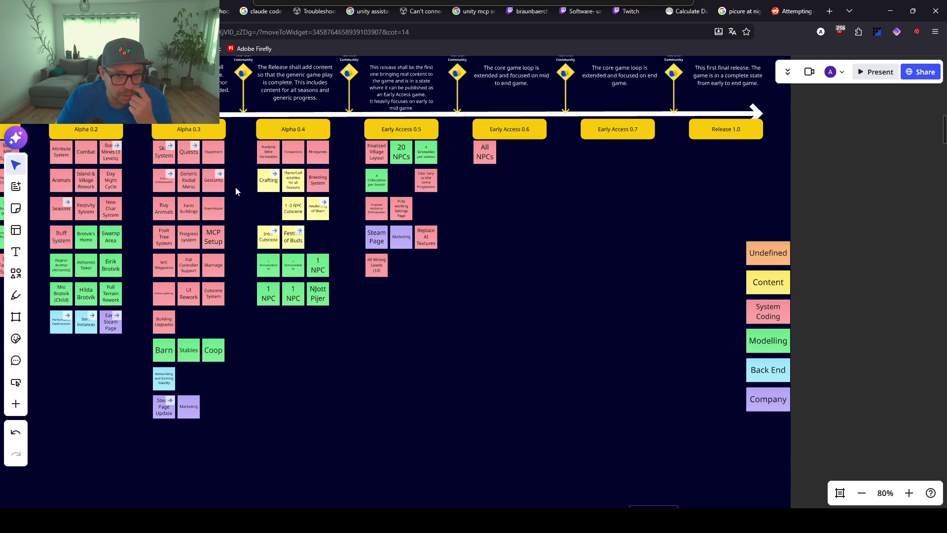
mouse_move(230, 349)
left_mouse_down()
mouse_move(155, 374)
mouse_move(309, 362)
left_mouse_up()
mouse_move(262, 335)
left_mouse_down()
mouse_move(266, 192)
mouse_move(333, 247)
left_mouse_up()
left_click(377, 308)
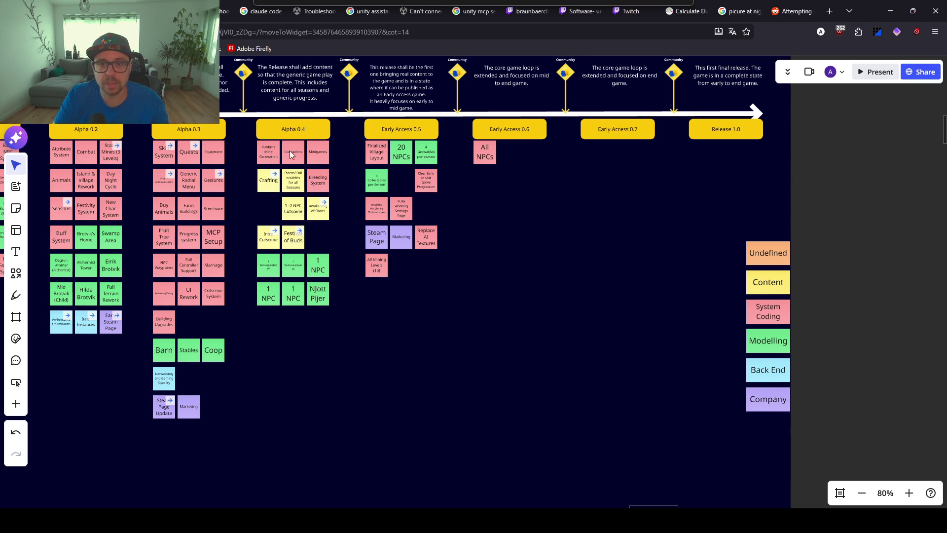
scroll(303, 196, "up", 1)
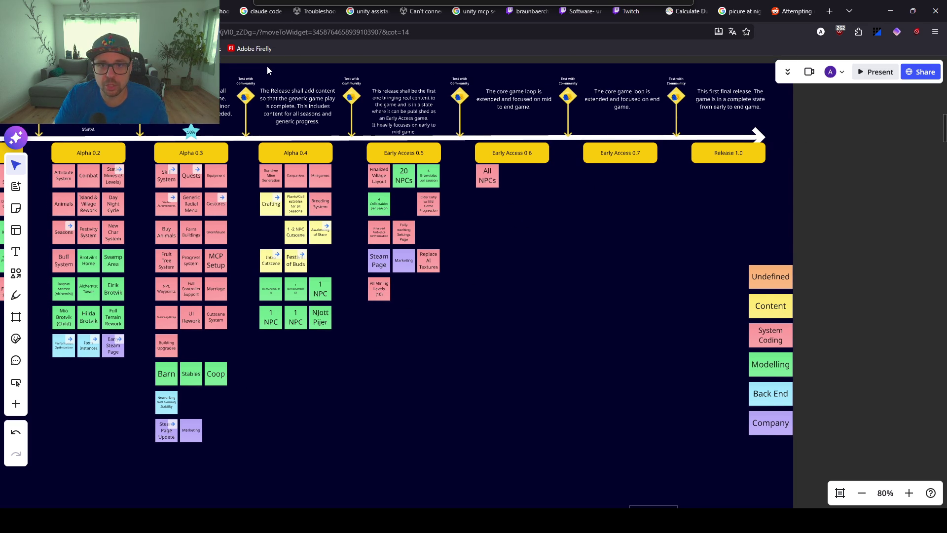
mouse_move(266, 75)
left_mouse_down()
mouse_move(319, 287)
mouse_move(312, 255)
left_mouse_up()
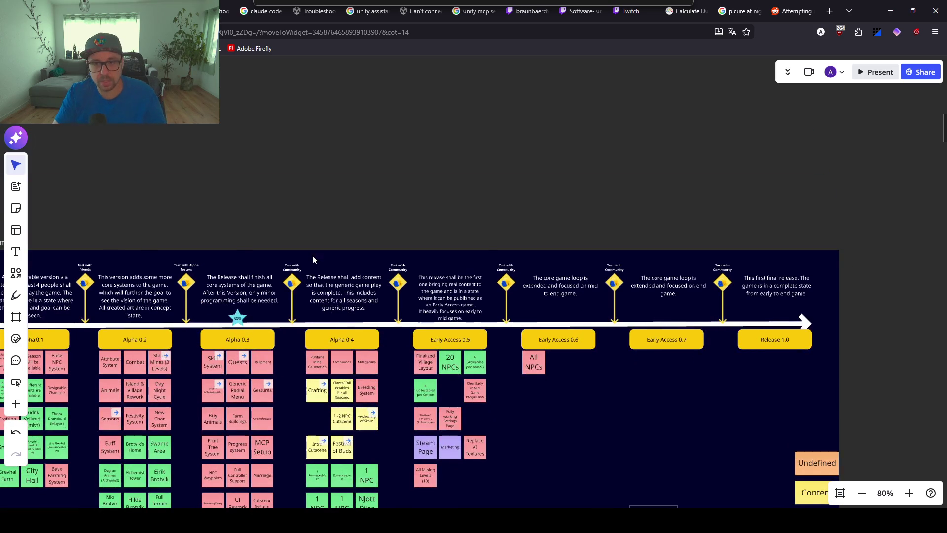
key("ctrl+z")
left_click_drag(404, 362, 401, 93)
left_click_drag(543, 339, 525, 148)
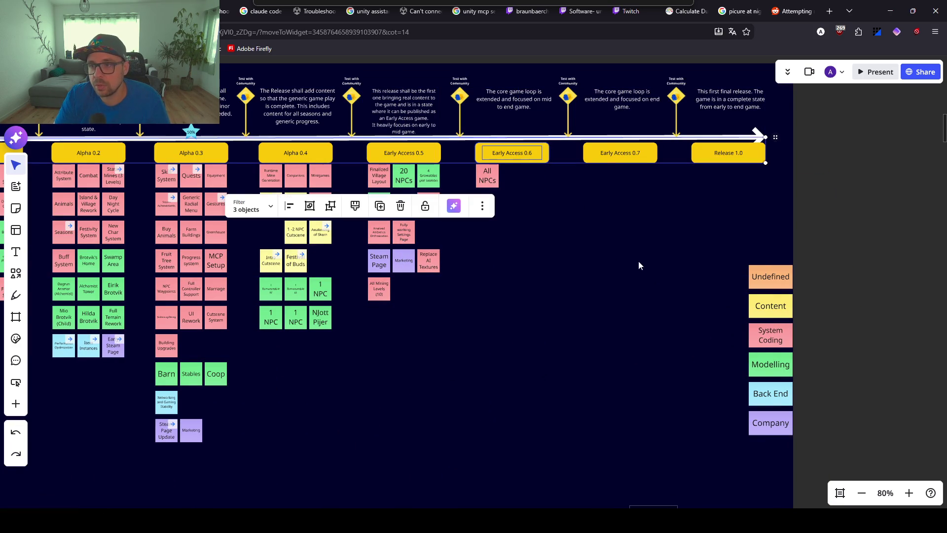
left_click_drag(635, 330, 618, 148)
left_click_drag(722, 293, 719, 87)
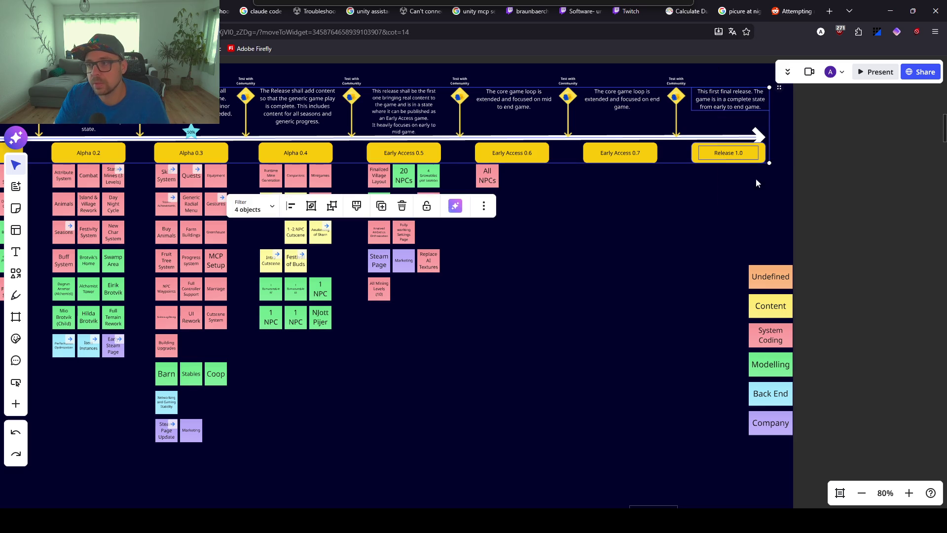
left_click(718, 239)
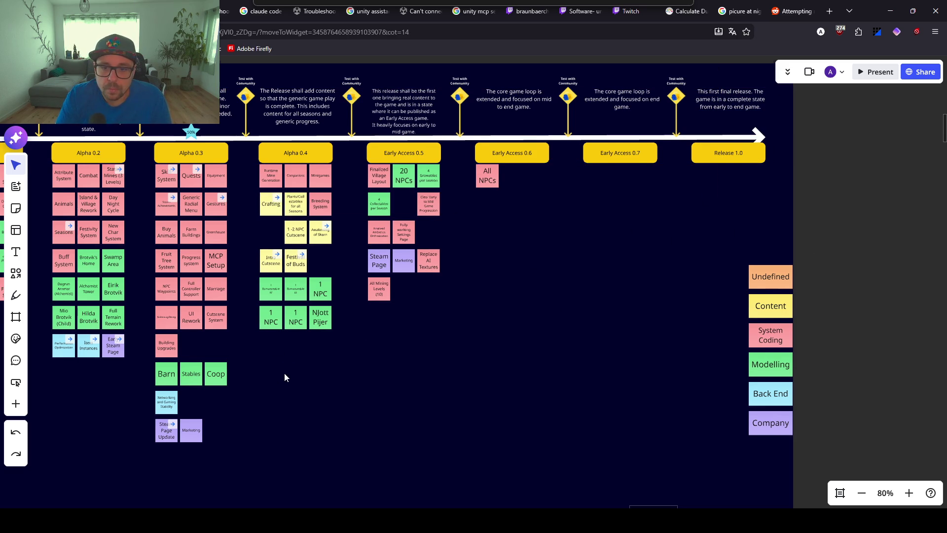
scroll(301, 365, "left", 2)
scroll(301, 365, "down", 1)
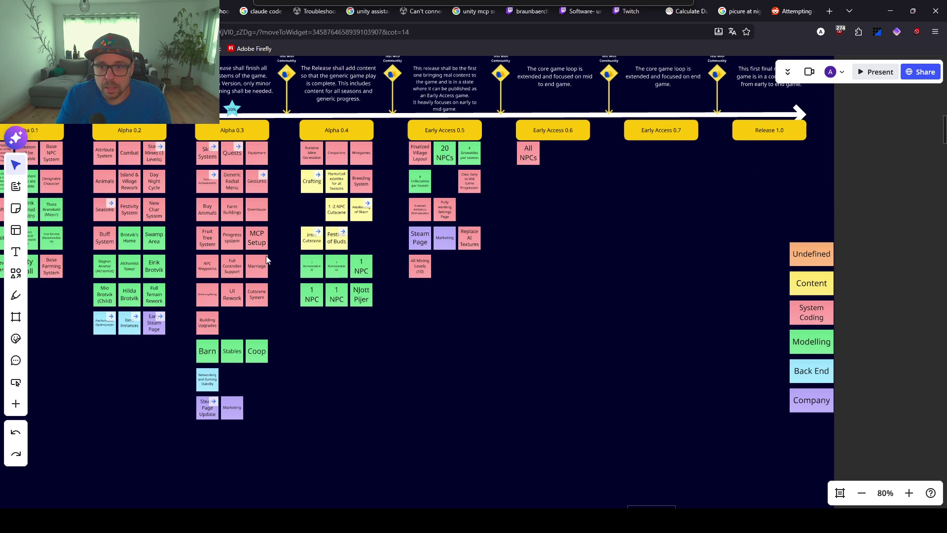
scroll(360, 175, "up", 5)
mouse_move(217, 246)
left_mouse_down()
mouse_move(300, 245)
mouse_move(369, 229)
left_mouse_up()
scroll(318, 213, "down", 4)
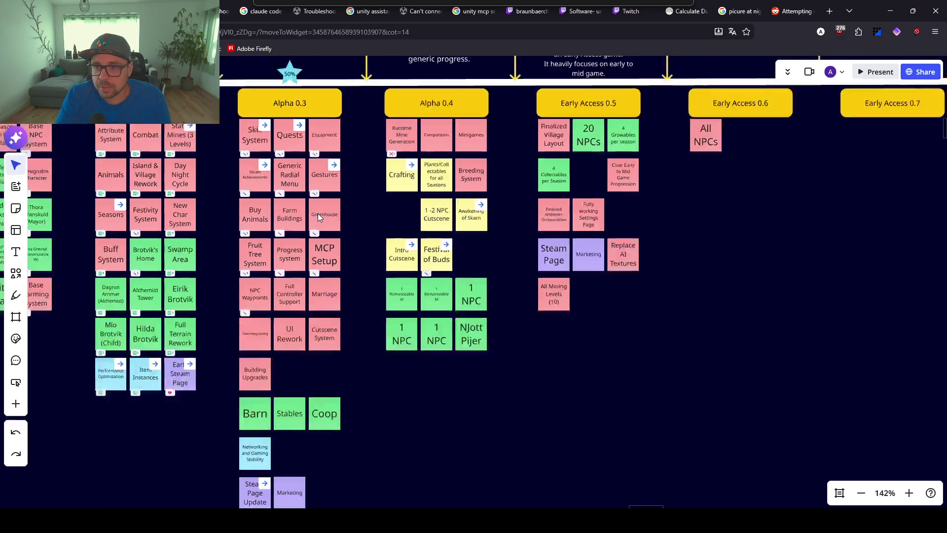
scroll(318, 214, "down", 5)
scroll(413, 179, "down", 3)
scroll(398, 232, "down", 5)
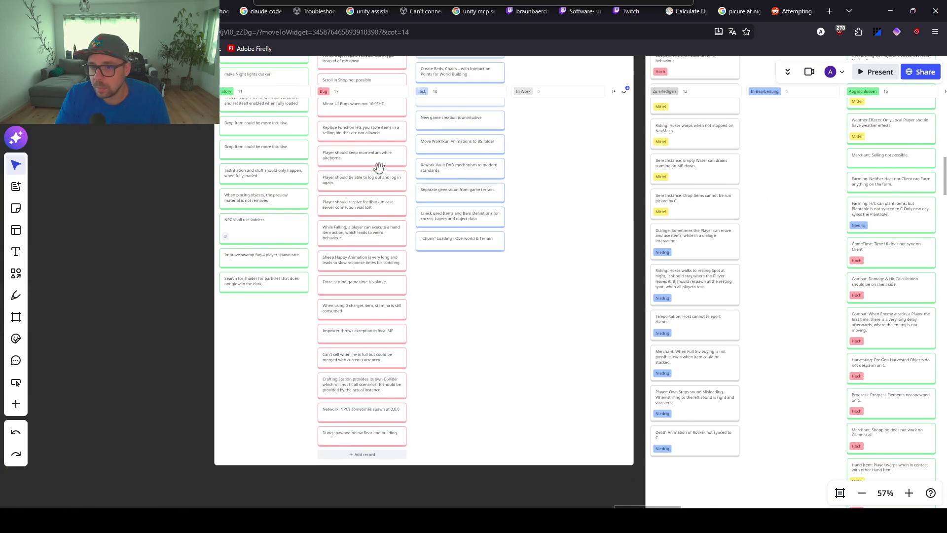
scroll(357, 225, "up", 2)
scroll(357, 225, "up", 6)
scroll(389, 250, "up", 4)
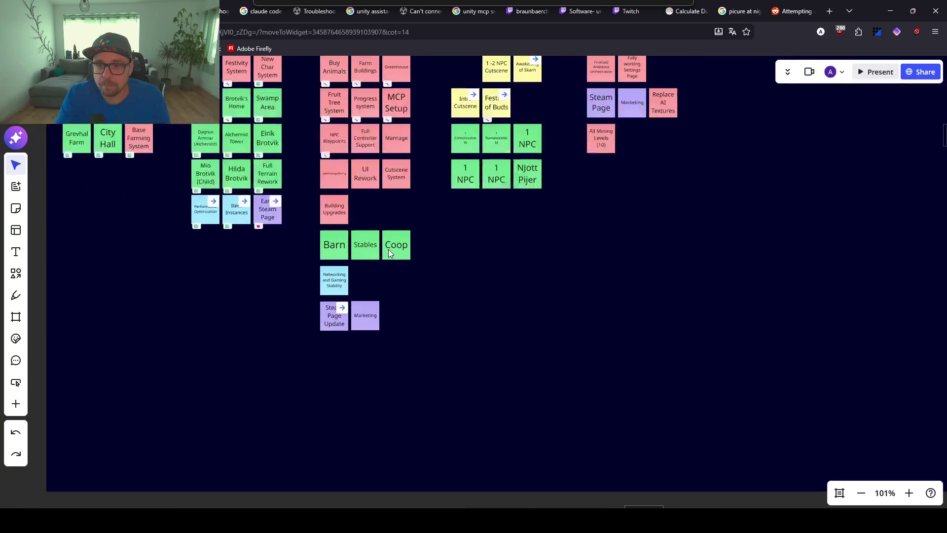
- Move the Barn, Stables and Coop notes and those below further down the board
scroll(389, 250, "down", 1)
mouse_move(444, 228)
left_mouse_down()
mouse_move(348, 342)
mouse_move(316, 352)
left_mouse_up()
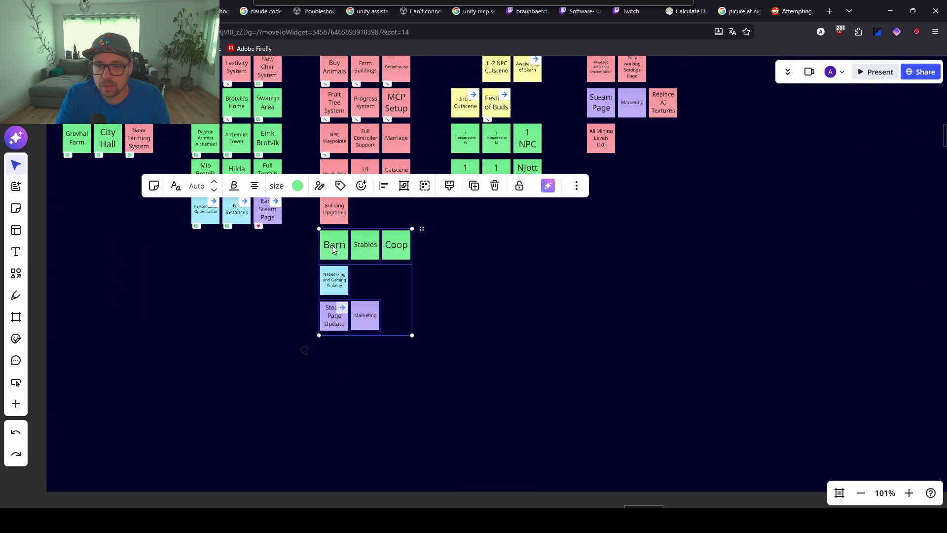
left_click_drag(334, 249, 335, 365)
scroll(341, 224, "up", 4)
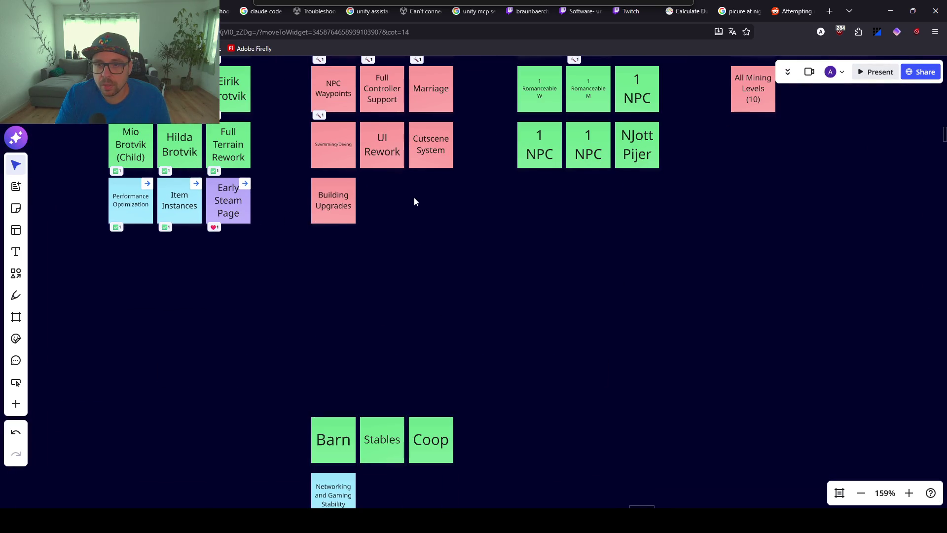
left_click_drag(424, 246, 417, 261)
- Duplicate Building Upgrades into a 'New Game Setup' note beside it, then minimise the browser
left_click(290, 274)
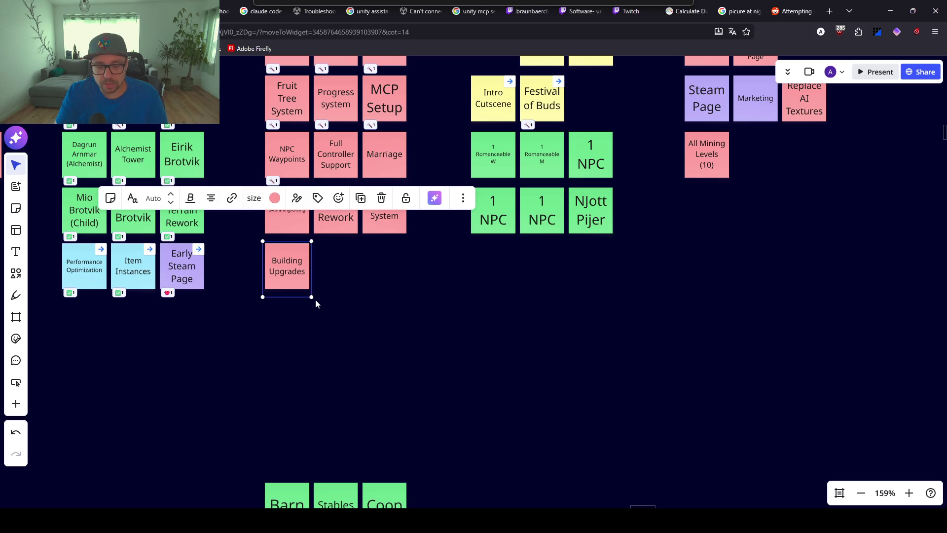
key("ctrl+d")
left_click_drag(372, 277, 342, 276)
key("Return")
key("BackSpace")
type("New Game S")
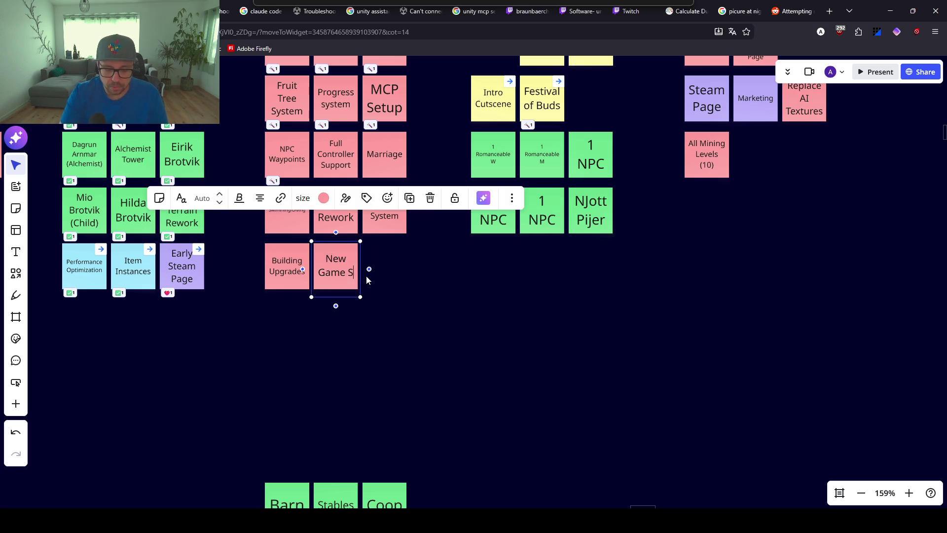
type("etup")
left_click(404, 282)
left_click(327, 261)
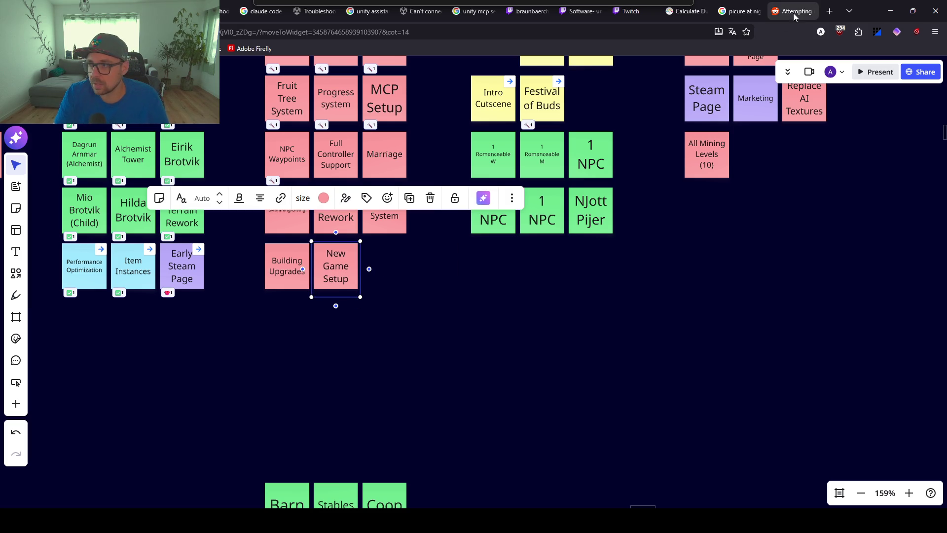
left_click(890, 14)
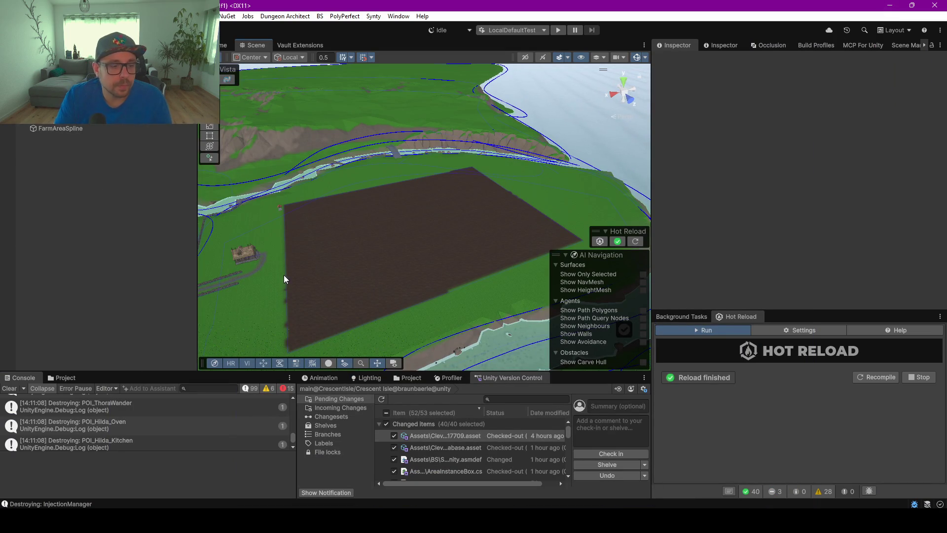
- Enlarge the scene view and turn on the NavMesh overlay on the terrain
left_click_drag(431, 376, 406, 319)
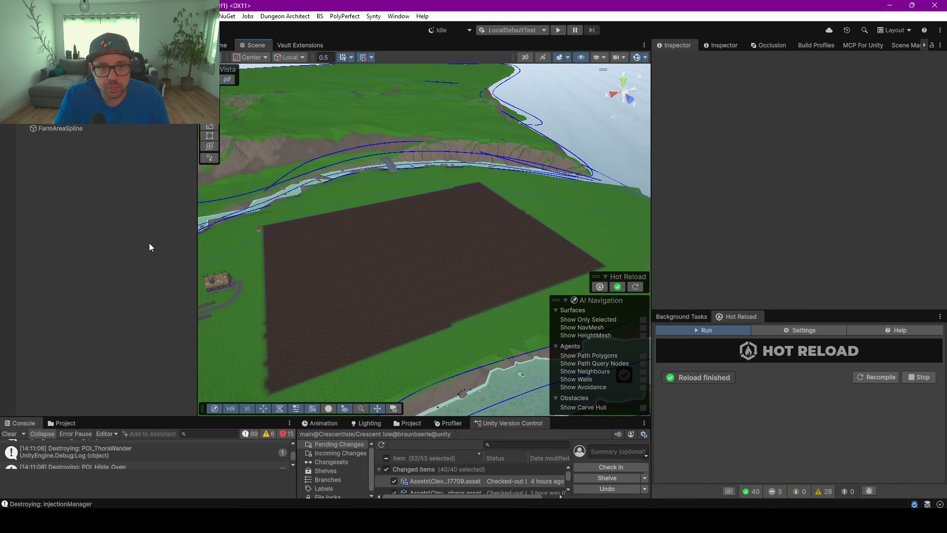
left_click(643, 328)
scroll(439, 283, "up", 5)
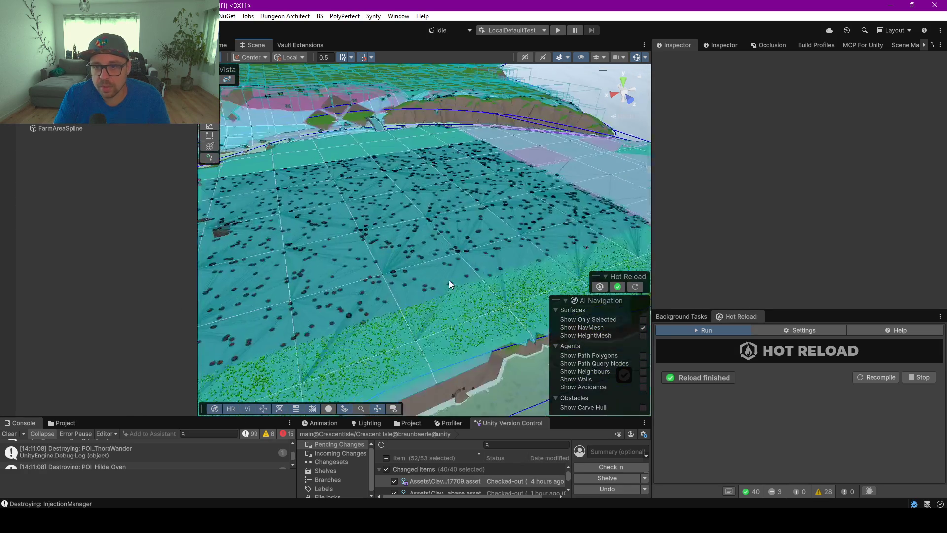
mouse_move(413, 230)
left_mouse_down()
mouse_move(376, 205)
mouse_move(451, 242)
mouse_move(332, 215)
left_mouse_up()
mouse_move(433, 239)
left_mouse_down()
mouse_move(344, 244)
mouse_move(656, 239)
left_mouse_up()
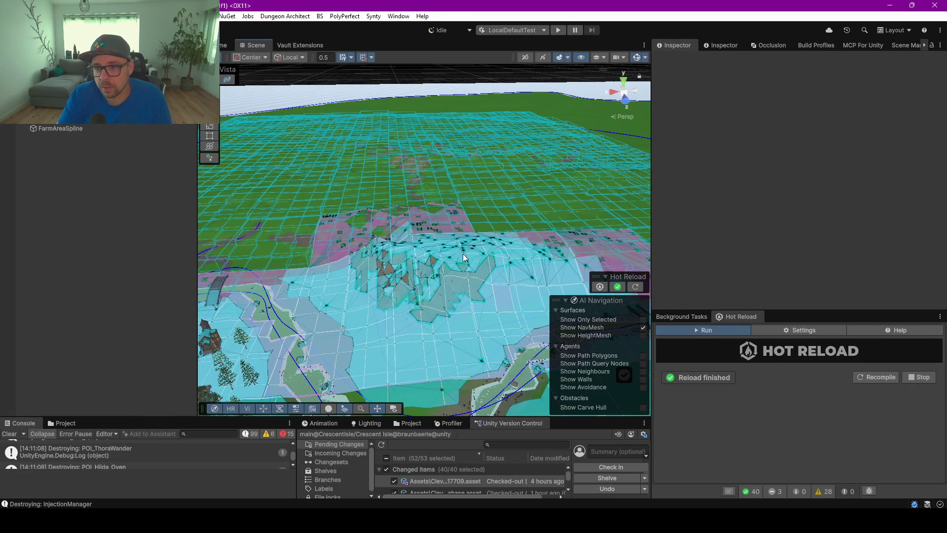
- Orbit across the trees, horizon and lighthouse, then tilt down toward the farm navmesh
scroll(525, 246, "up", 5)
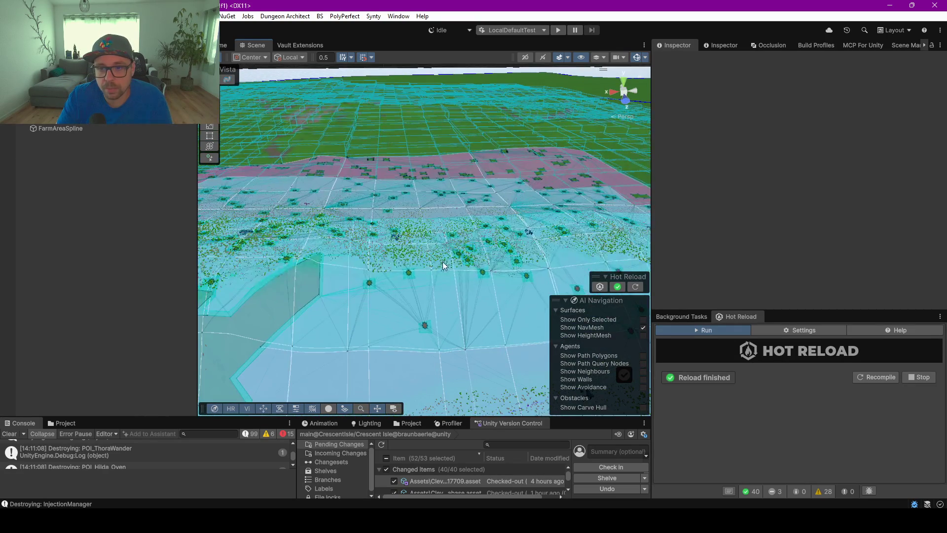
scroll(478, 250, "up", 1)
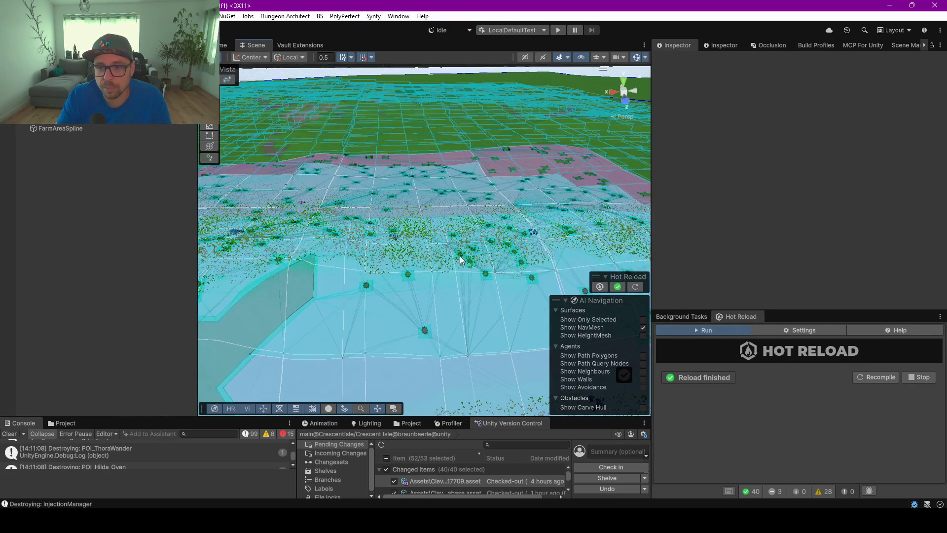
scroll(445, 245, "up", 6)
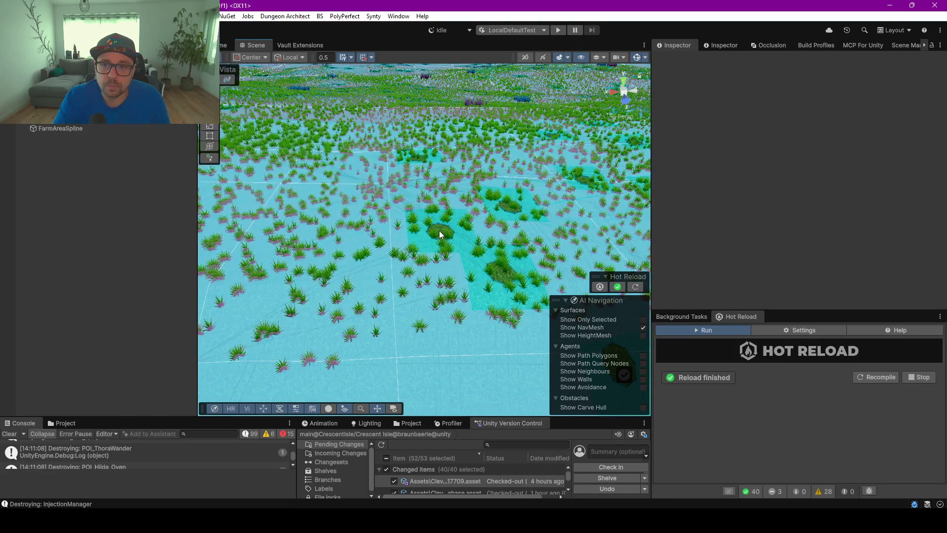
scroll(439, 231, "down", 3)
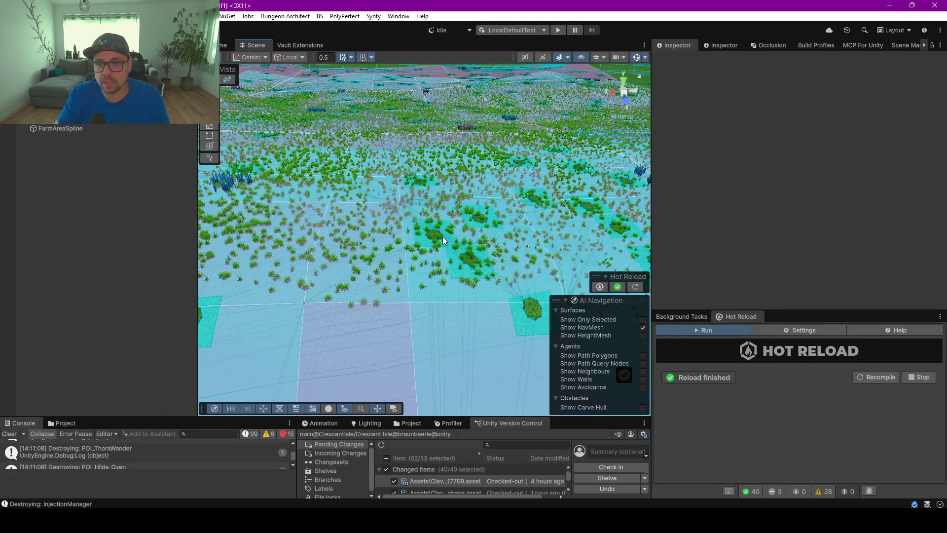
left_click_drag(442, 235, 443, 206)
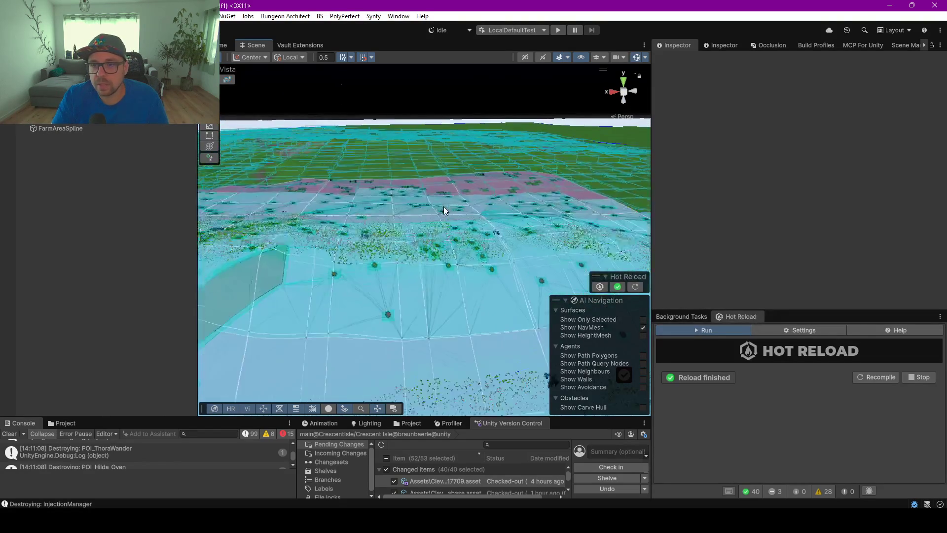
scroll(443, 210, "up", 3)
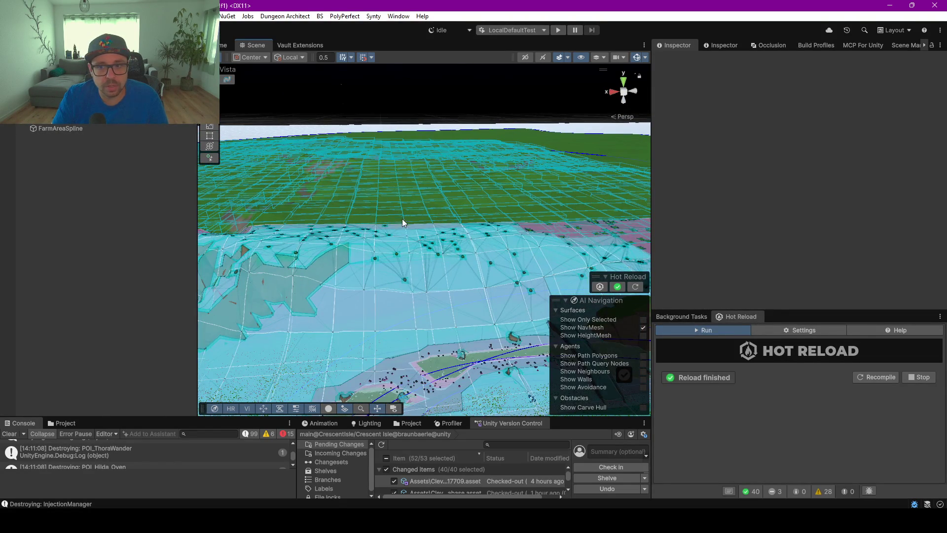
scroll(401, 220, "down", 3)
mouse_move(499, 261)
left_mouse_down()
mouse_move(449, 248)
mouse_move(502, 285)
mouse_move(556, 288)
mouse_move(472, 263)
left_mouse_up()
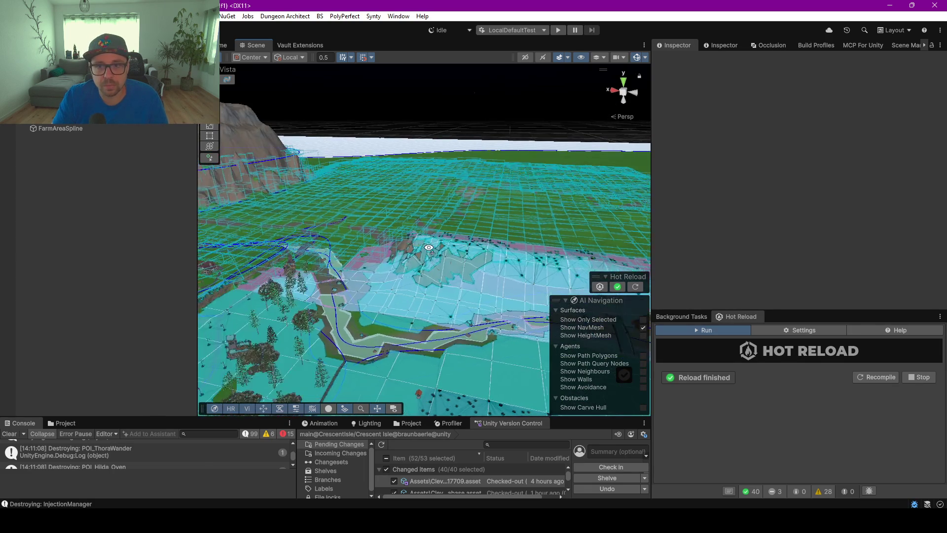
scroll(471, 264, "up", 3)
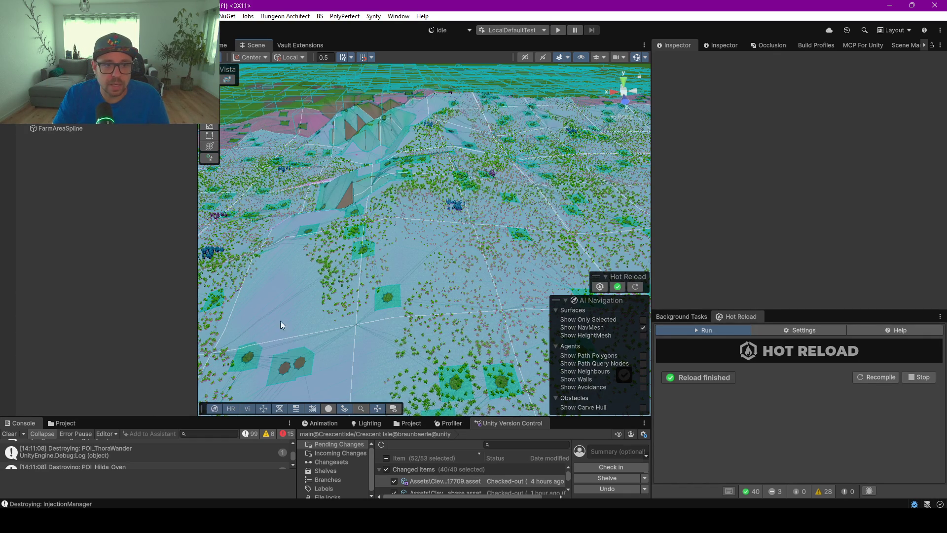
mouse_move(278, 309)
left_mouse_down()
mouse_move(569, 282)
mouse_move(493, 177)
left_mouse_up()
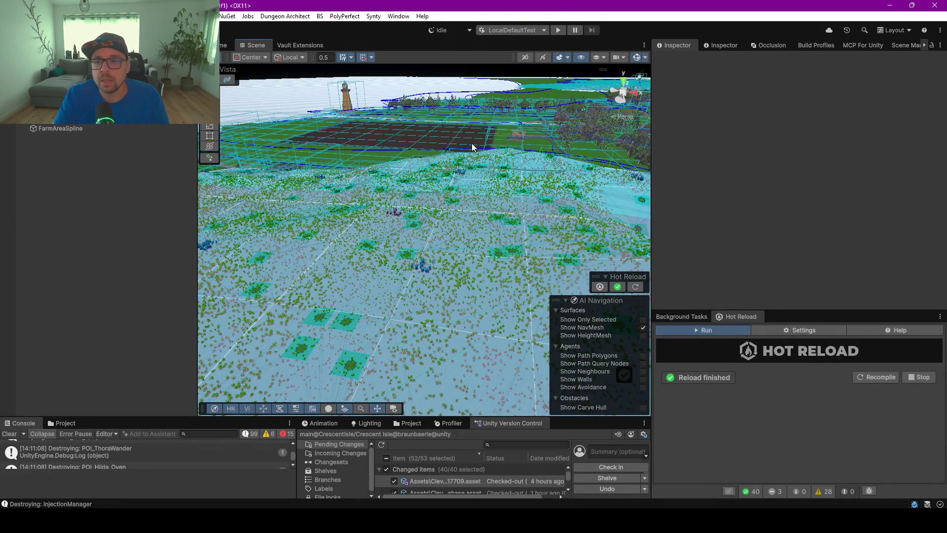
scroll(472, 143, "up", 5)
mouse_move(464, 202)
left_mouse_down()
mouse_move(472, 284)
mouse_move(315, 271)
left_mouse_up()
- Widen the scene into the Hierarchy and Inspector space and zoom down onto the navmesh field
left_click_drag(196, 249, 86, 242)
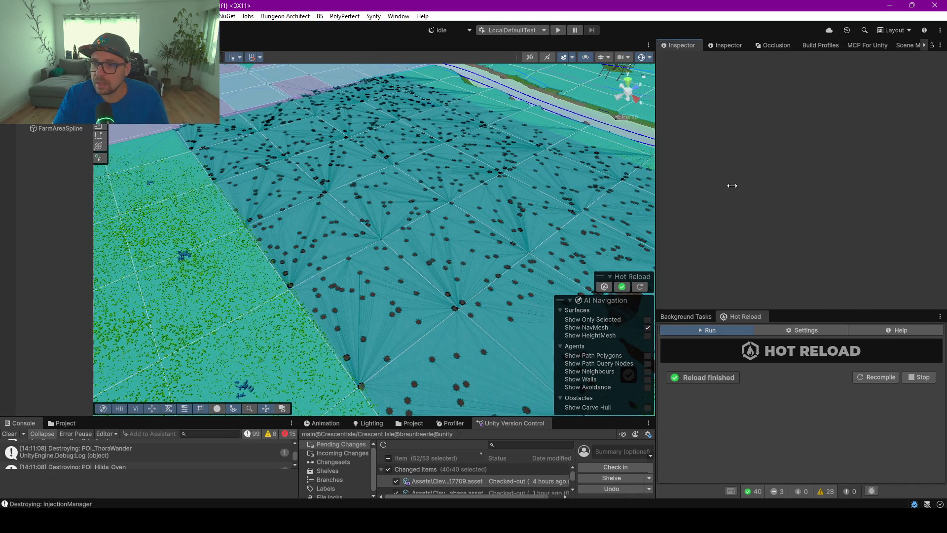
left_click_drag(652, 185, 773, 185)
scroll(520, 211, "down", 6)
scroll(533, 210, "up", 5)
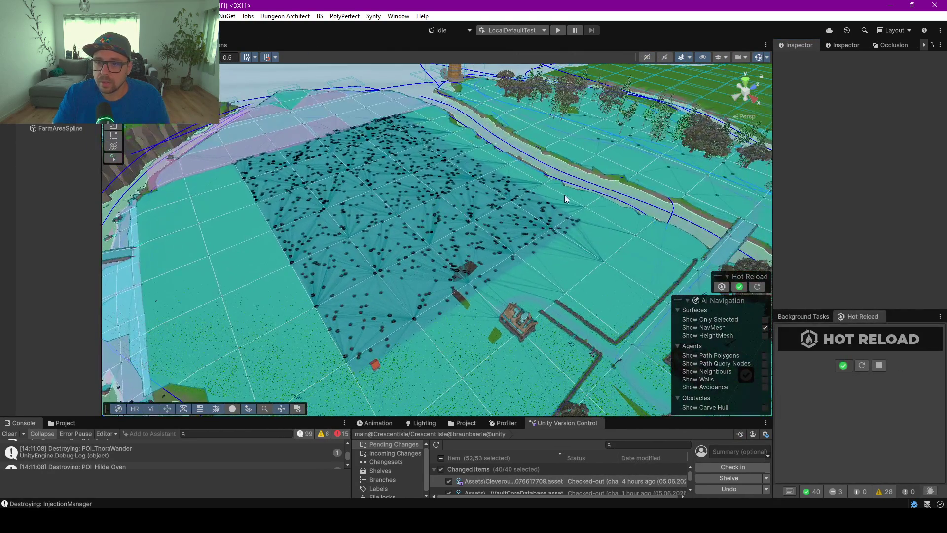
mouse_move(564, 194)
left_mouse_down()
mouse_move(450, 212)
mouse_move(478, 219)
left_mouse_up()
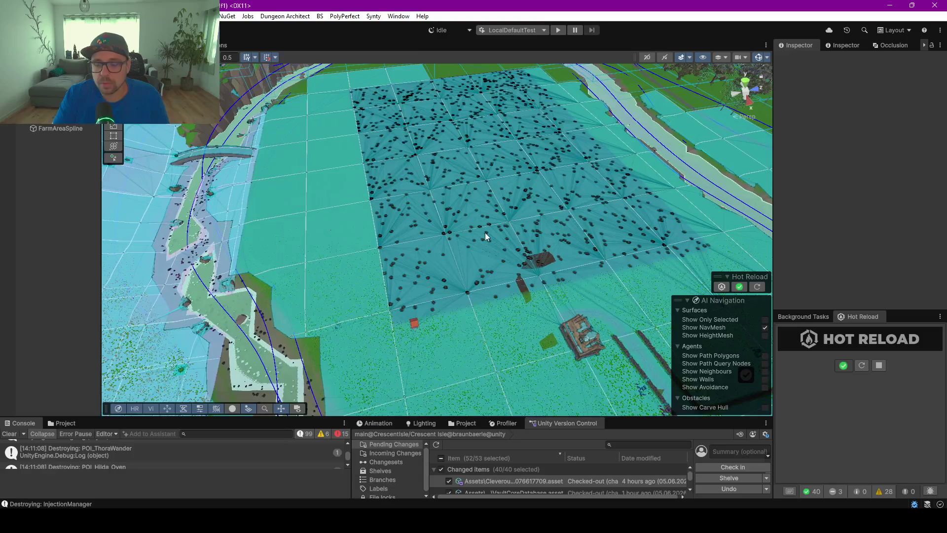
scroll(472, 248, "up", 10)
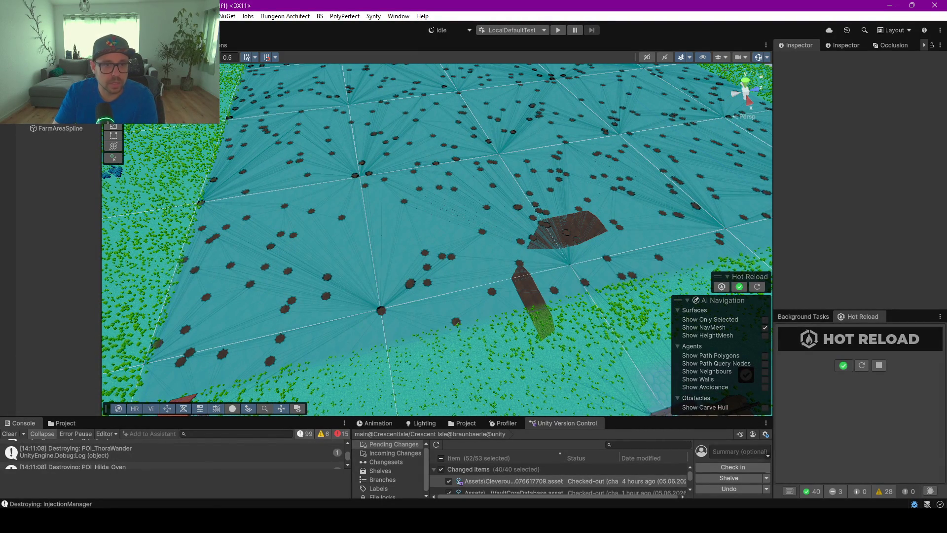
scroll(58, 188, "up", 5)
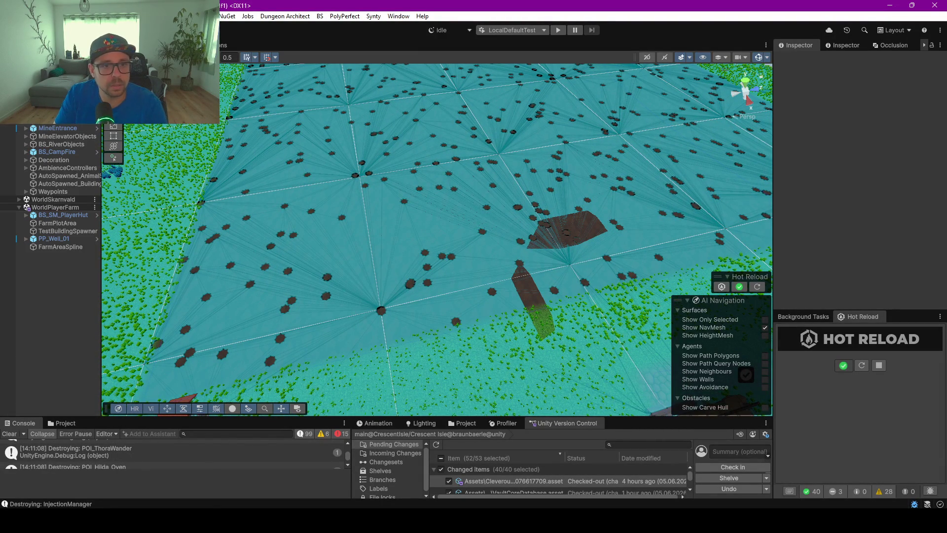
scroll(33, 127, "up", 1)
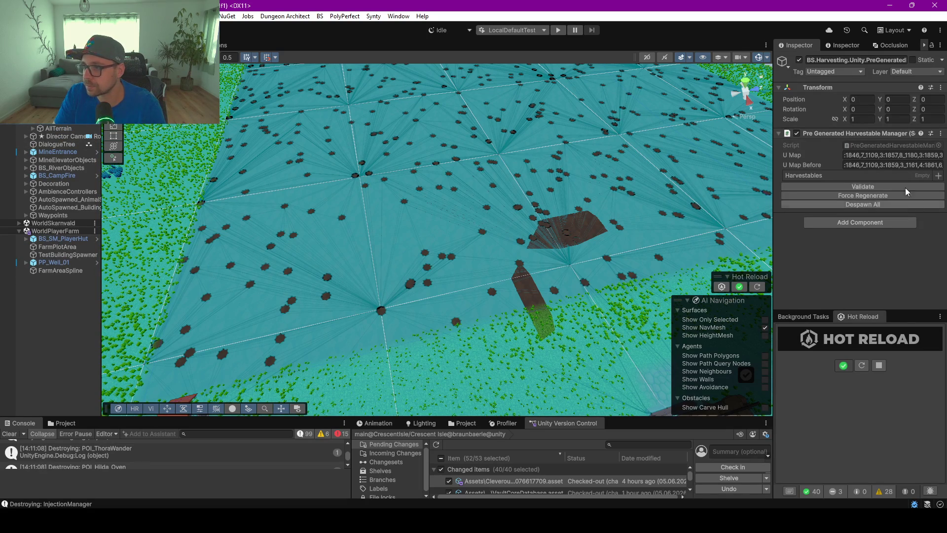
- Force Regenerate the harvestables, hide the NavMesh overlay, and survey the respawned trees
left_click(871, 195)
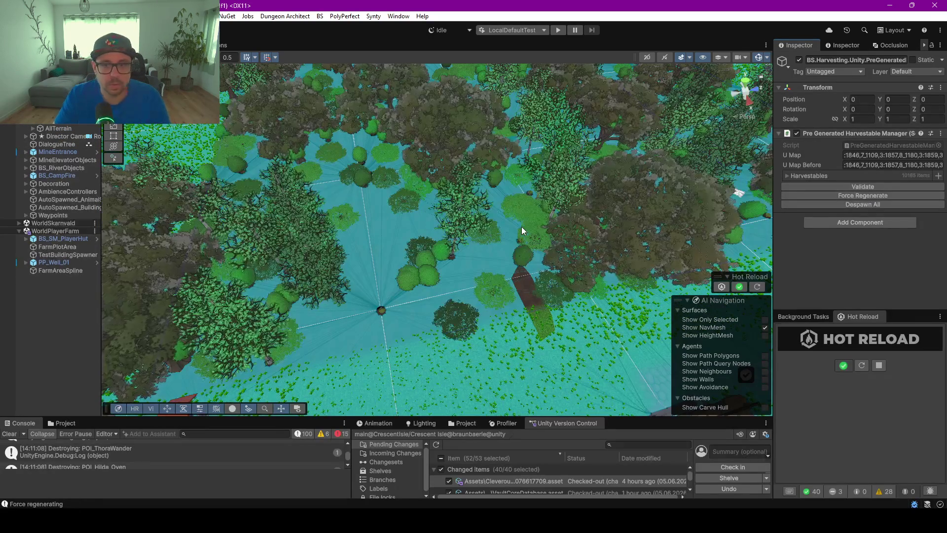
mouse_move(522, 227)
left_mouse_down()
mouse_move(374, 164)
mouse_move(510, 185)
mouse_move(325, 171)
mouse_move(443, 222)
left_mouse_up()
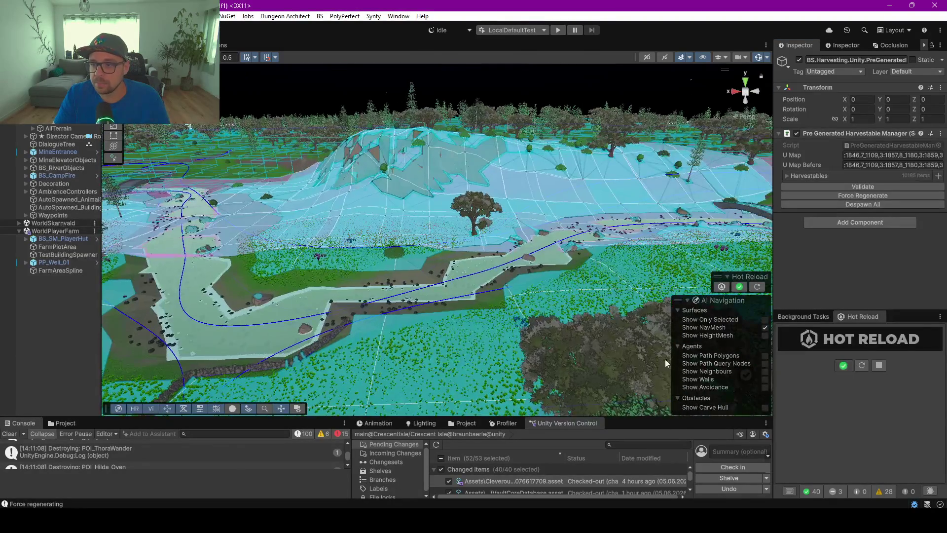
left_click(765, 328)
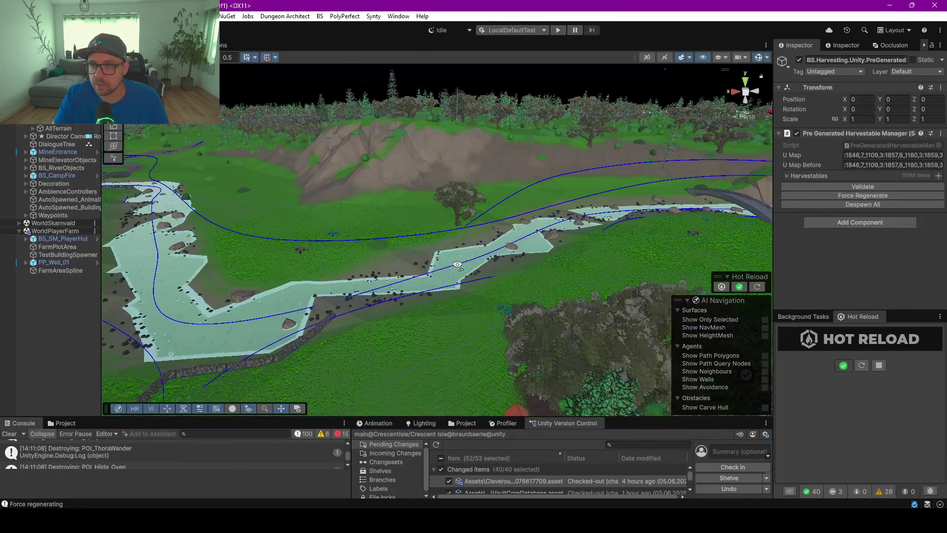
mouse_move(434, 278)
left_mouse_down()
mouse_move(409, 277)
mouse_move(395, 117)
left_mouse_up()
mouse_move(582, 176)
left_mouse_down()
mouse_move(466, 306)
mouse_move(480, 306)
left_mouse_up()
scroll(357, 132, "down", 10)
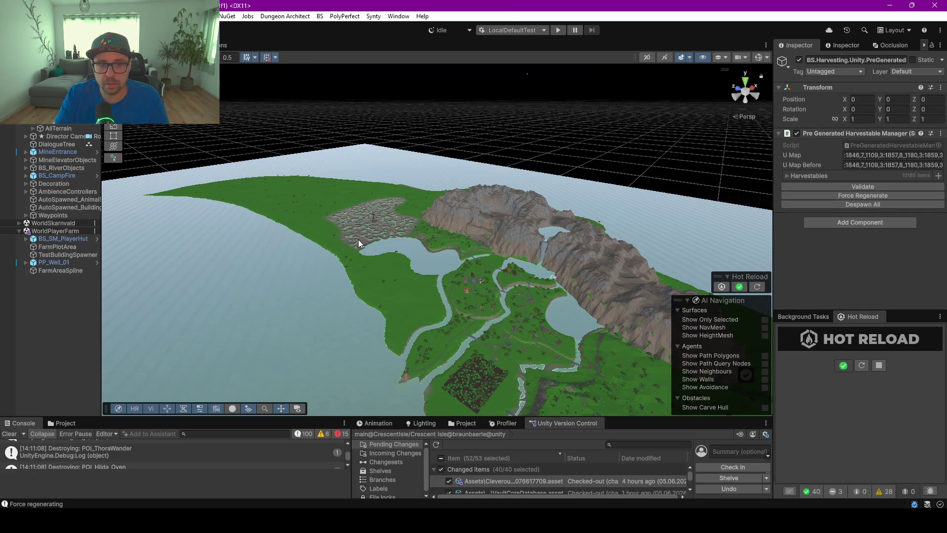
- Bring the forest patch by the river into view and rectangle-select all trees and bushes on the farm plot
scroll(360, 239, "up", 10)
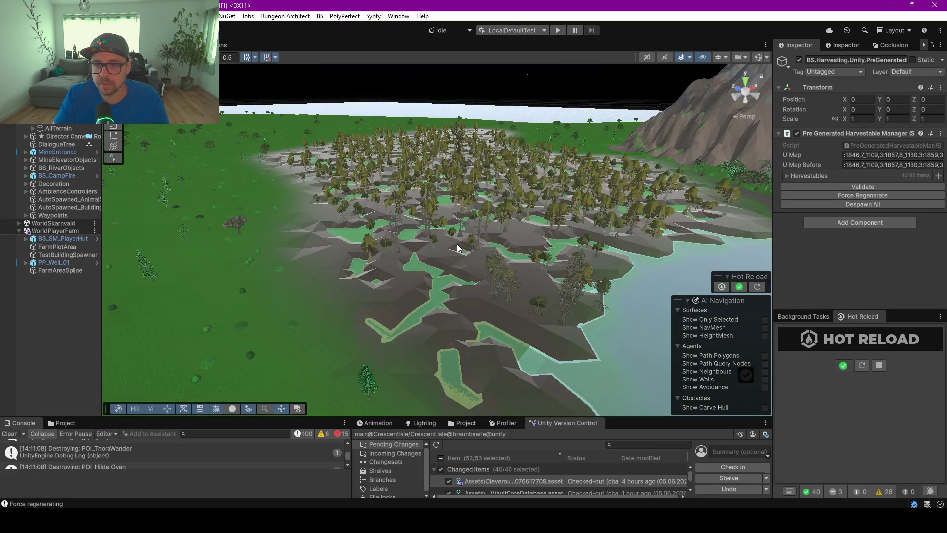
left_click_drag(444, 247, 640, 230)
scroll(640, 230, "up", 10)
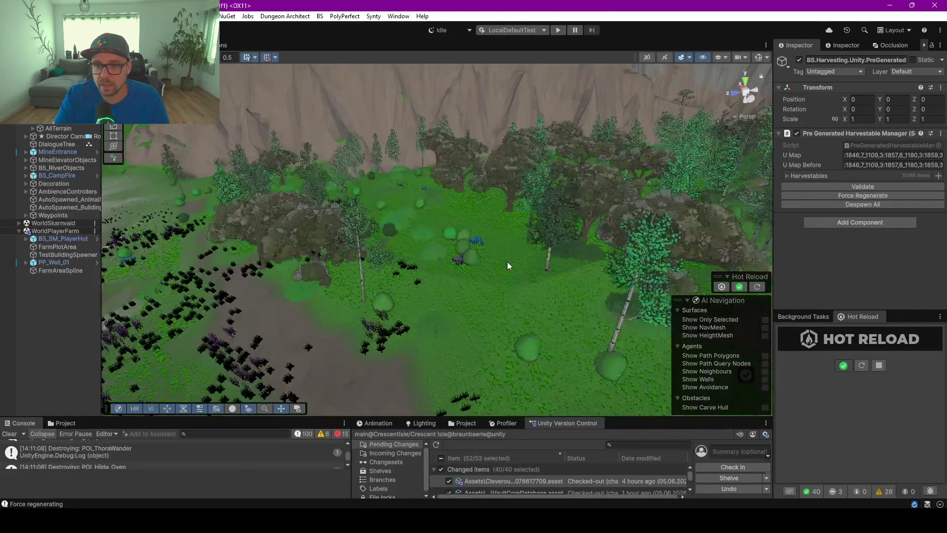
mouse_move(505, 262)
left_mouse_down()
mouse_move(472, 230)
mouse_move(518, 230)
mouse_move(522, 237)
mouse_move(357, 258)
left_mouse_up()
mouse_move(575, 139)
left_mouse_down()
mouse_move(555, 173)
mouse_move(478, 239)
mouse_move(538, 225)
mouse_move(501, 203)
left_mouse_up()
scroll(501, 203, "down", 3)
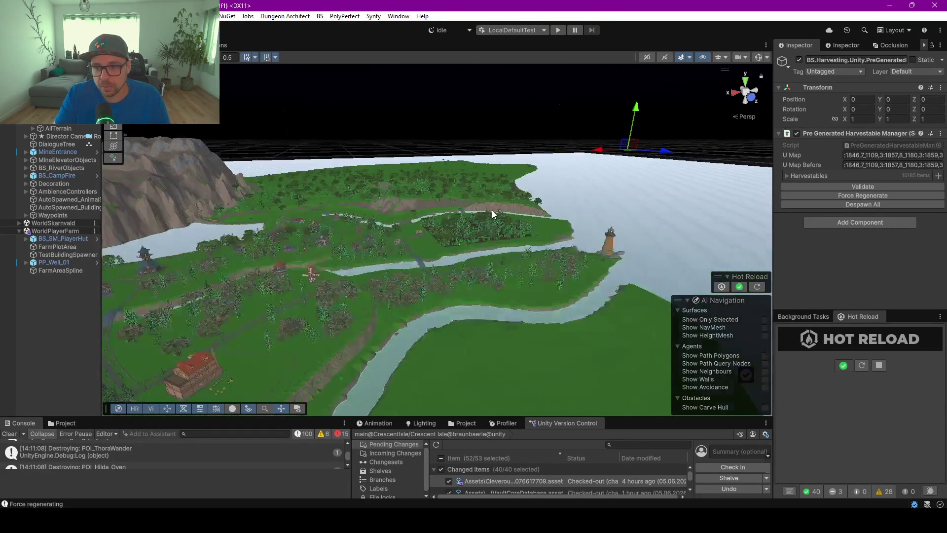
scroll(494, 209, "up", 3)
left_click_drag(429, 246, 626, 312)
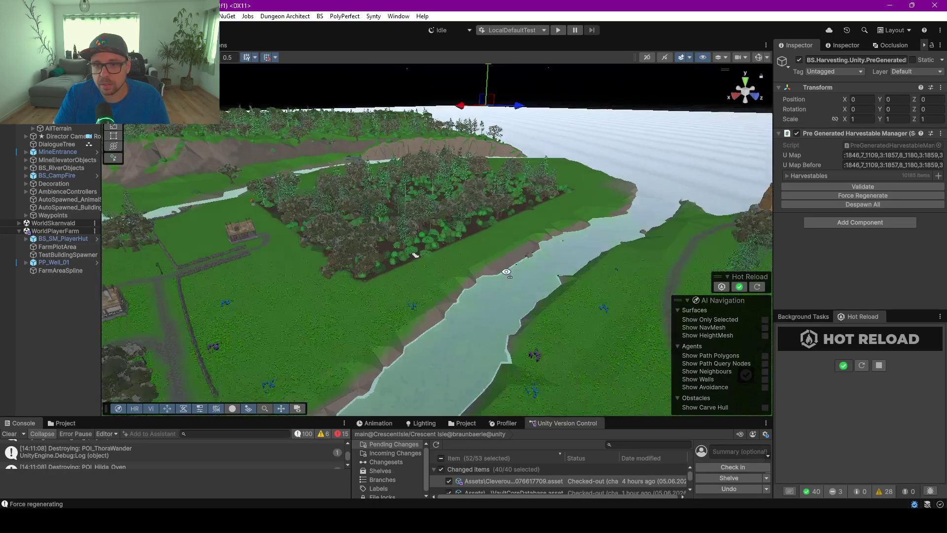
scroll(625, 311, "down", 5)
scroll(629, 311, "down", 2)
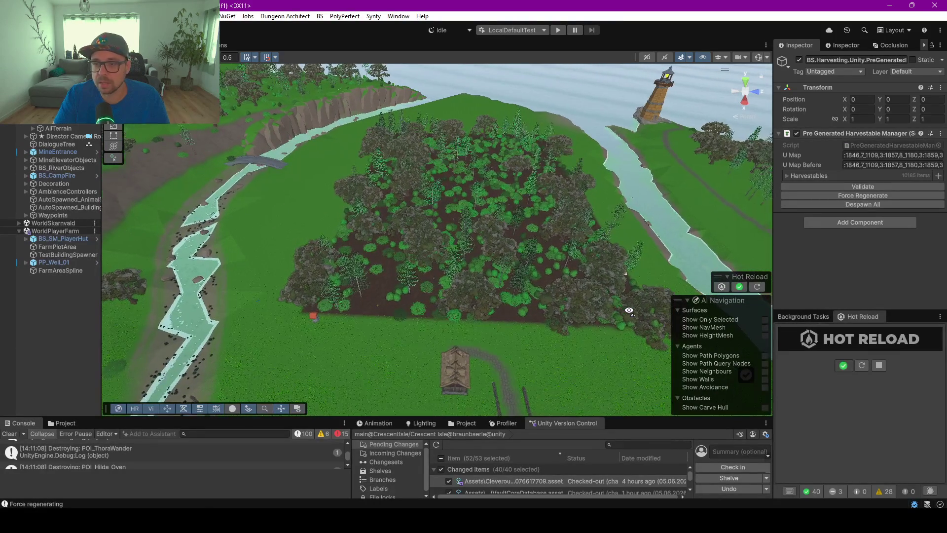
left_click_drag(346, 123, 649, 344)
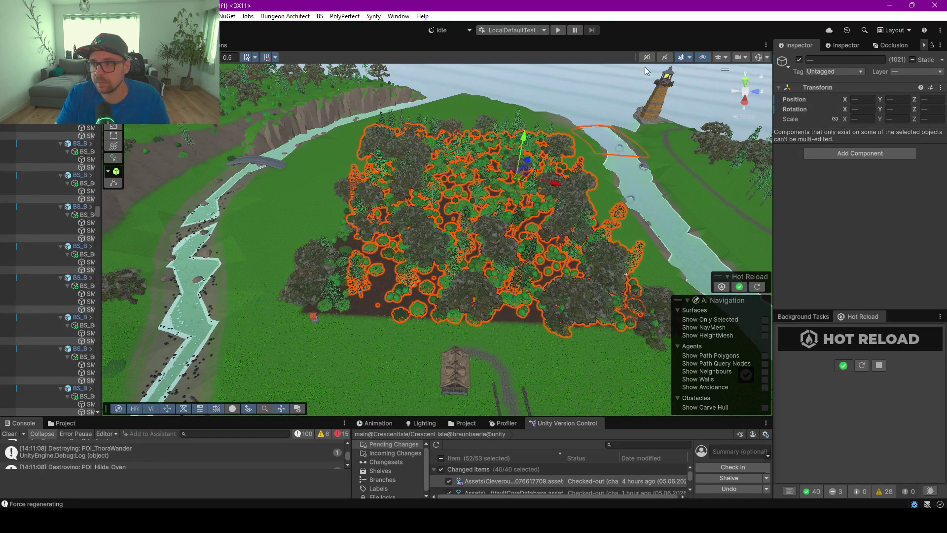
- In Top view, rectangle-select the farm forest again, adding the remaining edge objects for all 1128
left_click(747, 85)
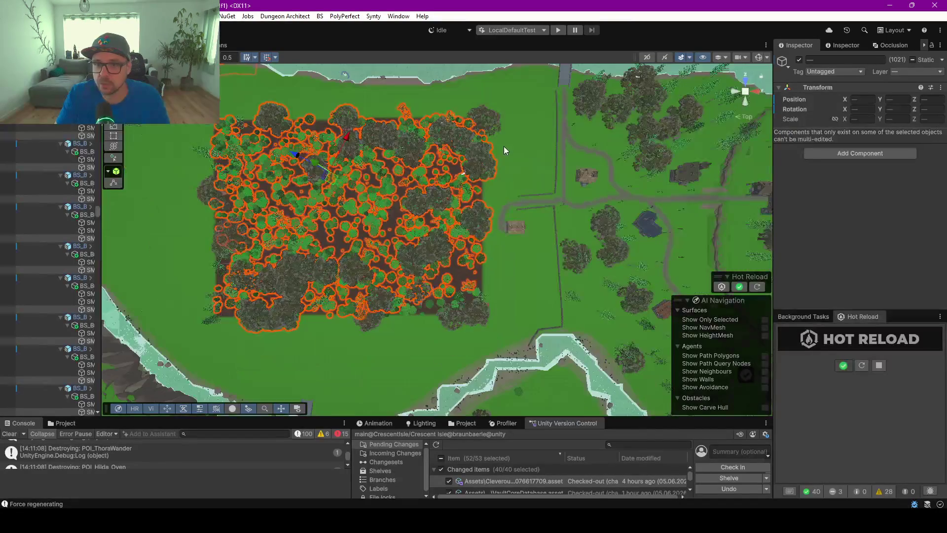
mouse_move(200, 122)
left_mouse_down()
mouse_move(364, 275)
mouse_move(505, 324)
left_mouse_up()
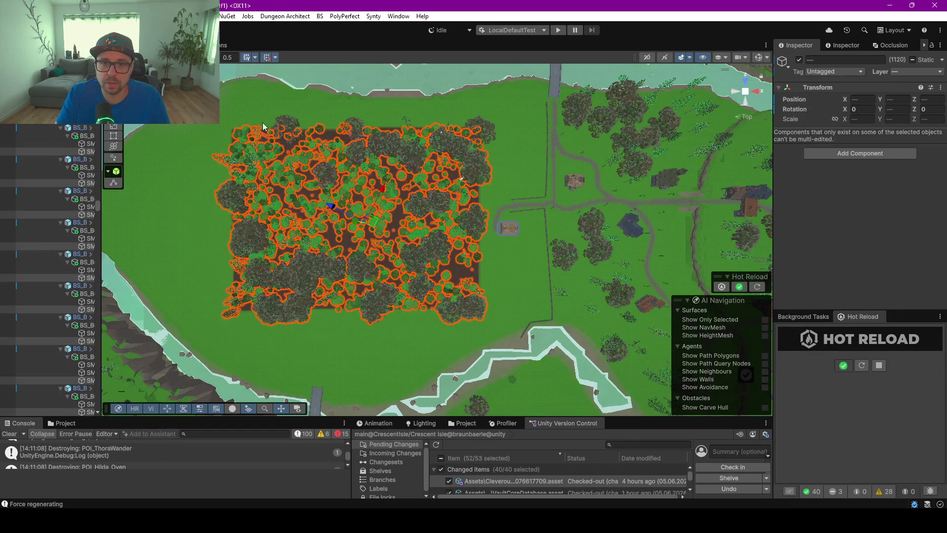
left_click_drag(346, 154, 512, 151)
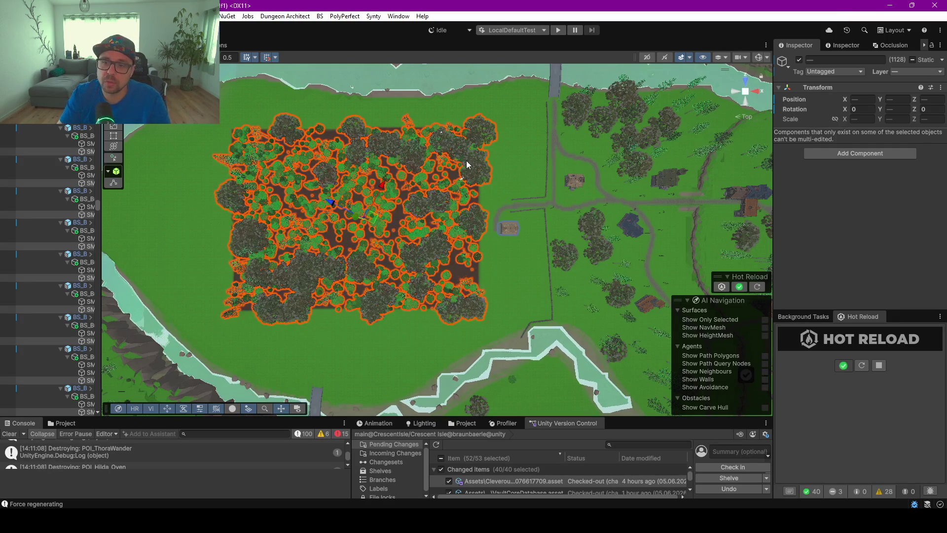
- Check the selected forest clearings in a tilted view and widen the Hierarchy to show full names
scroll(446, 202, "up", 10)
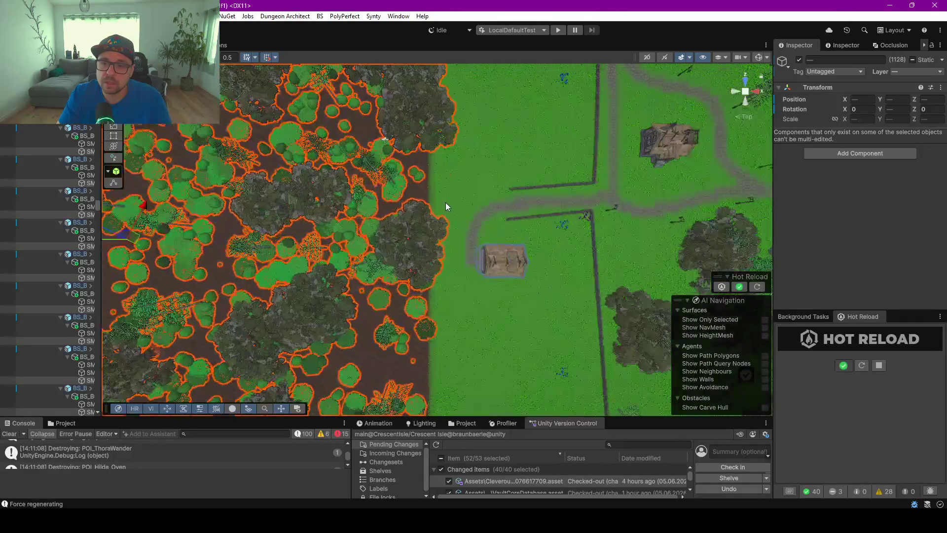
scroll(507, 233, "down", 5)
left_click_drag(507, 233, 505, 69)
scroll(376, 281, "up", 5)
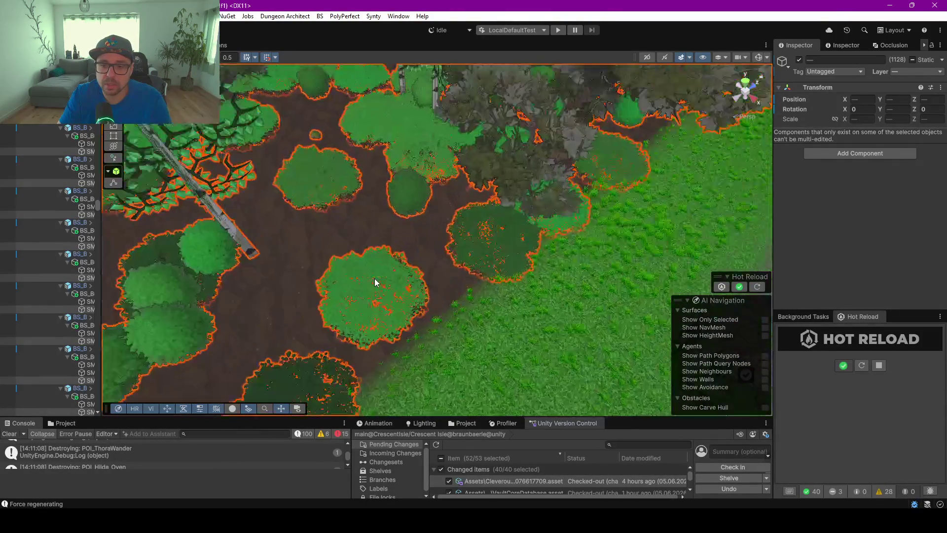
mouse_move(423, 295)
left_mouse_down()
mouse_move(393, 262)
mouse_move(361, 308)
mouse_move(424, 201)
mouse_move(394, 235)
left_mouse_up()
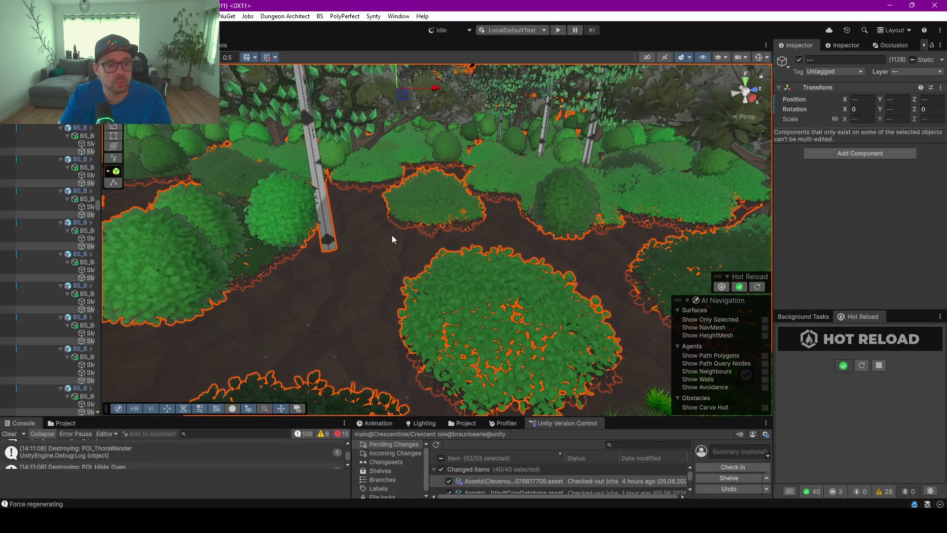
scroll(392, 235, "up", 1)
scroll(392, 235, "down", 5)
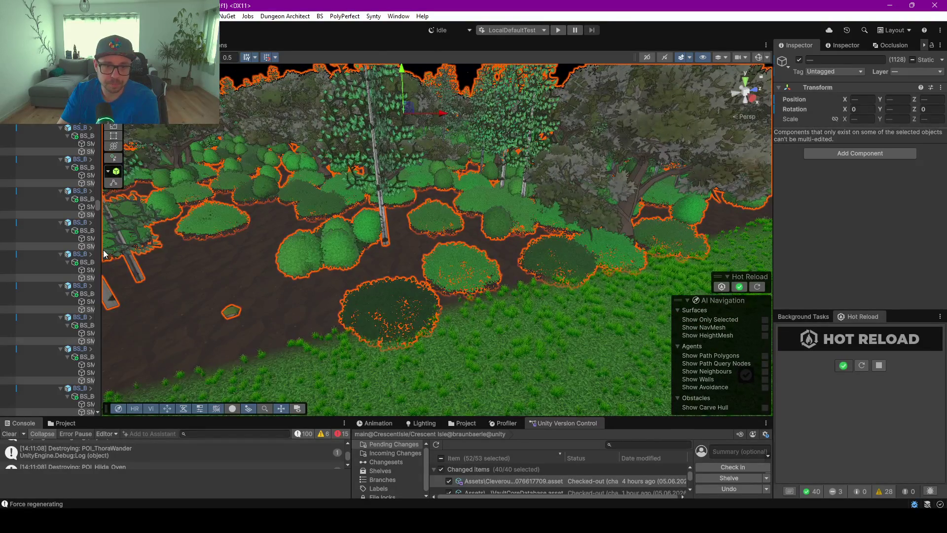
left_click_drag(101, 250, 198, 250)
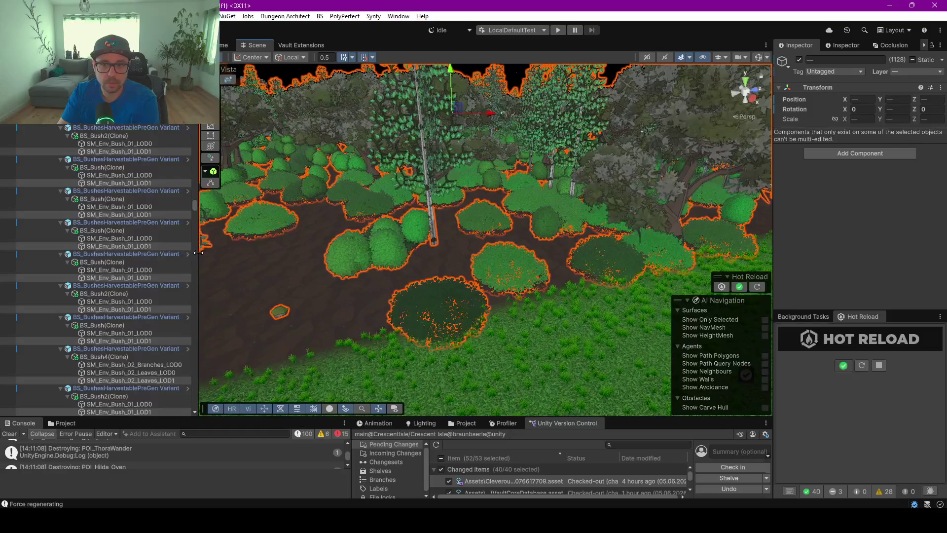
- Deselect the bushes and trees, inspect one pre-generated bush, and collapse both farm terrain groups
key("shift+d")
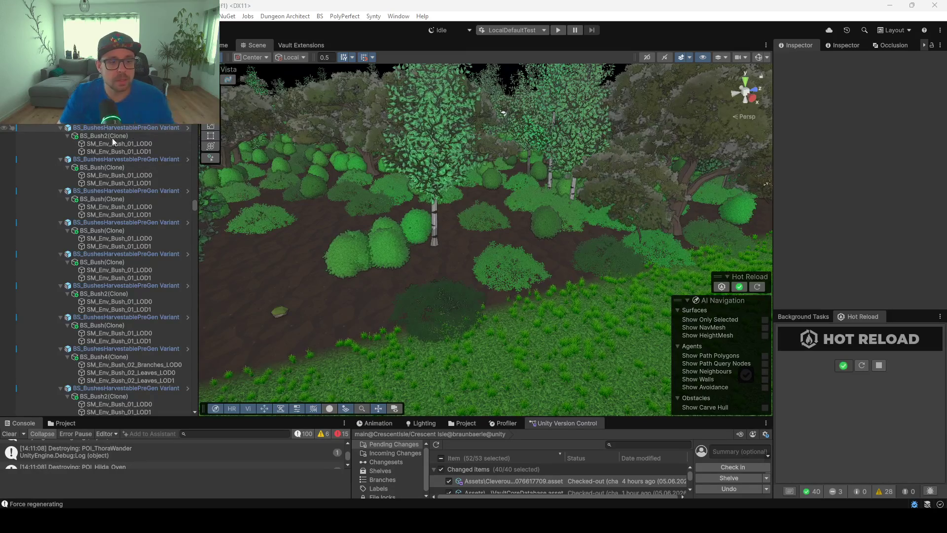
left_click(94, 222)
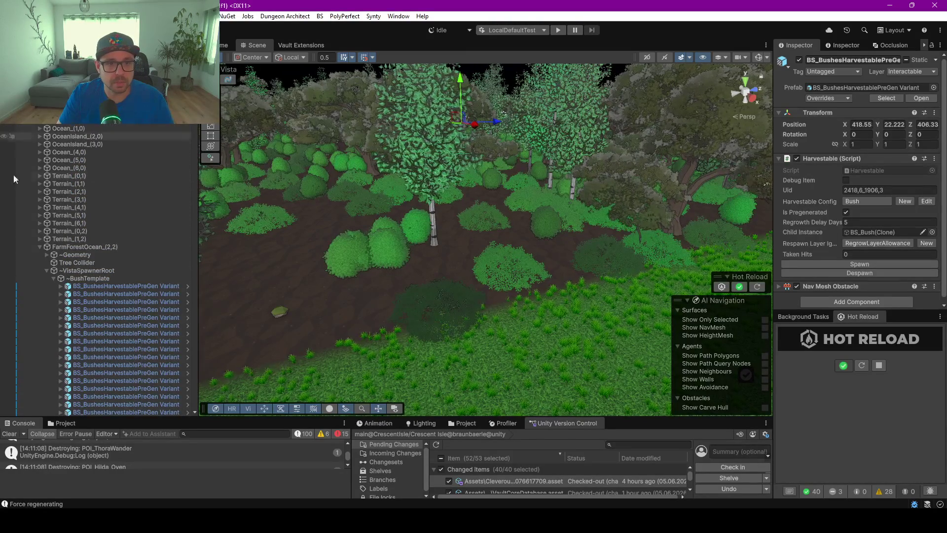
left_click(40, 247)
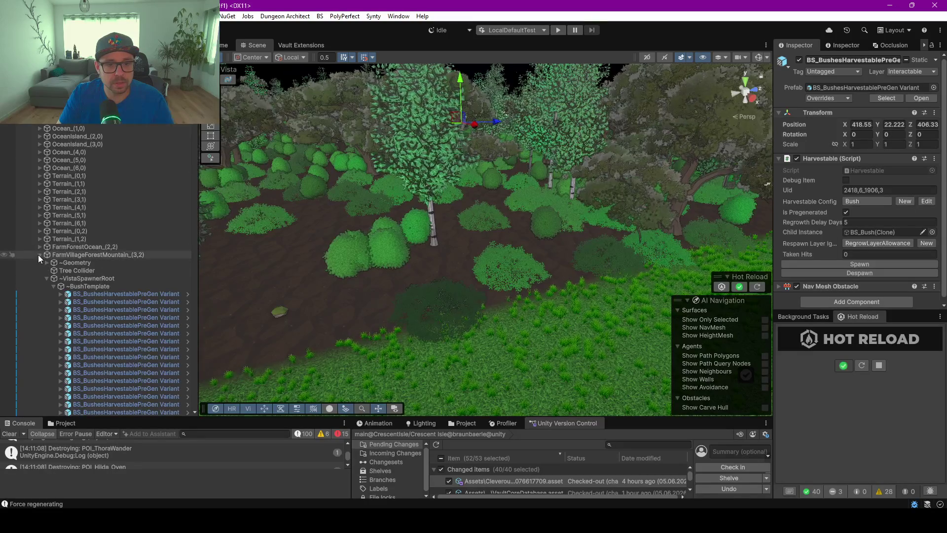
left_click(40, 254)
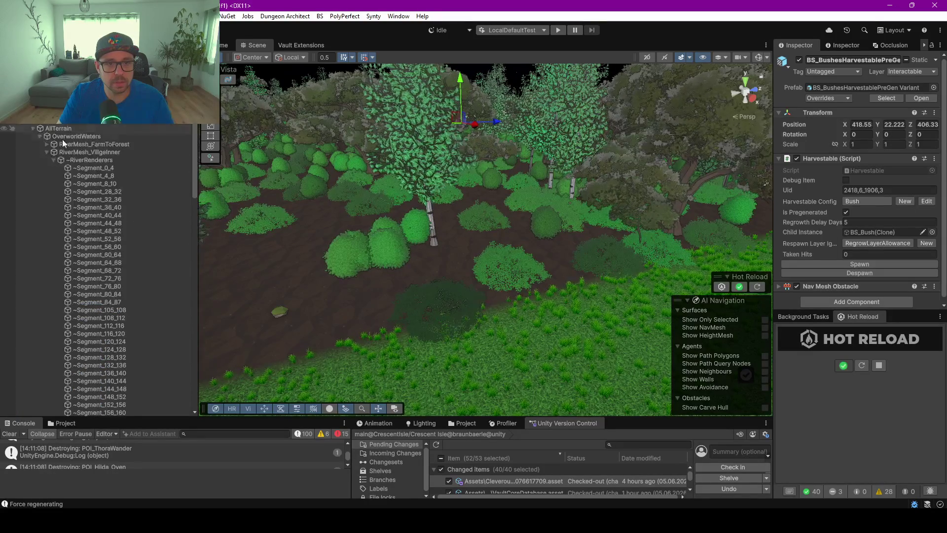
- Force Regenerate on BS.Harvesting.Unity.PreGenerated to clear the farm plot, then select its terrain chunk
left_click(111, 126)
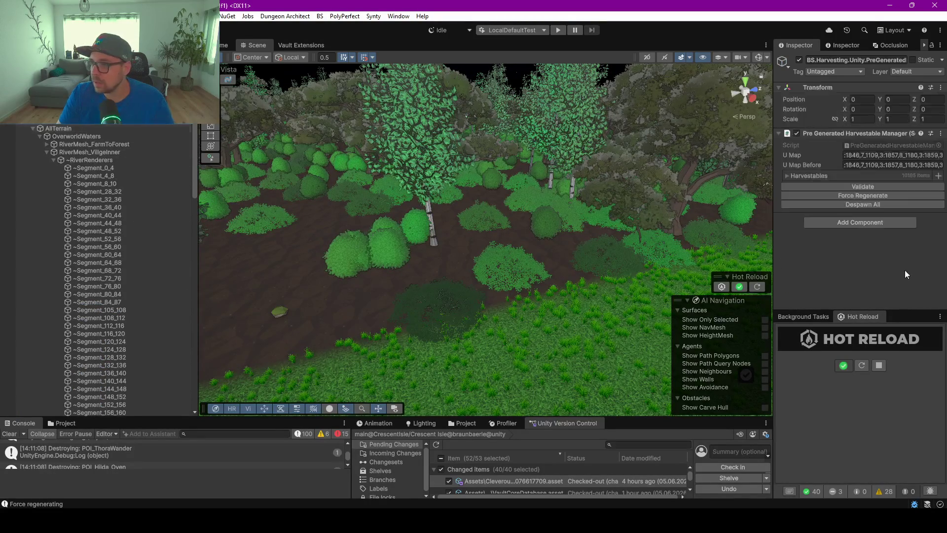
left_click(858, 202)
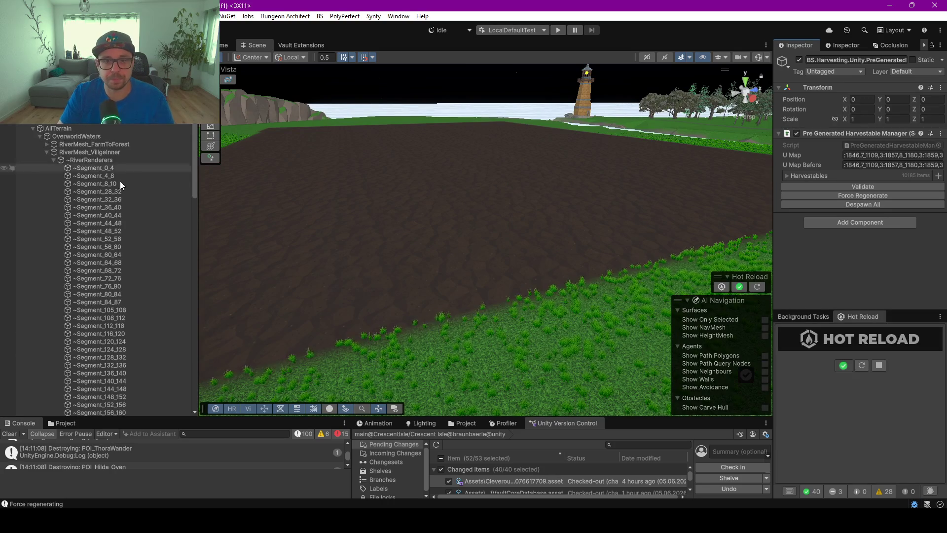
scroll(417, 277, "down", 2)
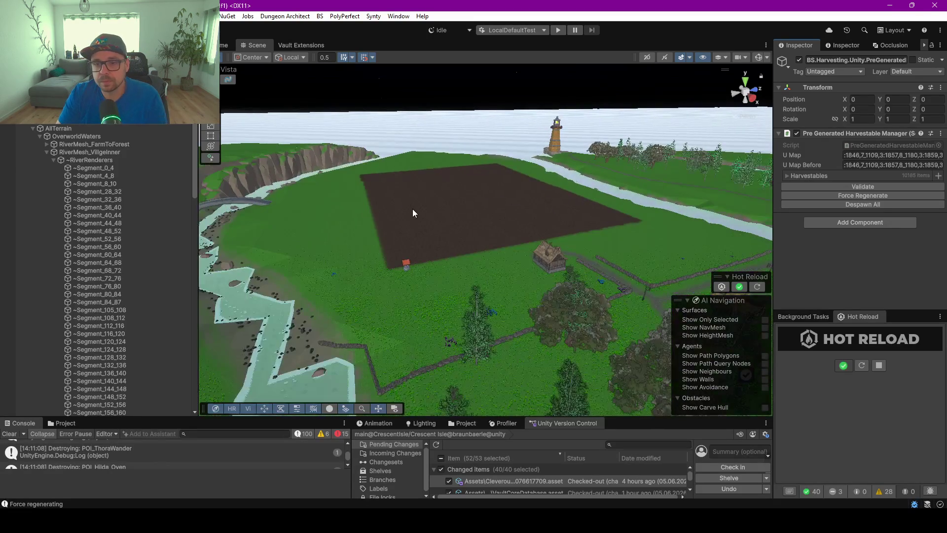
left_click(410, 205)
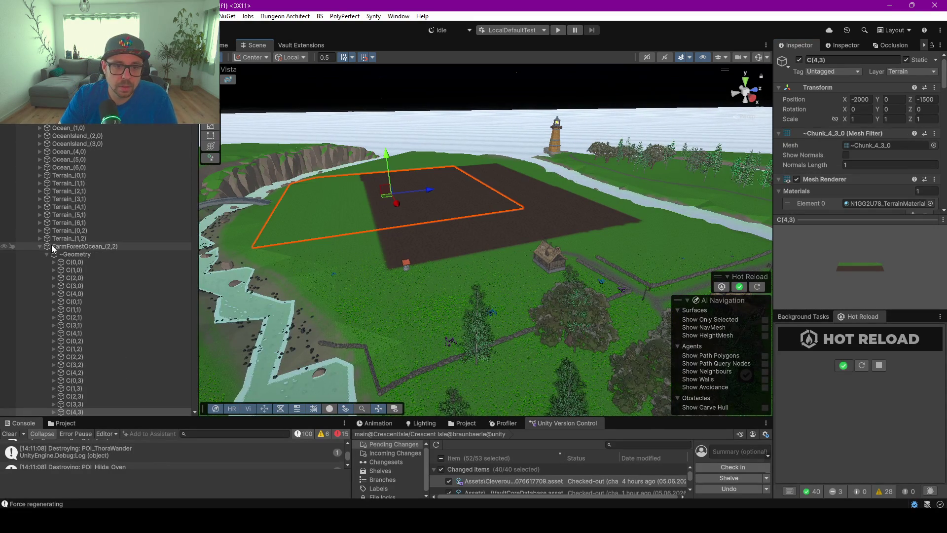
- Select FarmForestOcean_(2,2) and FarmVillageForestMountain_(3,2) and frame the view on them
left_click(39, 244)
left_click(68, 246)
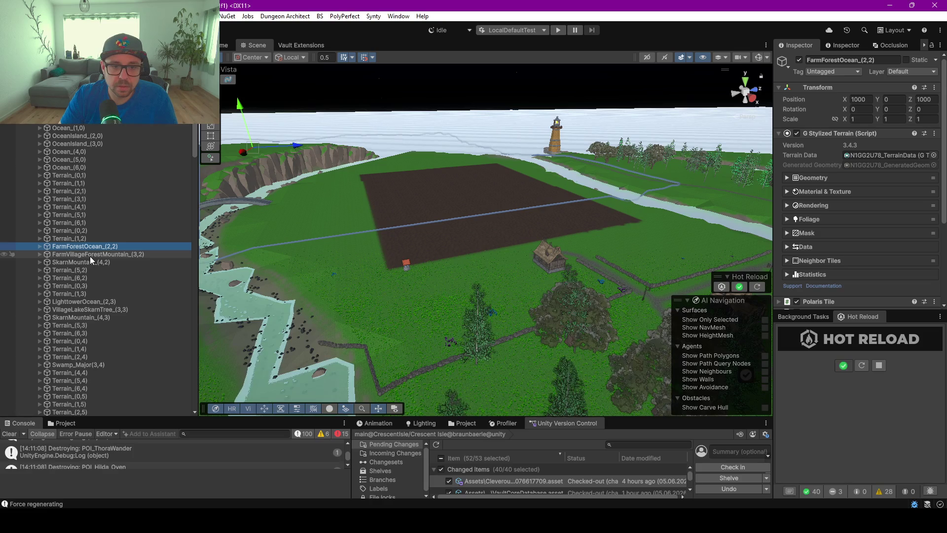
left_click(90, 256, "shift")
key("f")
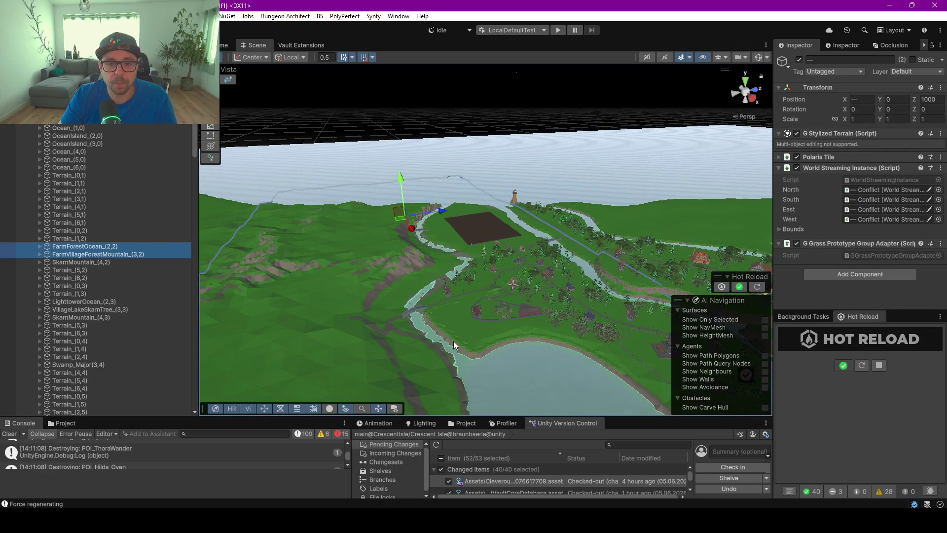
scroll(99, 256, "down", 15)
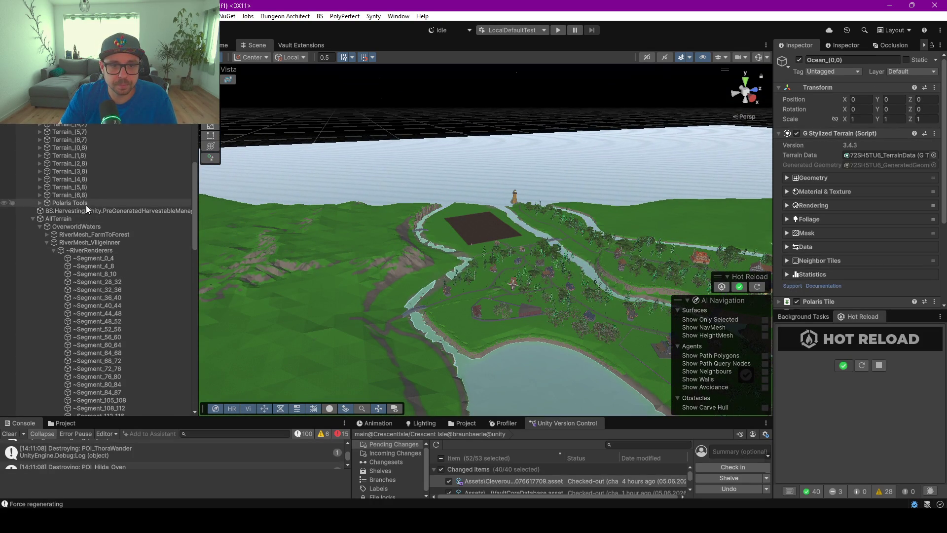
- Deactivate all terrain tiles, then reactivate only FarmForestOcean_(2,2) and FarmVillageForestMountain_(3,2)
left_click(86, 205, "shift")
left_click(799, 60)
scroll(116, 161, "up", 15)
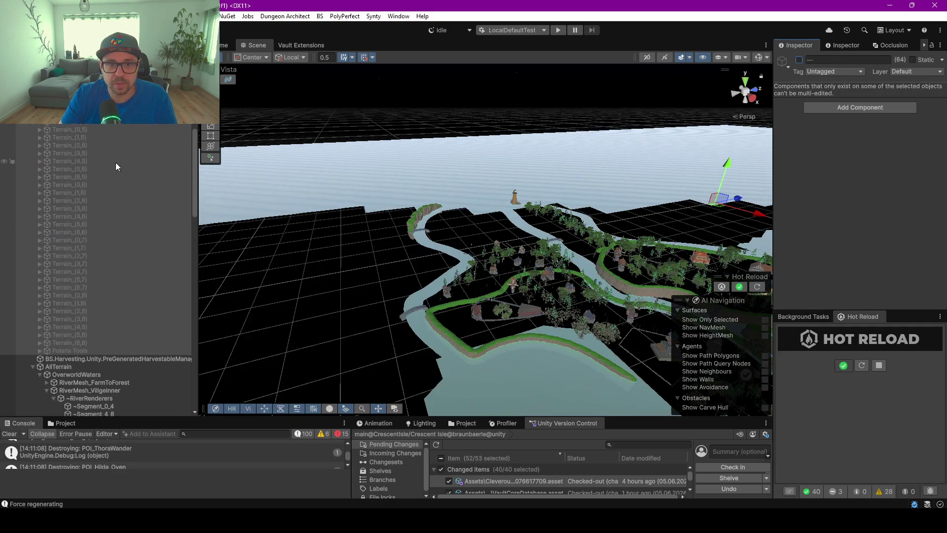
left_click(66, 253)
left_click(66, 245, "shift")
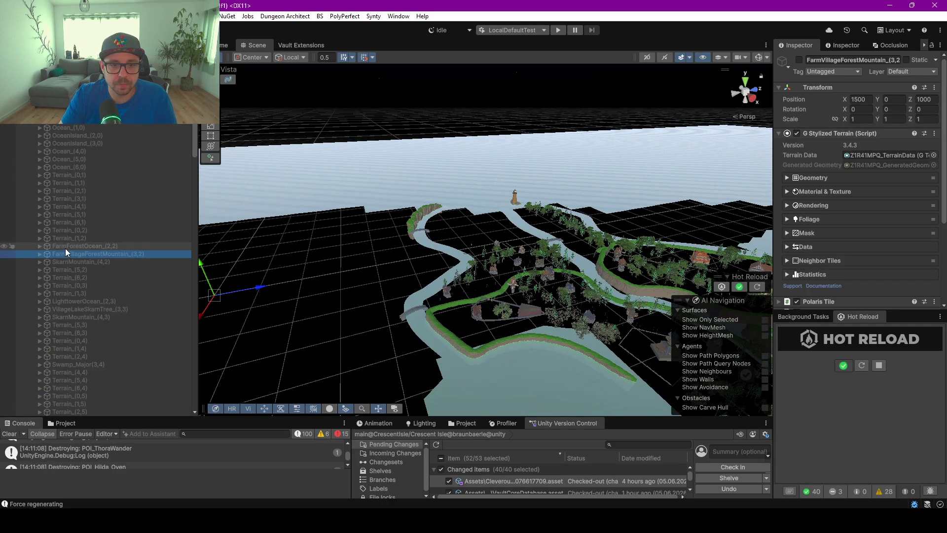
left_click(798, 60)
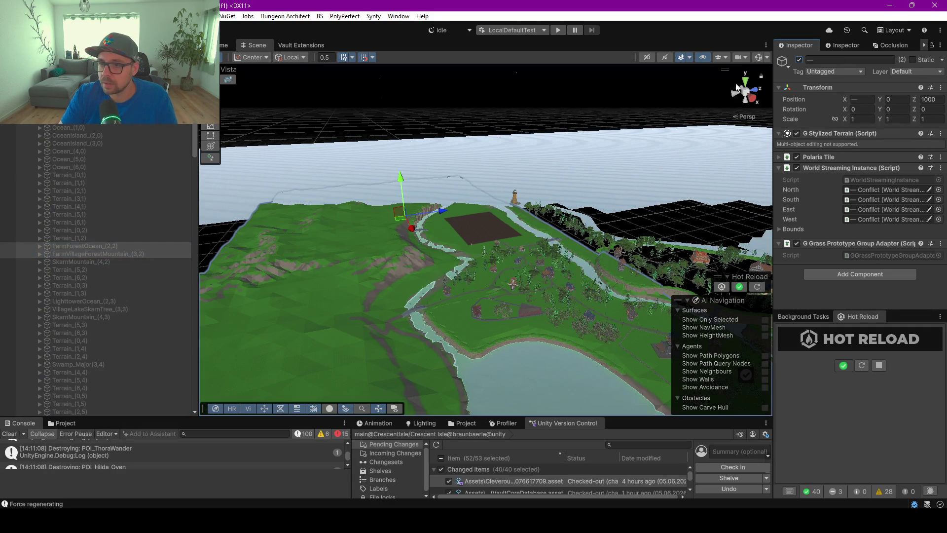
mouse_move(531, 289)
left_mouse_down()
mouse_move(422, 290)
mouse_move(352, 277)
mouse_move(413, 305)
mouse_move(347, 158)
mouse_move(381, 209)
left_mouse_up()
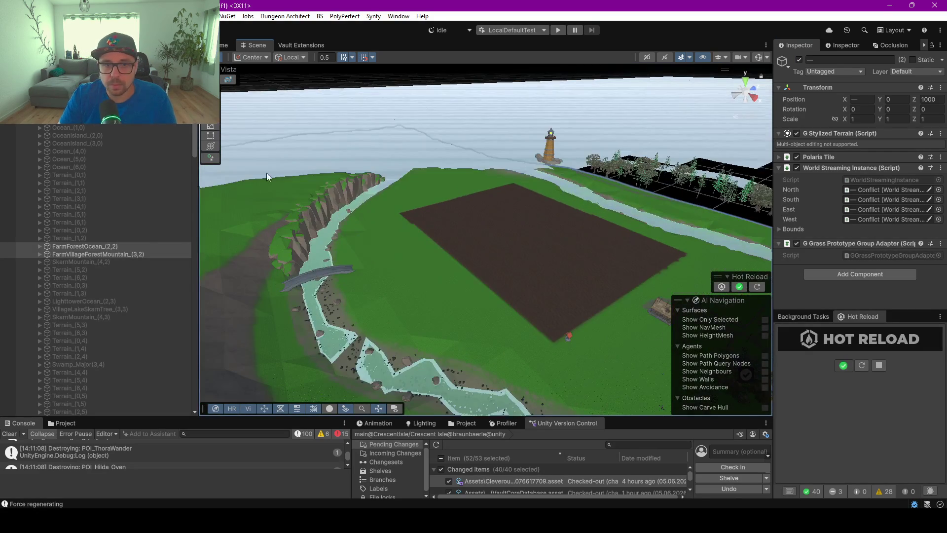
- Clear the tile selection and browse OverworldWaters, AllTerrain and TerrainPrefab in the Hierarchy
left_click(251, 90)
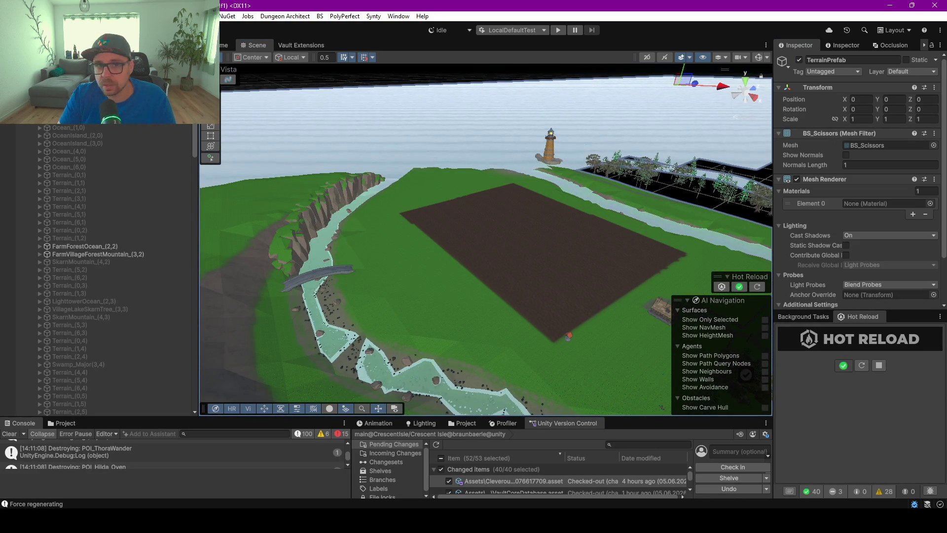
scroll(83, 134, "up", 10)
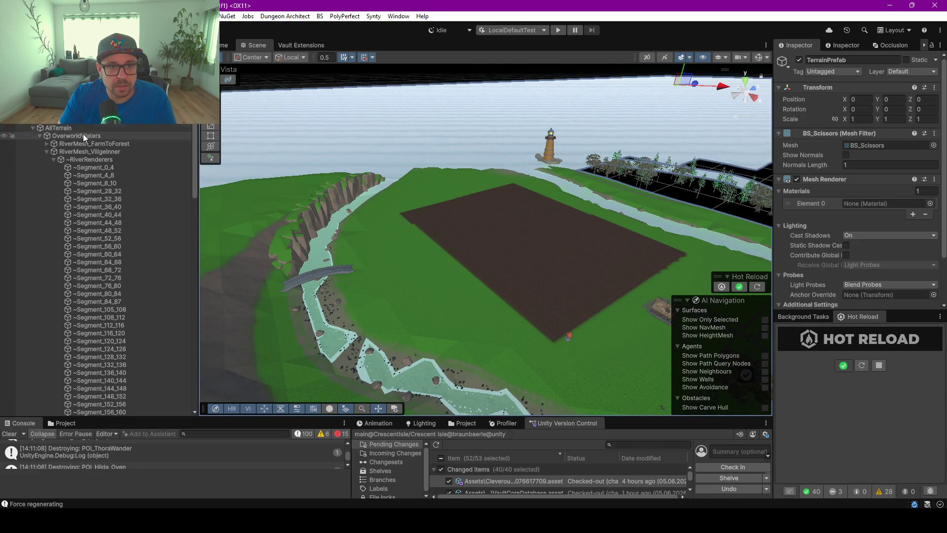
left_click(53, 135)
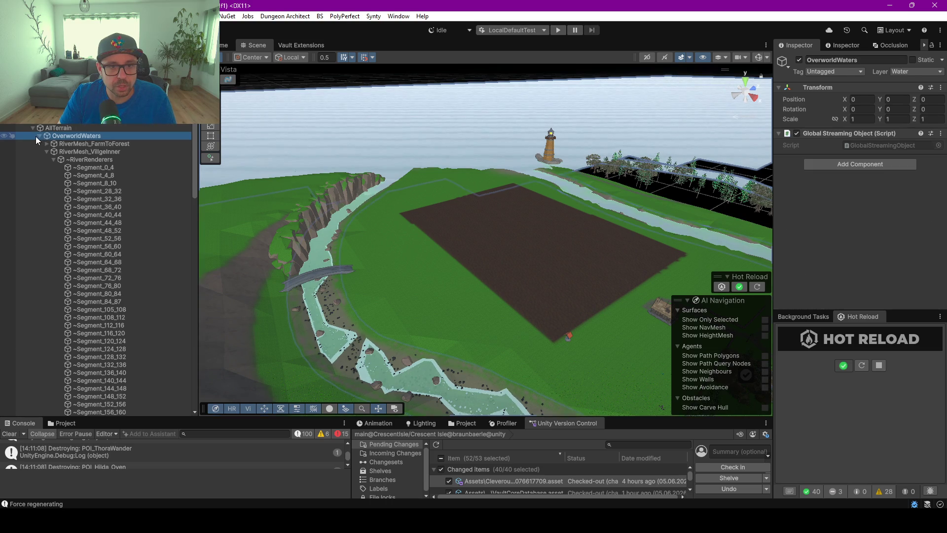
left_click(39, 135)
left_click(32, 129)
left_click(31, 129)
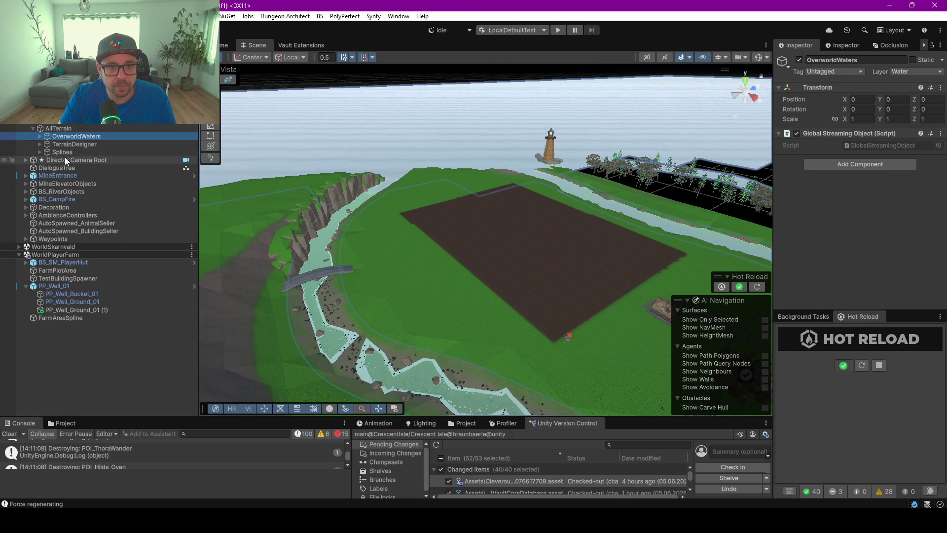
left_click(59, 120)
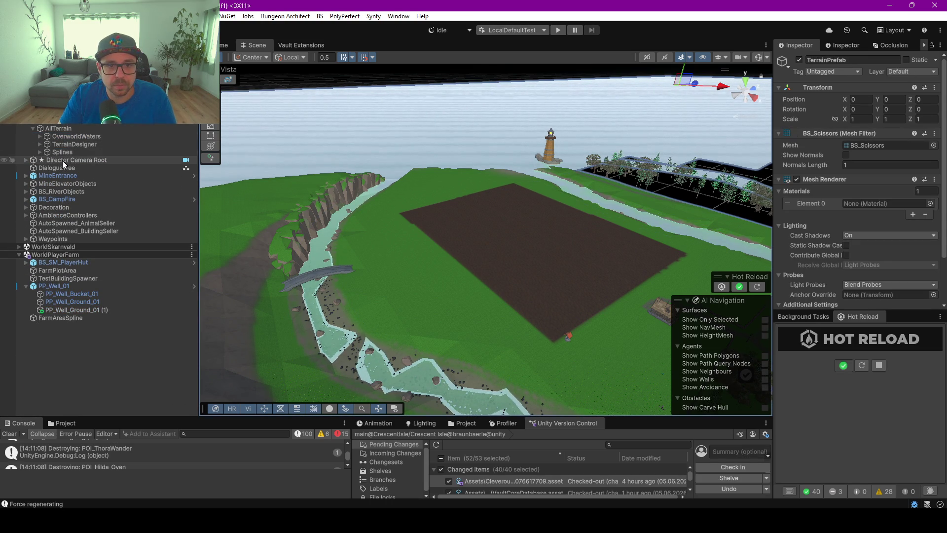
scroll(815, 214, "down", 3)
scroll(816, 215, "up", 3)
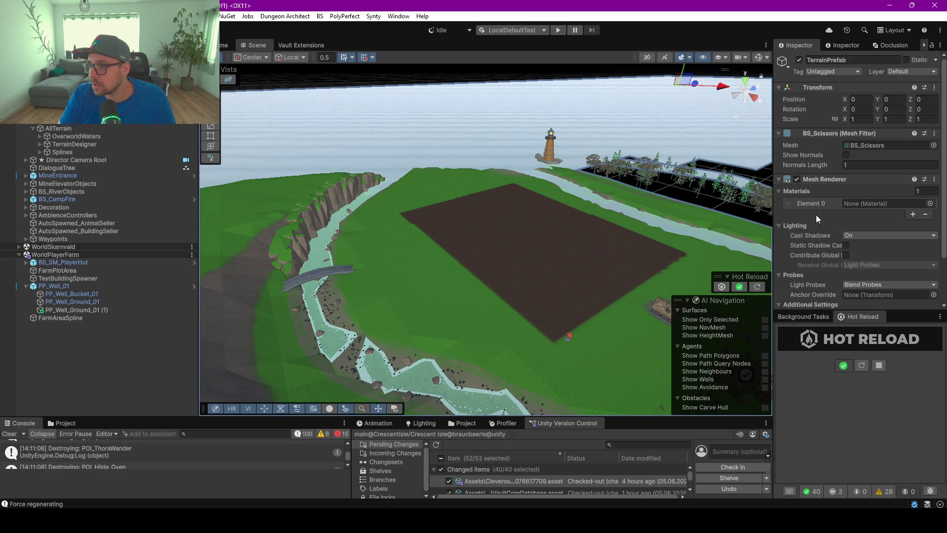
- Inspect TerrainDesigner's Vista Manager, then select its Base child to view bush, tree and grass spacing
left_click(52, 126)
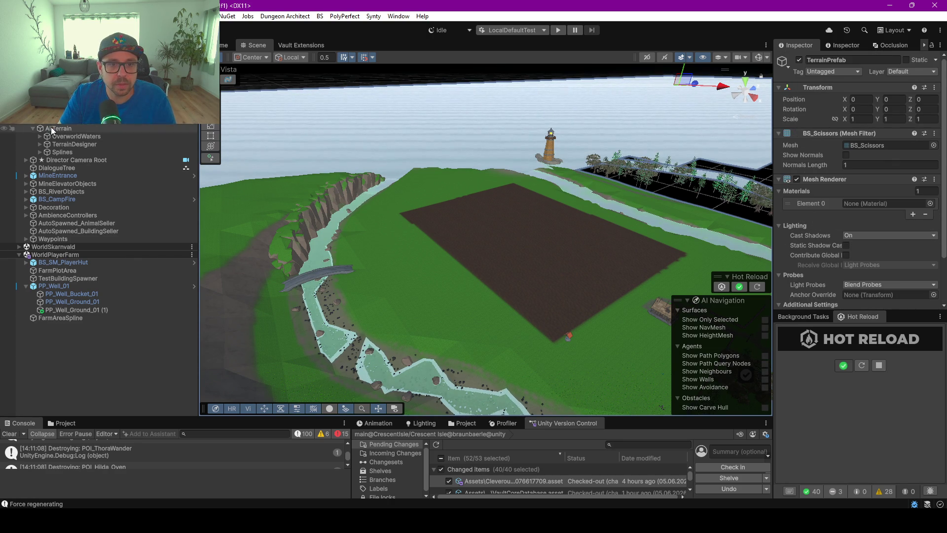
left_click(76, 145)
left_click_drag(776, 161, 597, 163)
scroll(680, 183, "down", 5)
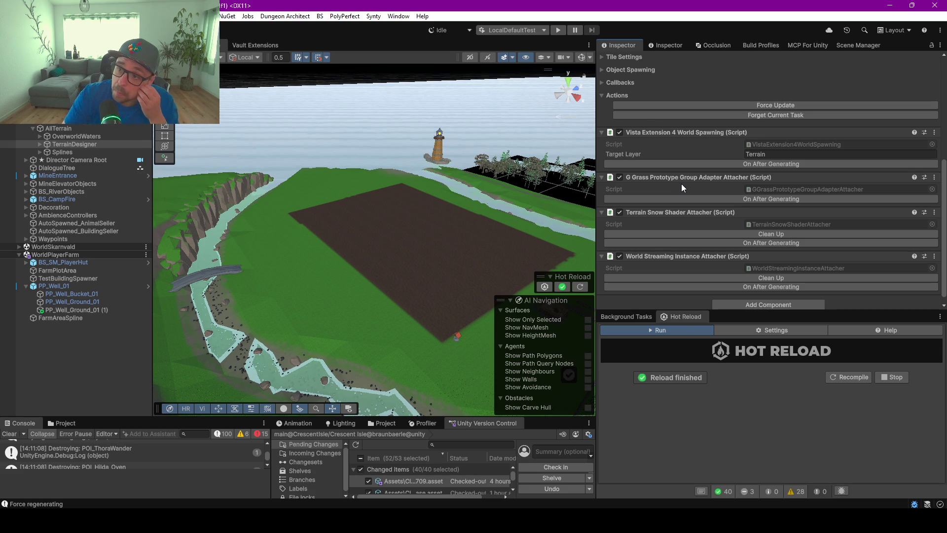
scroll(682, 183, "up", 5)
scroll(682, 187, "up", 2)
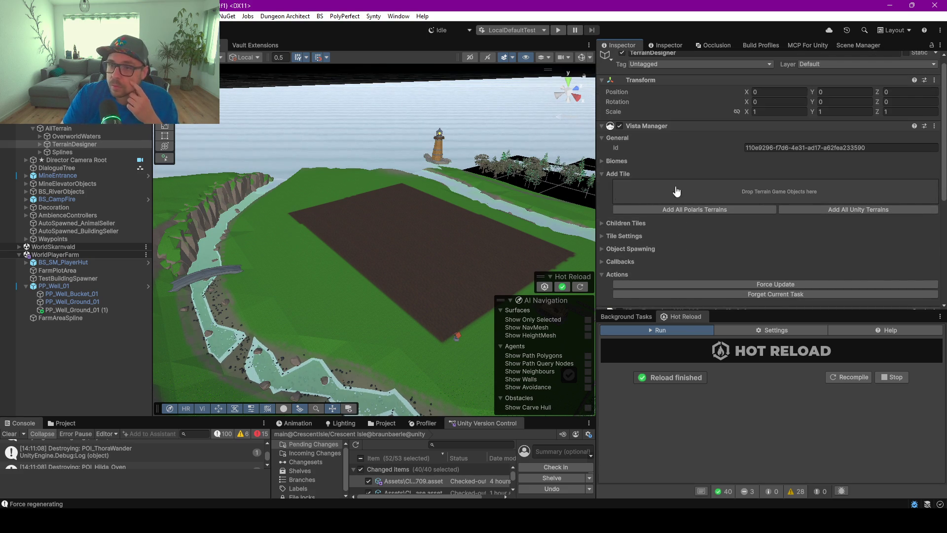
left_click(39, 144)
left_click(67, 151)
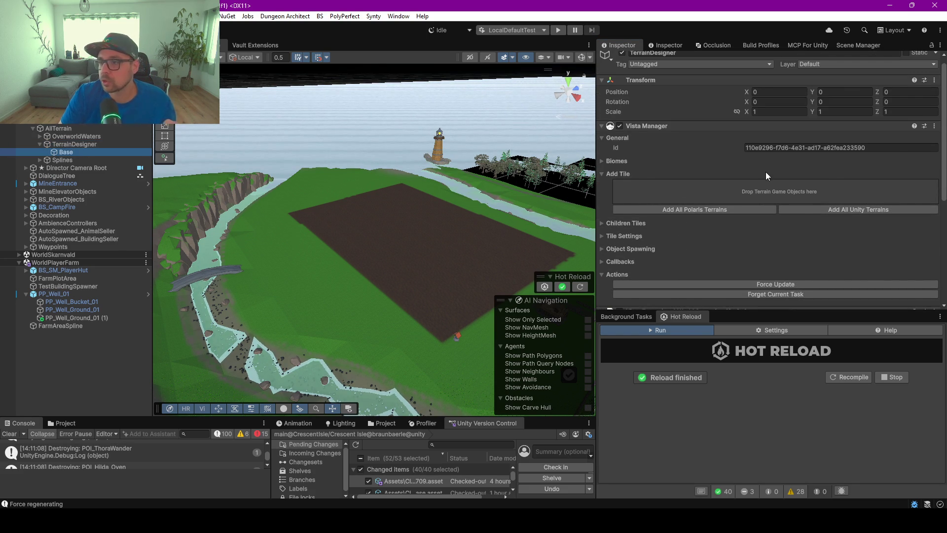
scroll(774, 138, "down", 3)
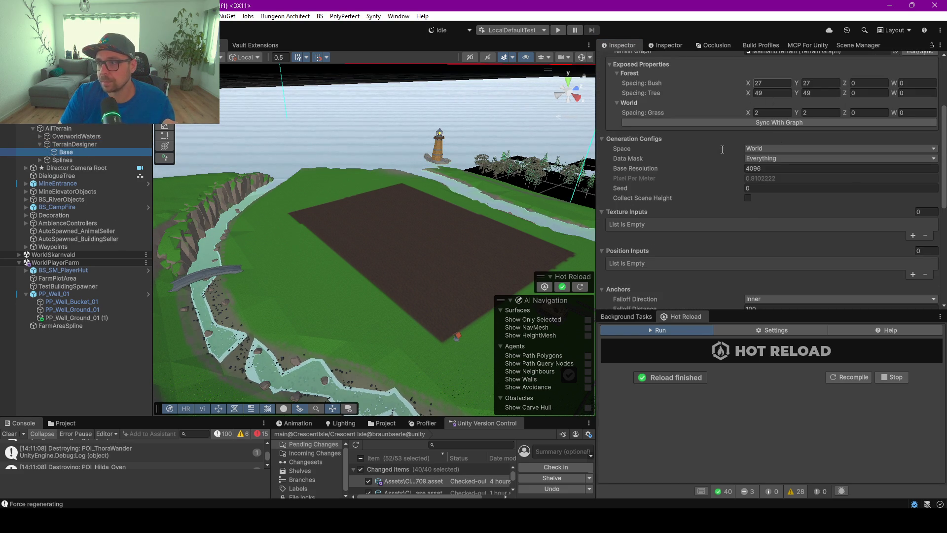
scroll(774, 143, "up", 3)
- Open the MainlandTerrain terrain graph and pan to the farm variable nodes
left_click(772, 166)
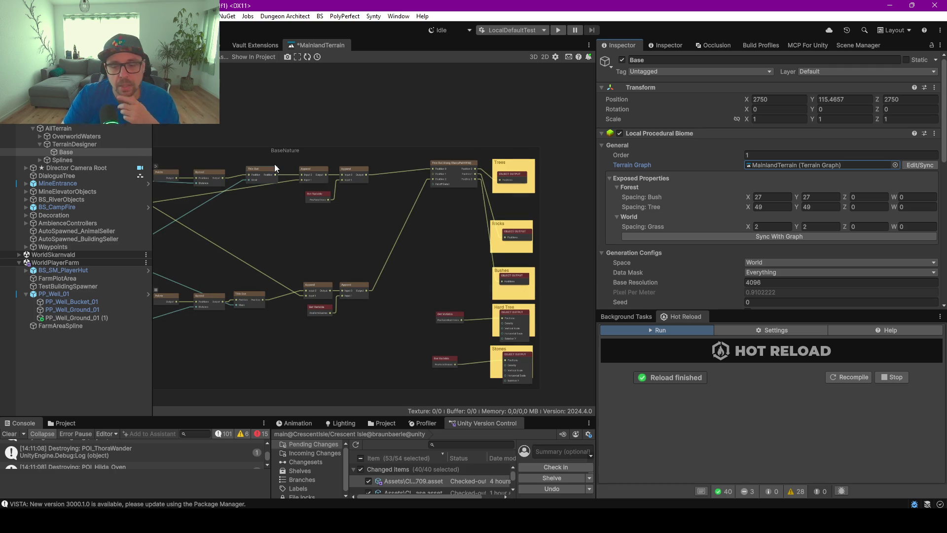
scroll(275, 163, "down", 3)
right_click(352, 119)
left_click(273, 115)
scroll(288, 146, "up", 5)
scroll(230, 244, "up", 5)
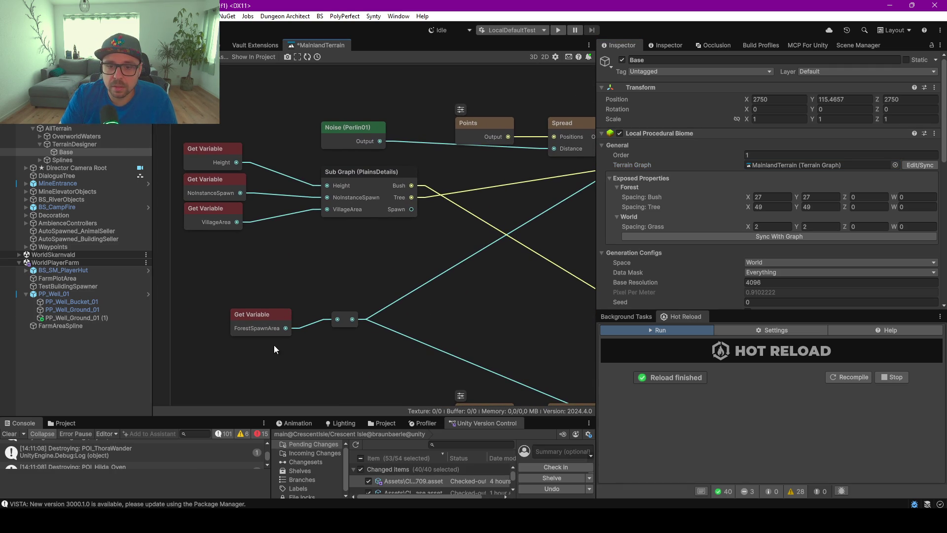
scroll(386, 300, "down", 1)
left_click_drag(468, 303, 297, 262)
mouse_move(528, 220)
left_mouse_down()
mouse_move(280, 251)
mouse_move(340, 240)
mouse_move(318, 195)
left_mouse_up()
- Inspect the PosFarmTrees and PosFarmBushes variable nodes, then view other node groups fullscreen
left_click(318, 132)
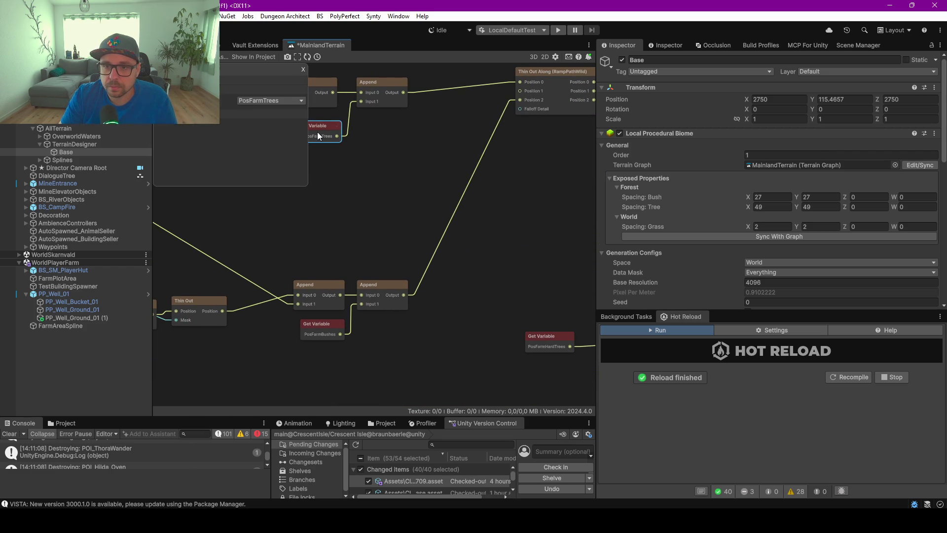
left_click(327, 332)
scroll(377, 268, "down", 5)
scroll(389, 280, "up", 3)
scroll(437, 289, "up", 3)
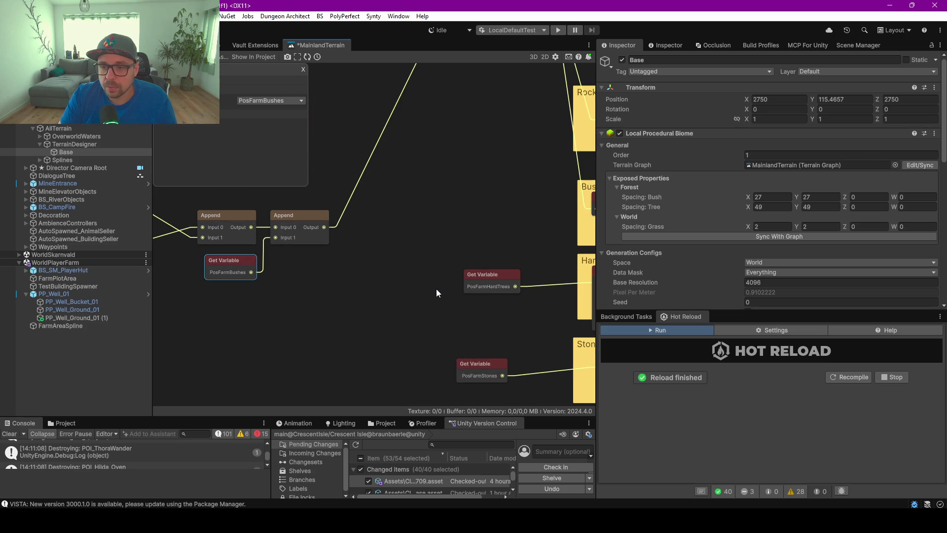
scroll(487, 356, "down", 3)
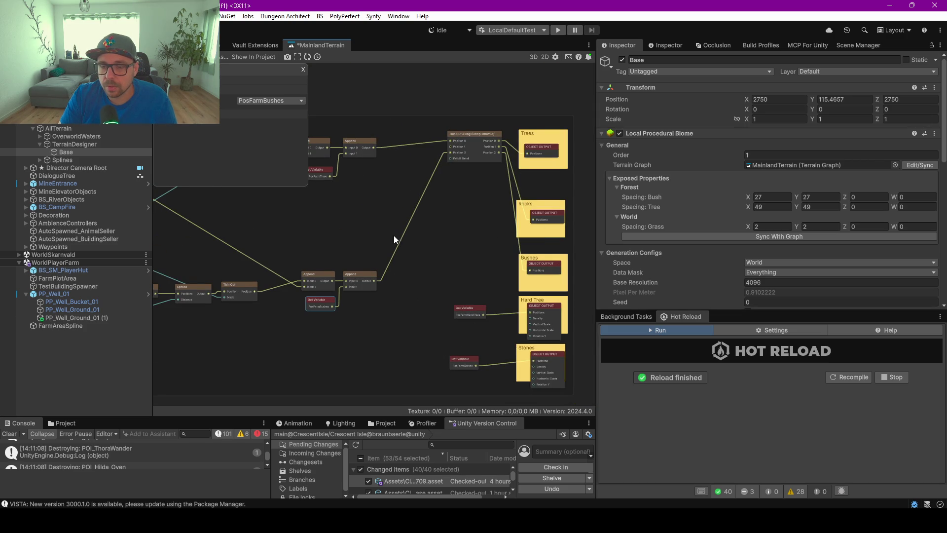
scroll(397, 237, "down", 5)
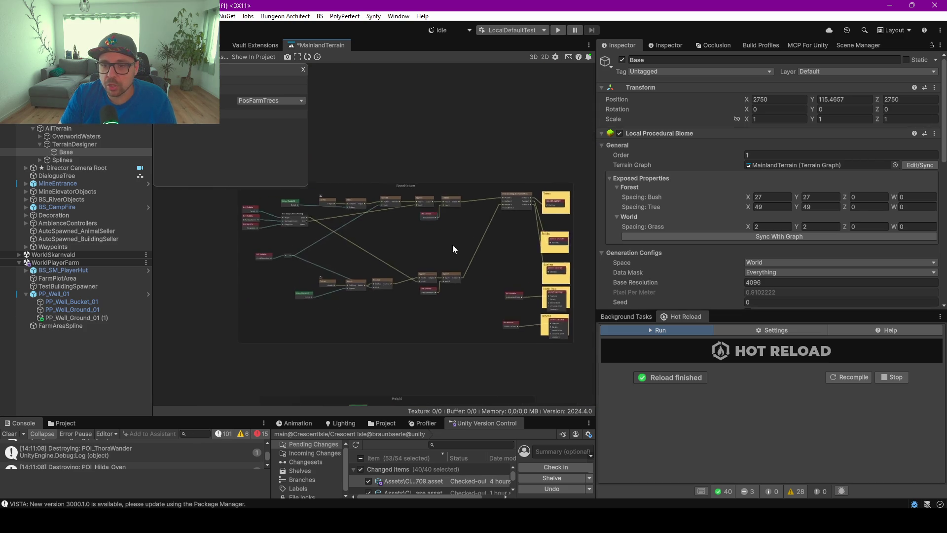
left_click_drag(300, 244, 422, 229)
left_click_drag(284, 297, 388, 236)
scroll(414, 255, "up", 8)
scroll(444, 247, "down", 3)
key("F9")
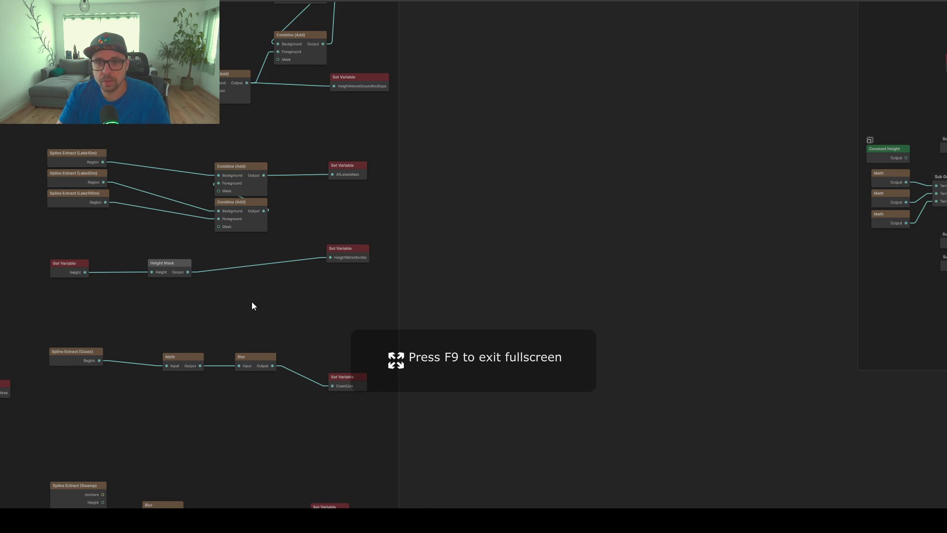
- Bring the FertileLand sub graph into view, moving the settings window aside
scroll(323, 298, "down", 6)
scroll(274, 138, "up", 5)
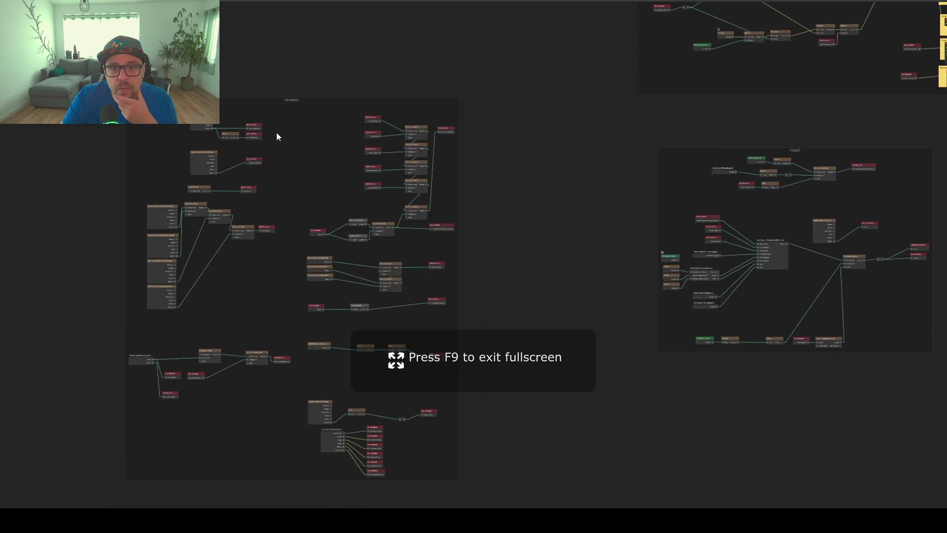
scroll(219, 334, "down", 5)
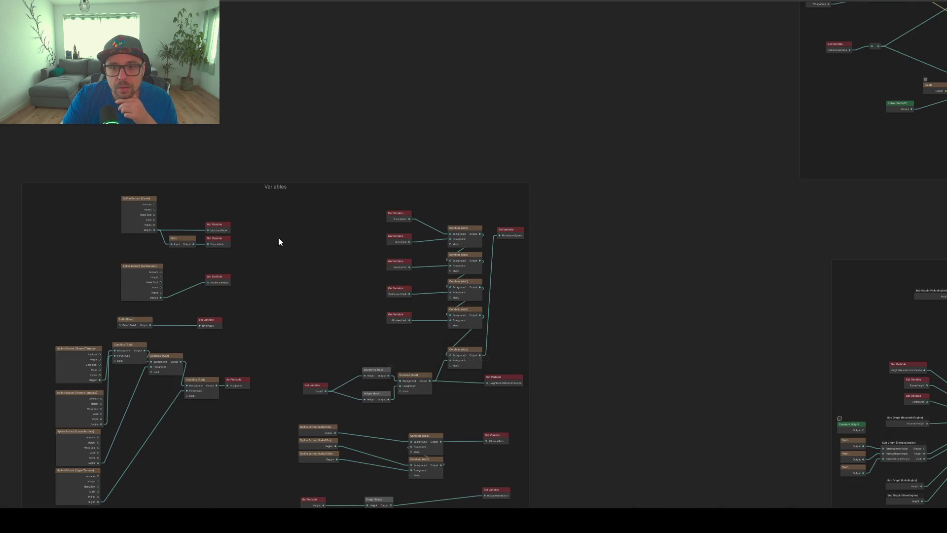
scroll(296, 244, "up", 5)
left_click_drag(267, 381, 293, 209)
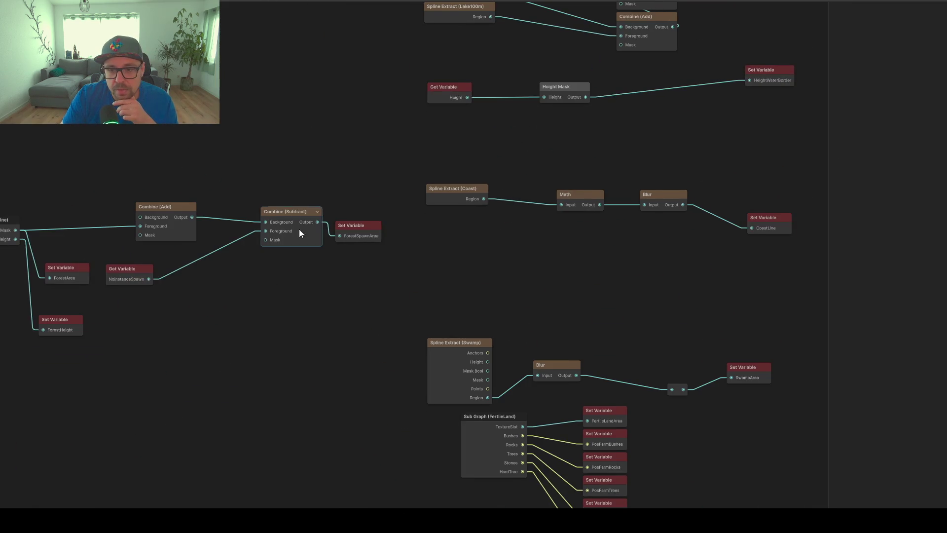
left_click_drag(422, 348, 229, 200)
scroll(378, 265, "up", 3)
scroll(378, 265, "up", 1)
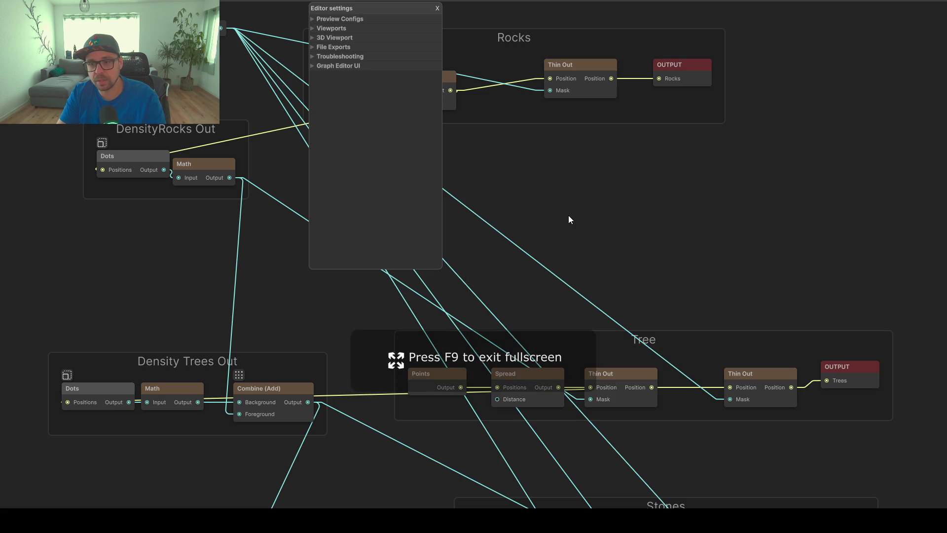
scroll(569, 215, "down", 10)
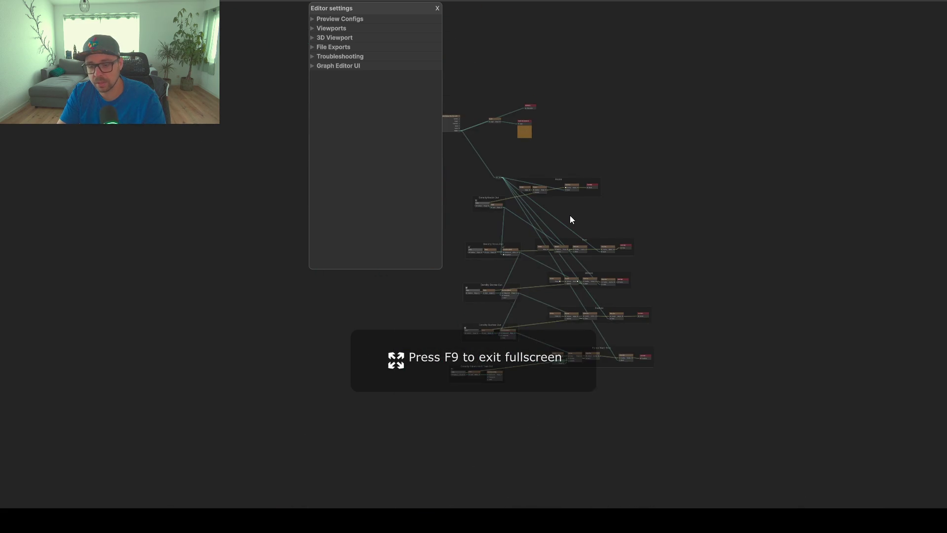
left_click_drag(385, 7, 340, 127)
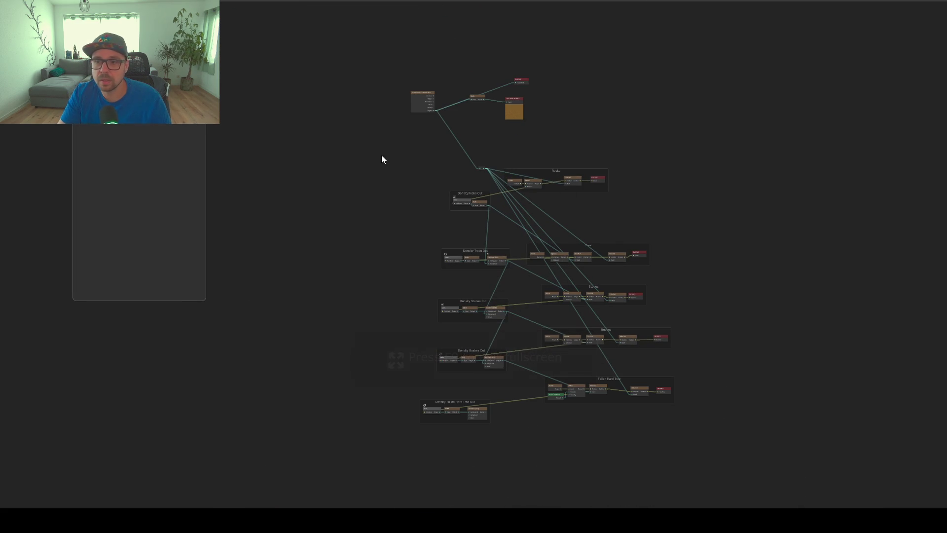
scroll(525, 243, "up", 10)
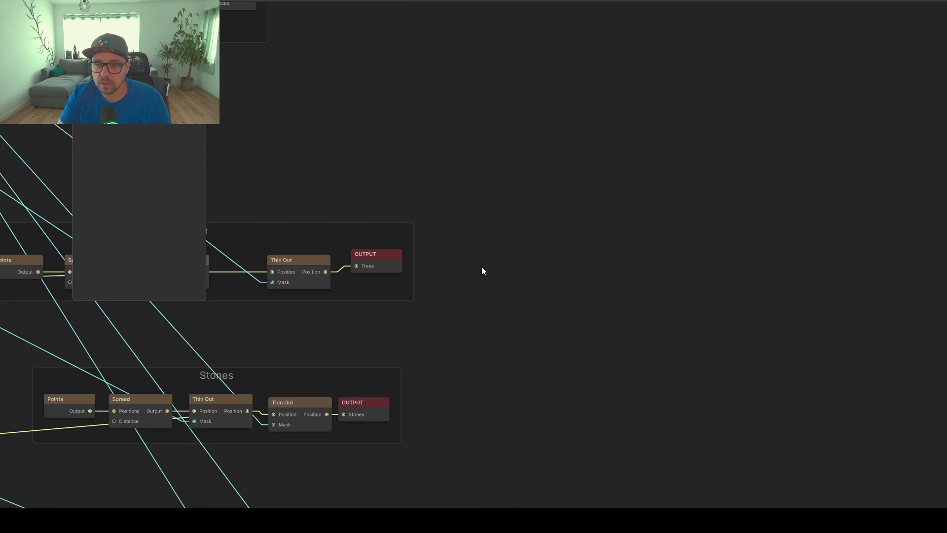
- Review the Tree group output and the Rocks and DensityRocks Out groups
left_click_drag(593, 226, 635, 220)
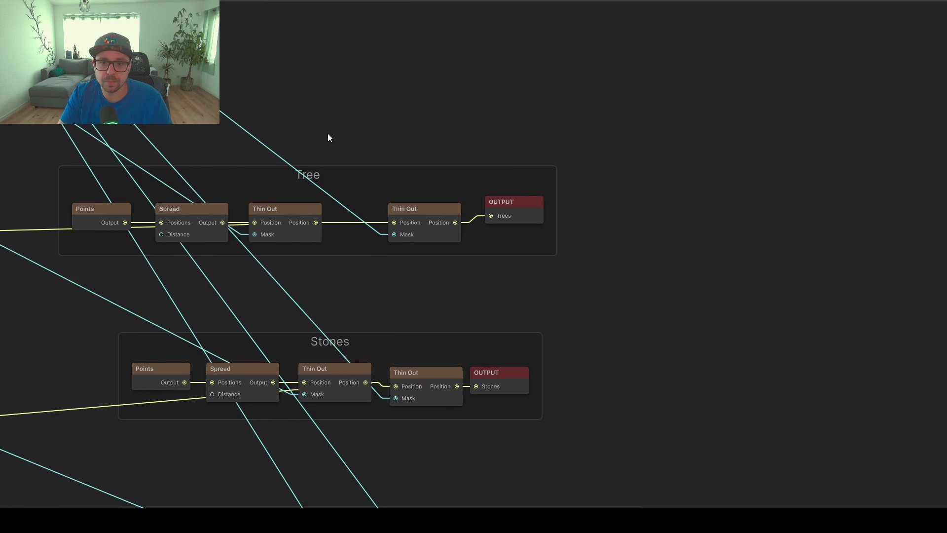
scroll(327, 138, "down", 5)
scroll(245, 145, "down", 2)
mouse_move(201, 160)
left_mouse_down()
mouse_move(243, 321)
mouse_move(340, 465)
left_mouse_up()
scroll(247, 327, "up", 2)
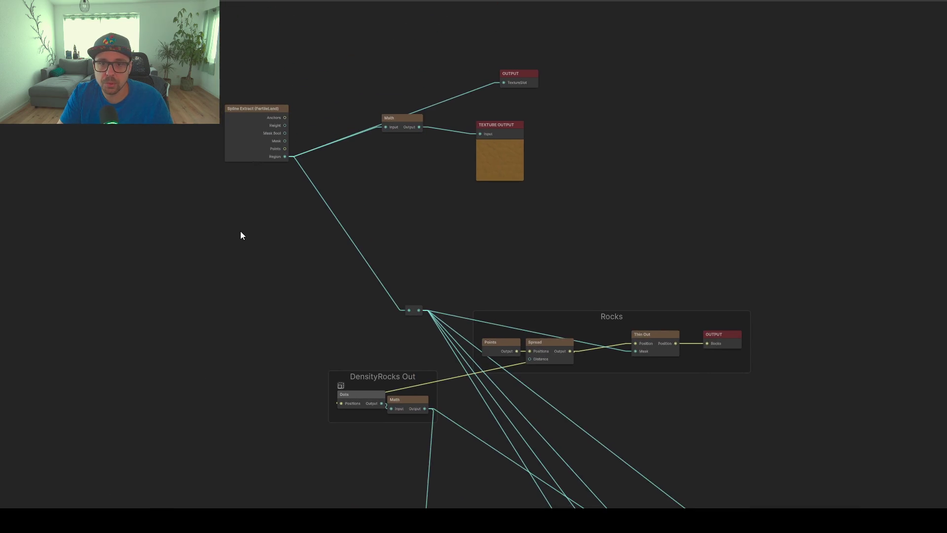
scroll(271, 144, "up", 3)
scroll(370, 237, "down", 2)
mouse_move(426, 253)
left_mouse_down()
mouse_move(321, 162)
mouse_move(299, 156)
mouse_move(415, 193)
mouse_move(331, 131)
left_mouse_up()
scroll(338, 133, "down", 3)
scroll(345, 179, "down", 1)
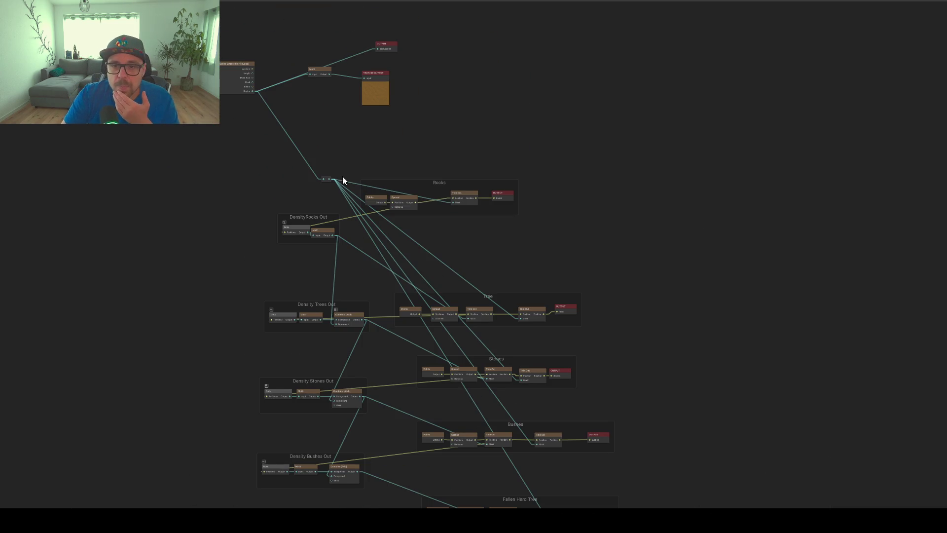
scroll(301, 199, "up", 2)
- Review the Tree, Stones, Bushes and Fallen Hard Tree groups, then exit fullscreen
left_click_drag(614, 235, 523, 133)
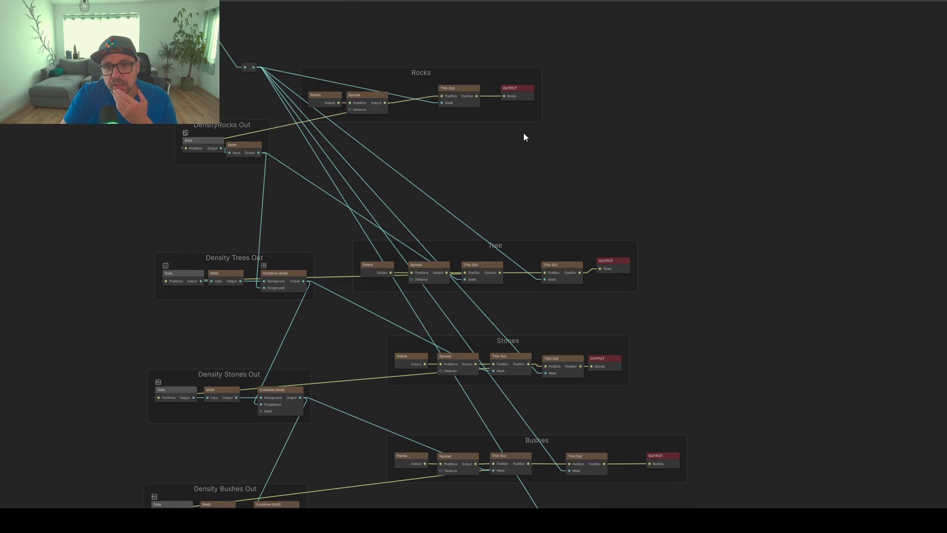
mouse_move(486, 351)
left_mouse_down()
mouse_move(473, 215)
mouse_move(497, 338)
left_mouse_up()
left_click_drag(362, 139, 372, 304)
mouse_move(193, 66)
left_mouse_down()
mouse_move(299, 197)
mouse_move(306, 228)
mouse_move(372, 248)
left_mouse_up()
scroll(306, 187, "up", 2)
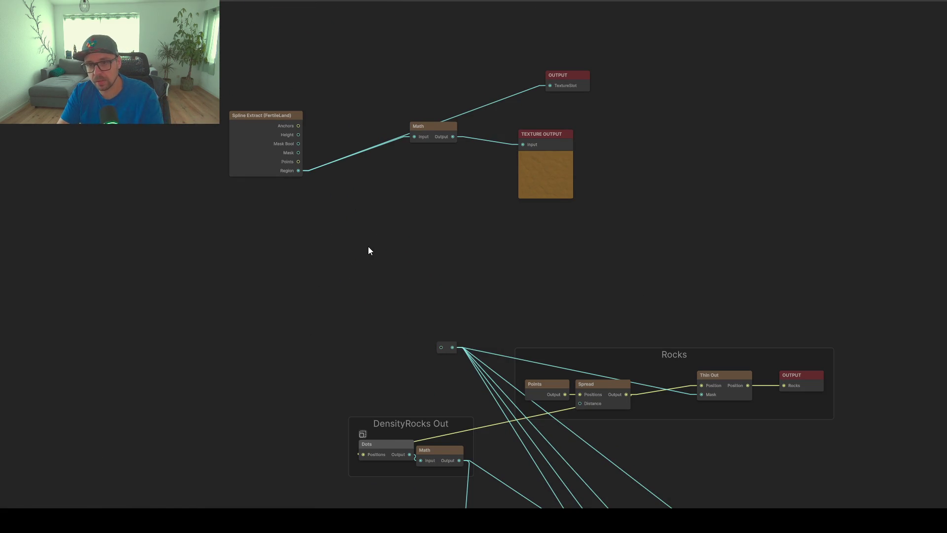
key("shift+space")
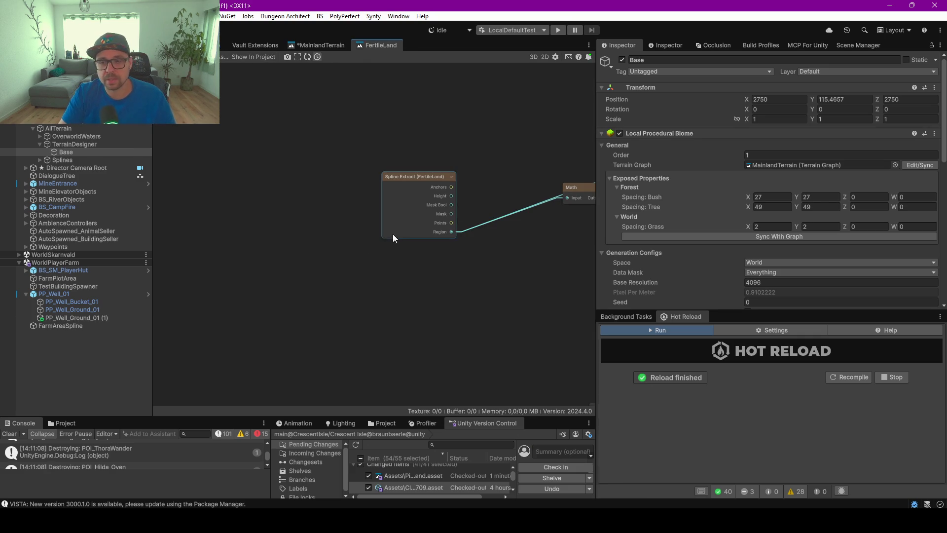
- Pan to the graph's Math and output nodes, then return to the Scene view over the bare farm plot
left_click_drag(440, 286, 304, 292)
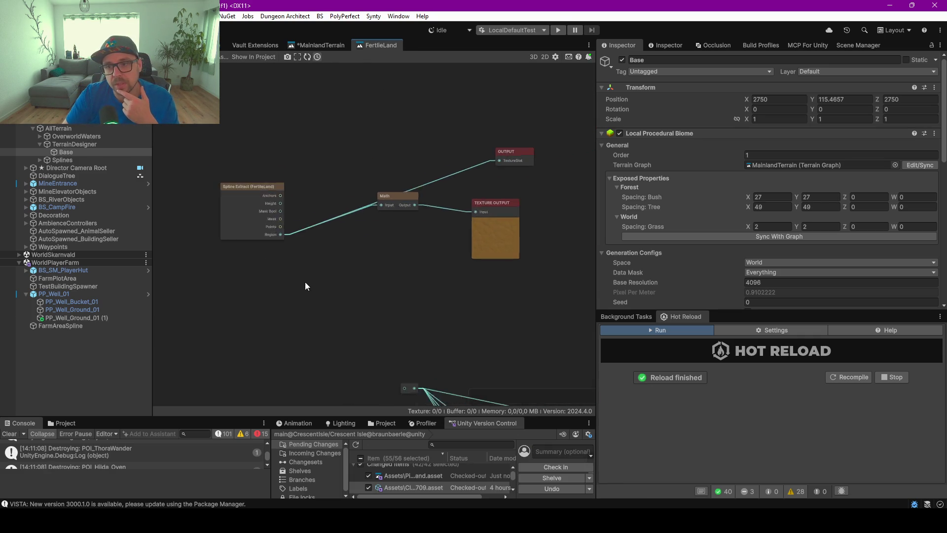
scroll(305, 292, "down", 3)
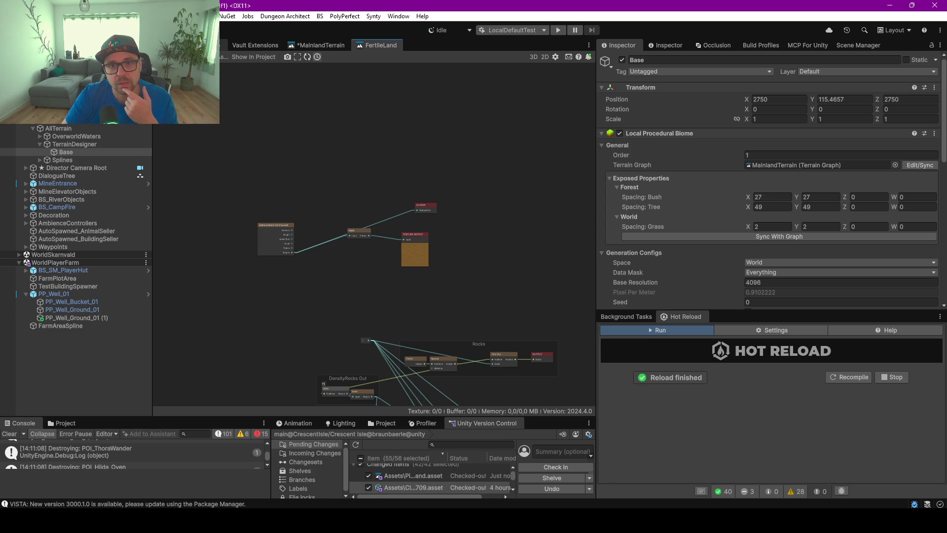
key("ctrl+1")
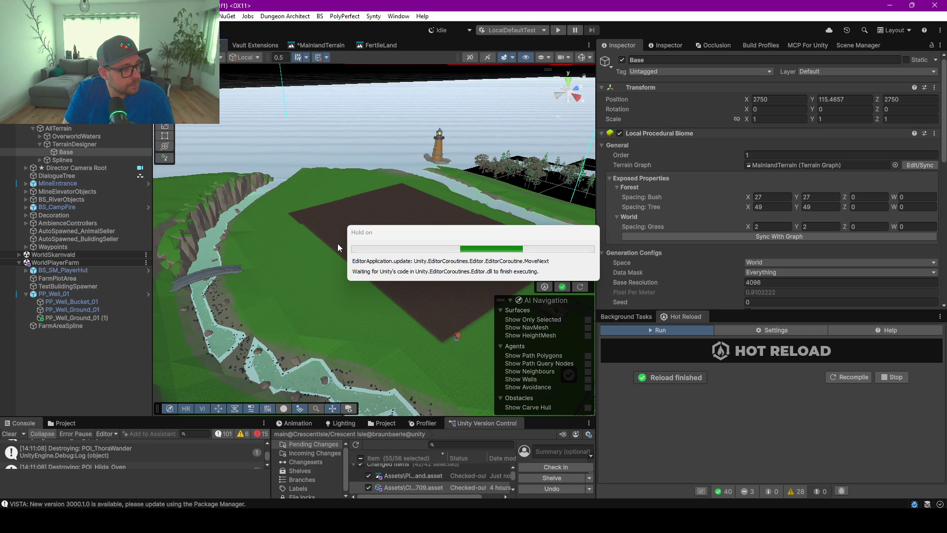
right_click(338, 247)
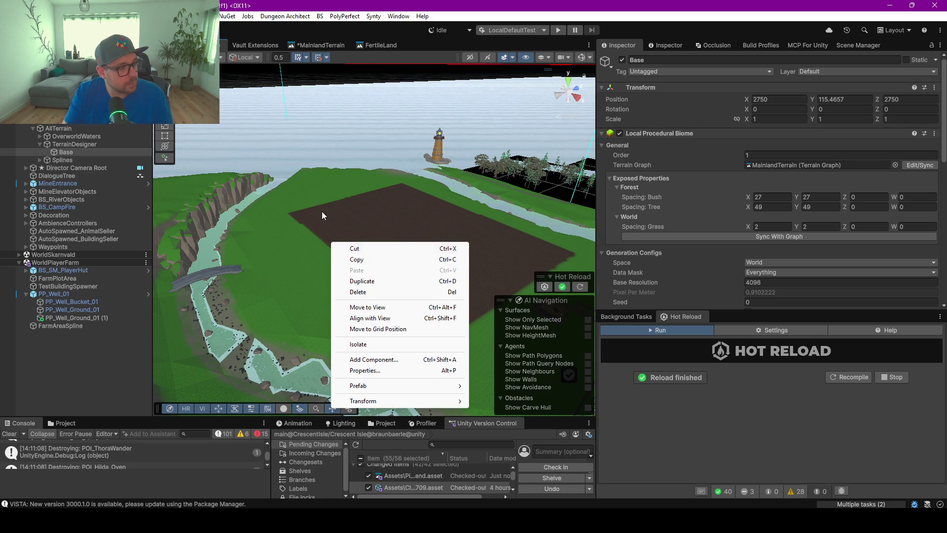
- Show Background Tasks with VistaManager.Generate() at 0%, orbit toward the river, and enlarge the Console
left_click(333, 121)
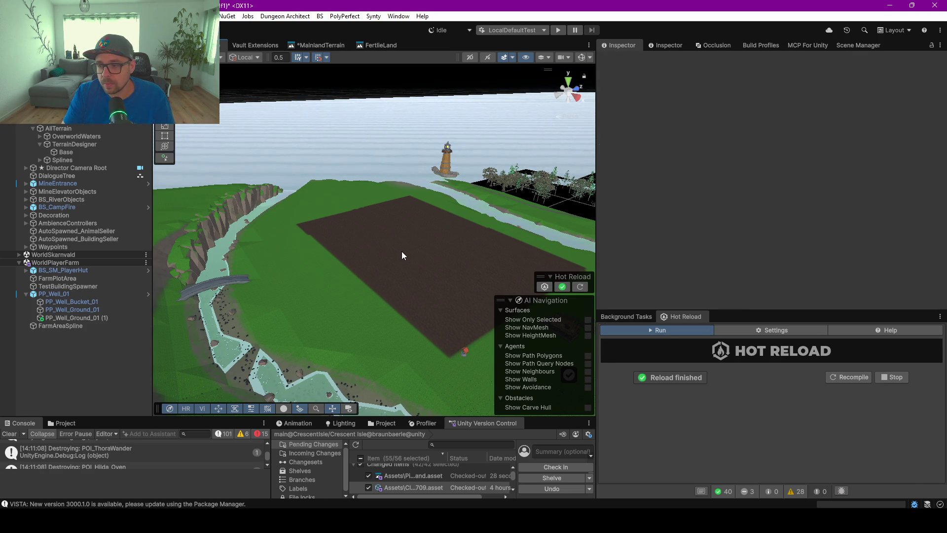
left_click(618, 316)
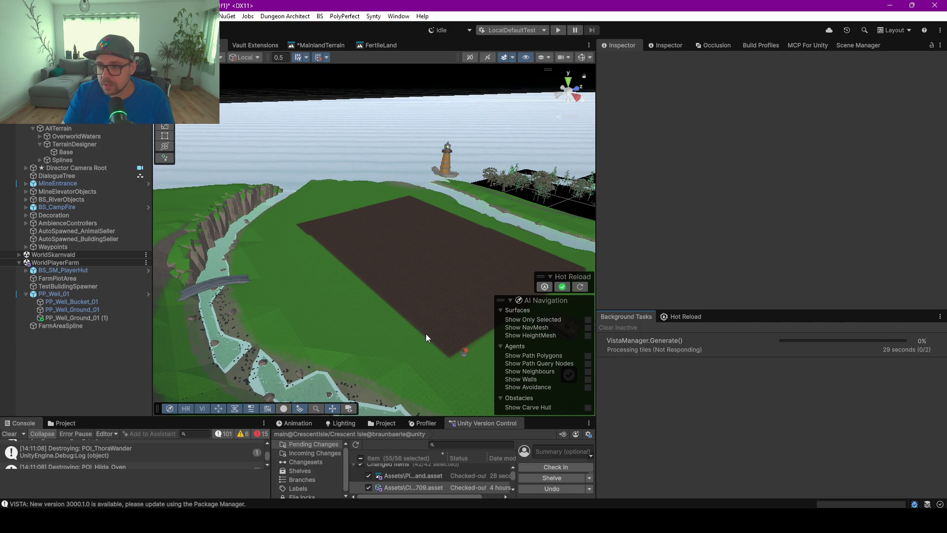
mouse_move(403, 243)
left_mouse_down()
mouse_move(218, 247)
mouse_move(386, 247)
mouse_move(433, 258)
left_mouse_up()
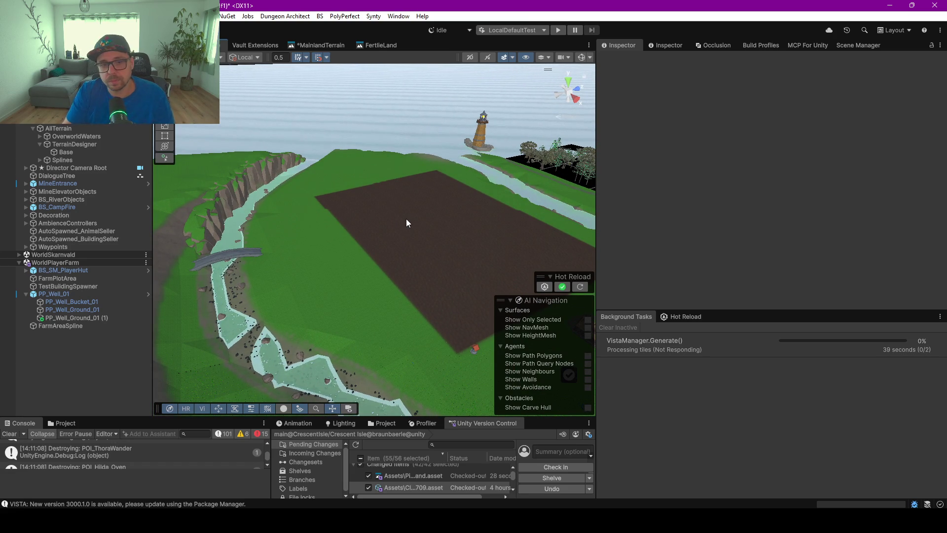
left_click_drag(200, 418, 203, 320)
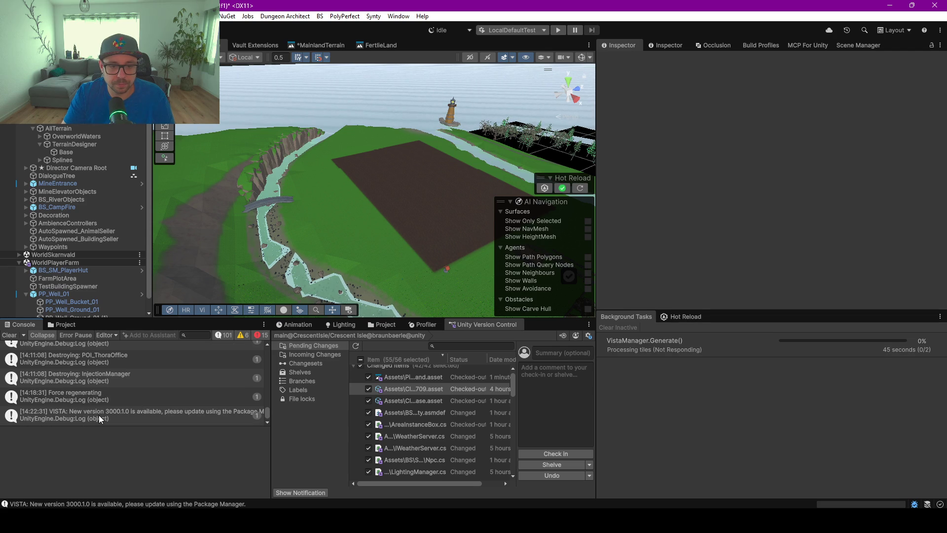
- Read the VISTA update message details and clear the console log
left_click(96, 415)
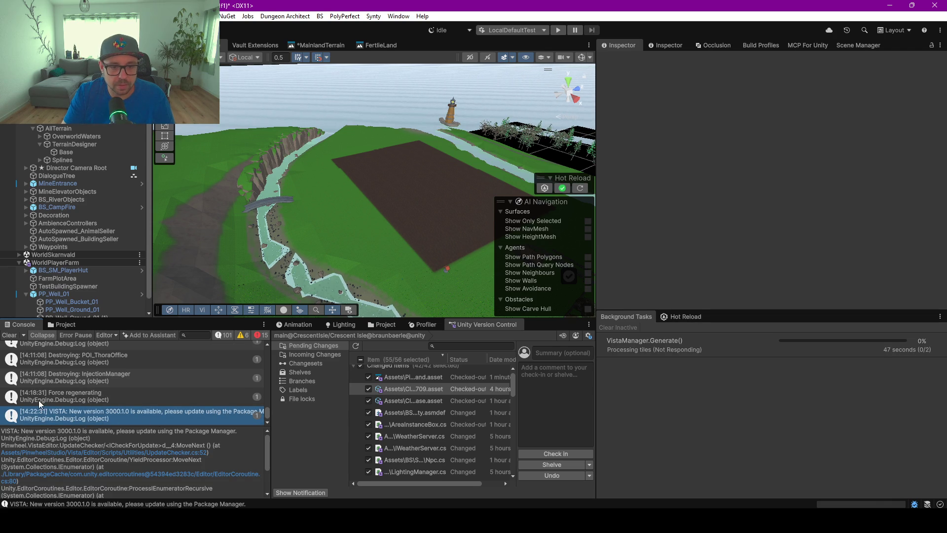
mouse_move(268, 412)
left_mouse_down()
mouse_move(267, 401)
mouse_move(233, 392)
left_mouse_up()
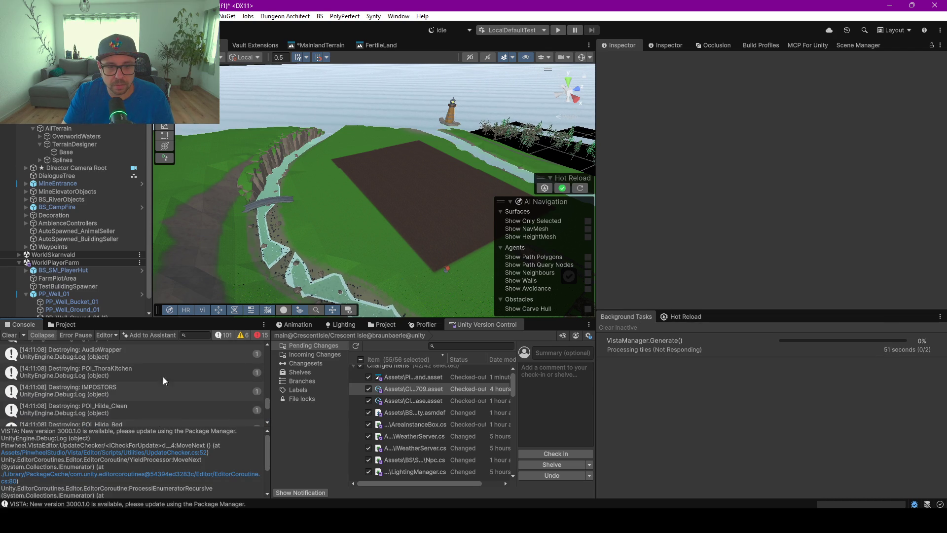
left_click(9, 336)
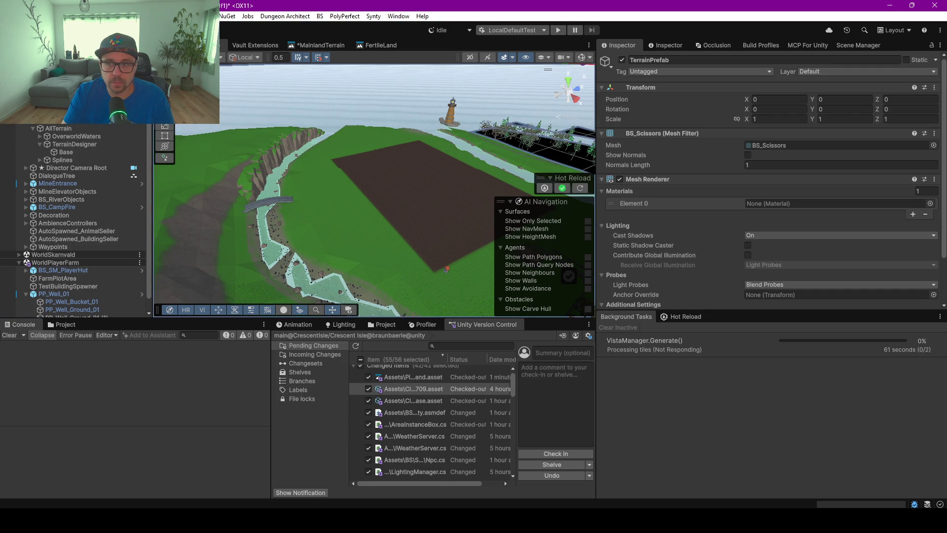
- On TerrainDesigner's Vista Manager, run Forget Current Task and then Force Update
left_click(65, 144)
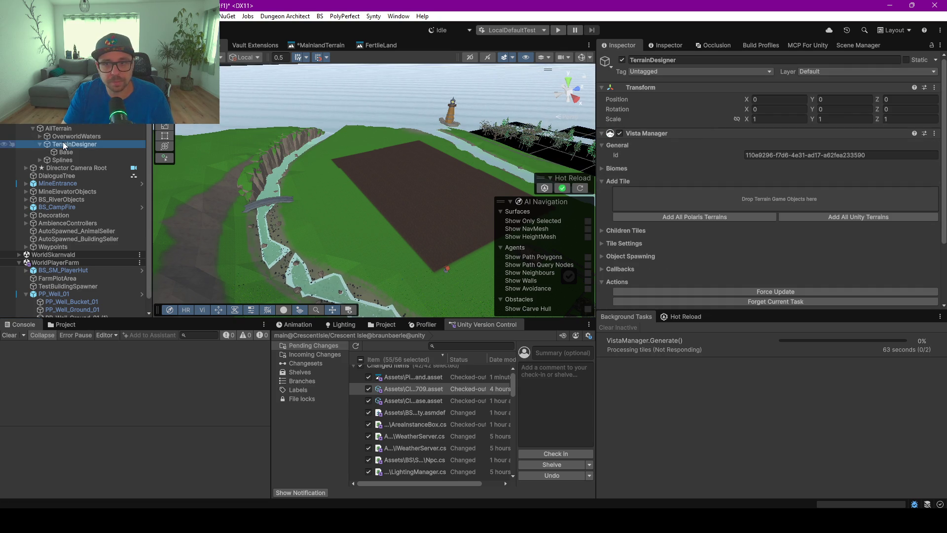
scroll(792, 238, "down", 3)
left_click(777, 223)
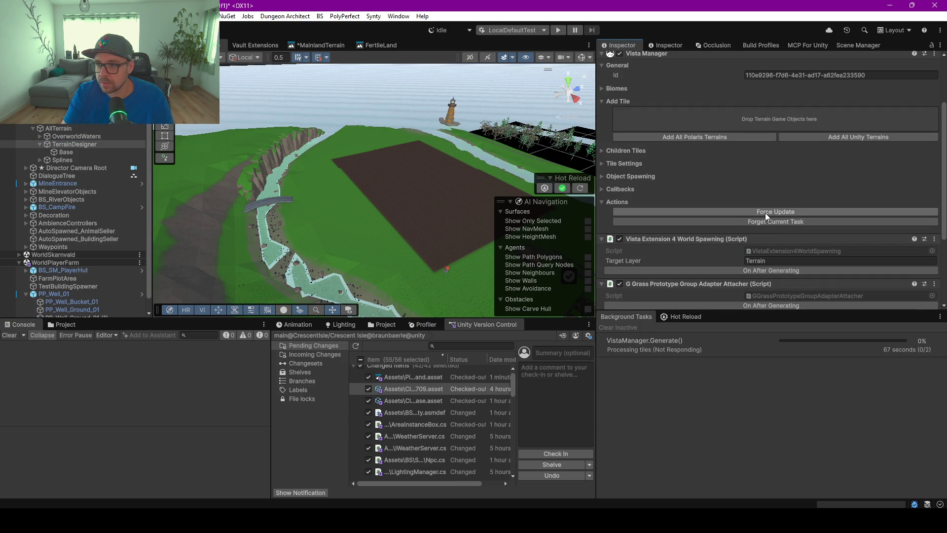
left_click(765, 212)
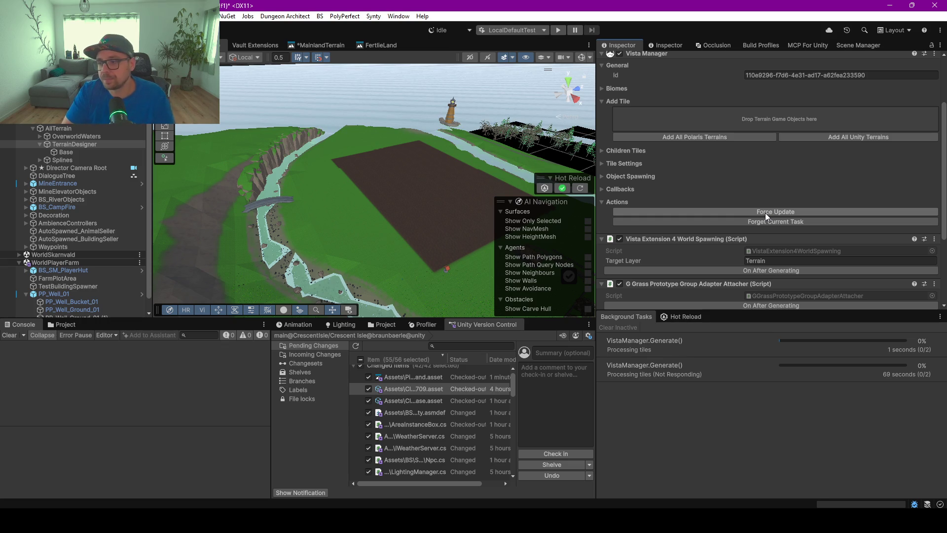
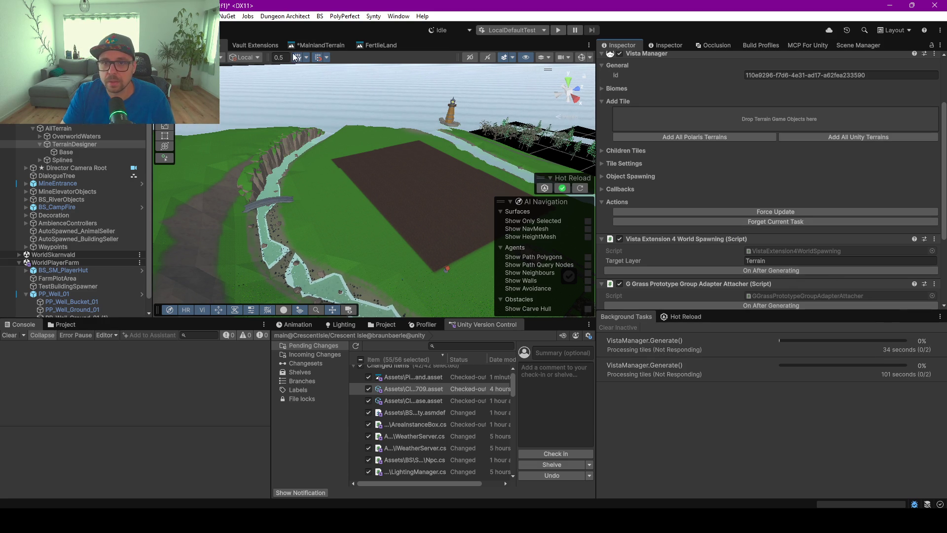
- Check the MainlandTerrain graph, reload the scene with its pregenerated bushes, and select TerrainDesigner
left_click(317, 50)
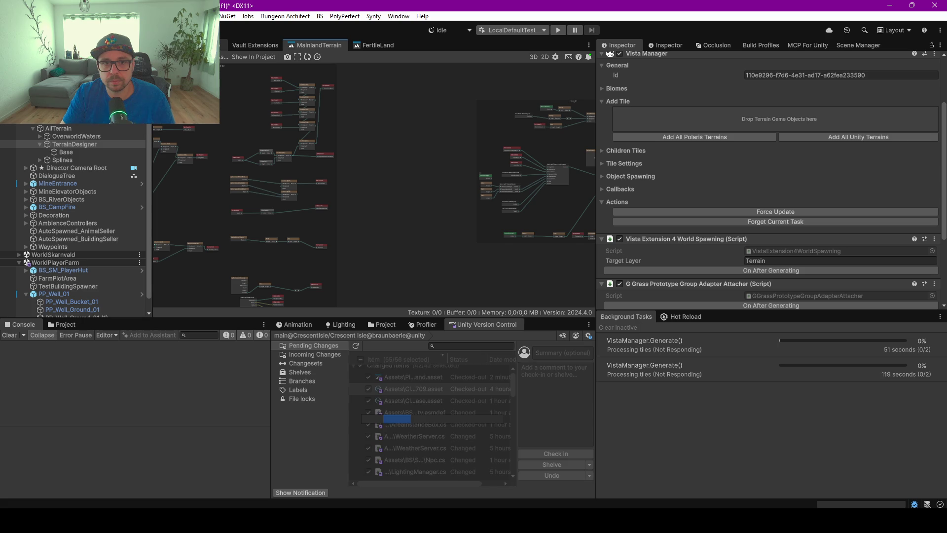
left_click(140, 121)
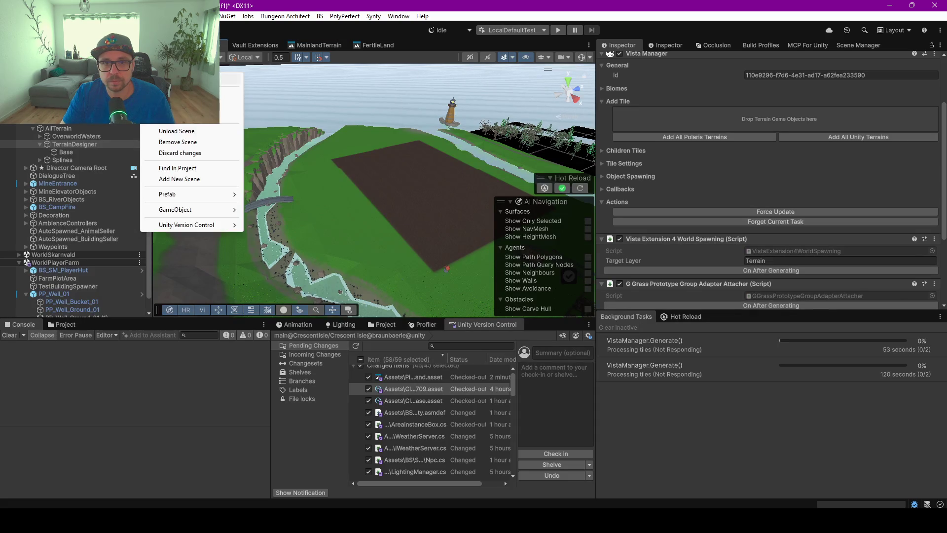
left_click(178, 141)
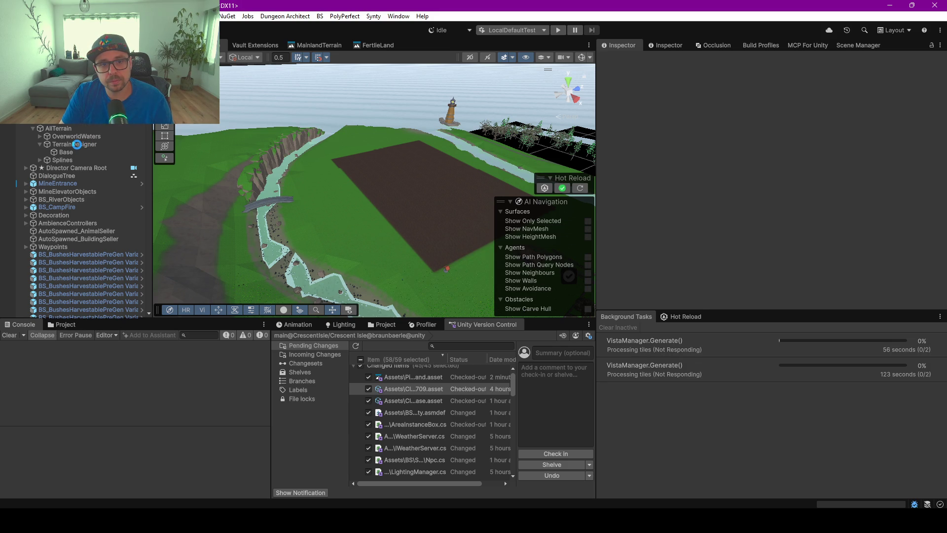
left_click(76, 144)
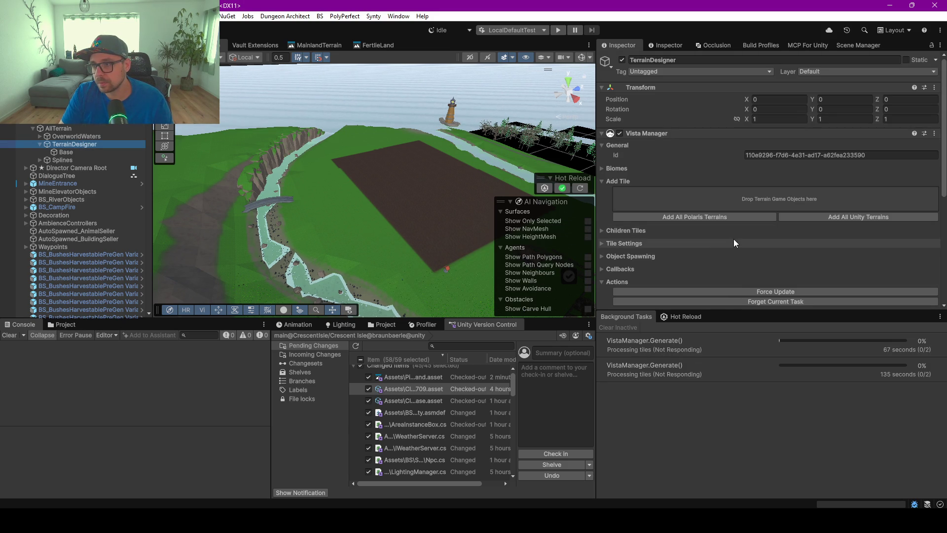
- Expand Children Tiles to show the two farm PolarisTiles, then Force Update them to regenerate
scroll(734, 242, "down", 3)
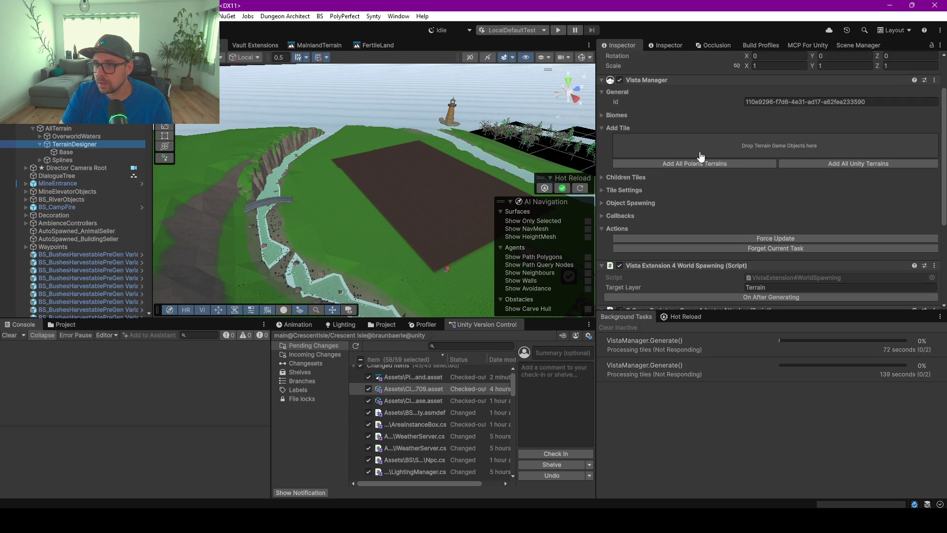
left_click(620, 177)
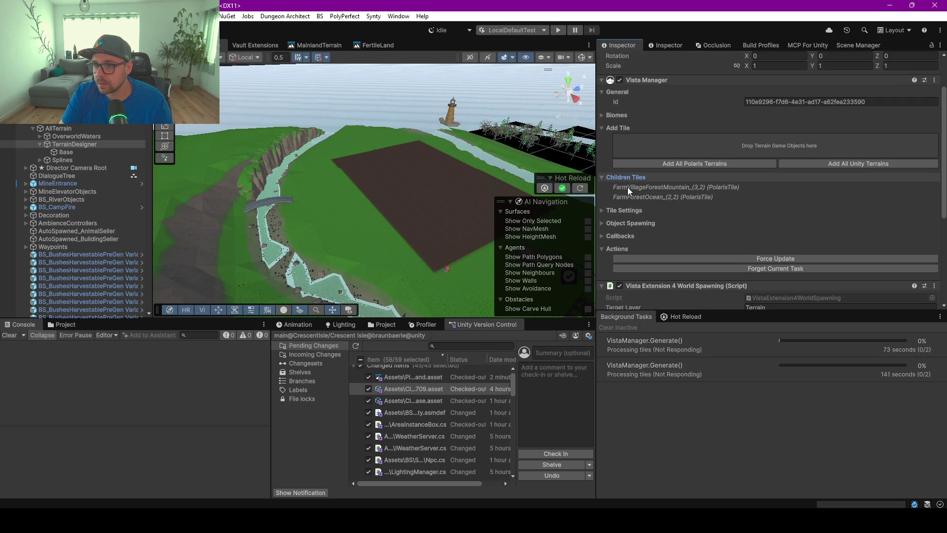
left_click(774, 258)
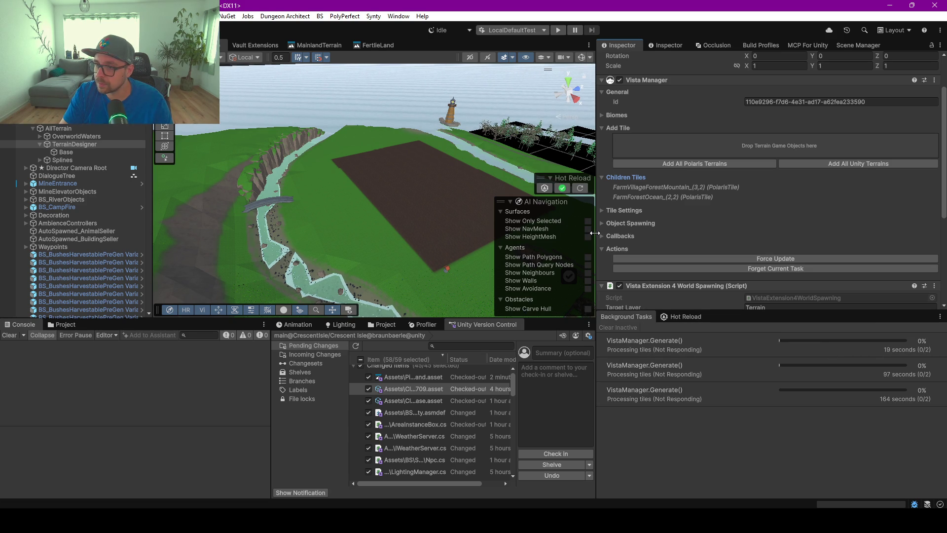
left_click_drag(595, 233, 647, 233)
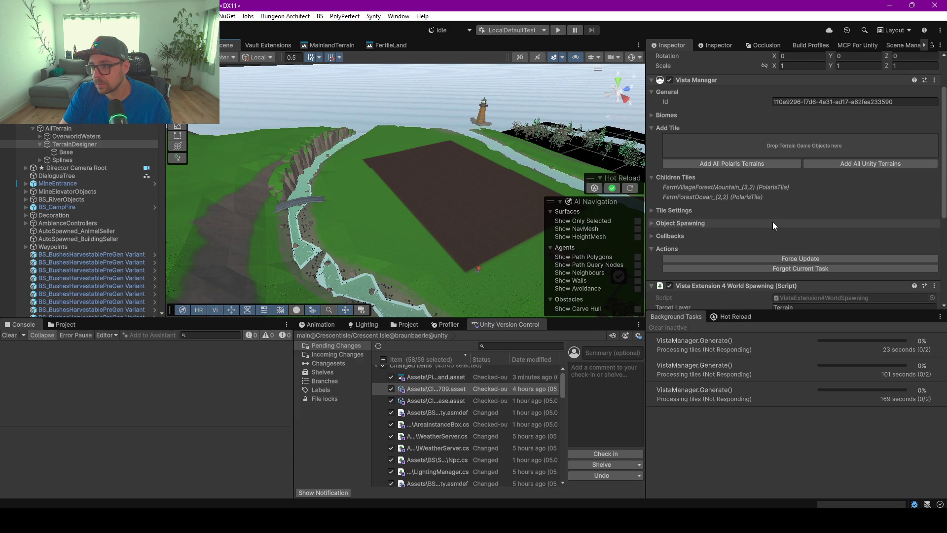
- Review the Vista Manager's generation attacher scripts and the 59 pending version-control changes
scroll(772, 220, "down", 3)
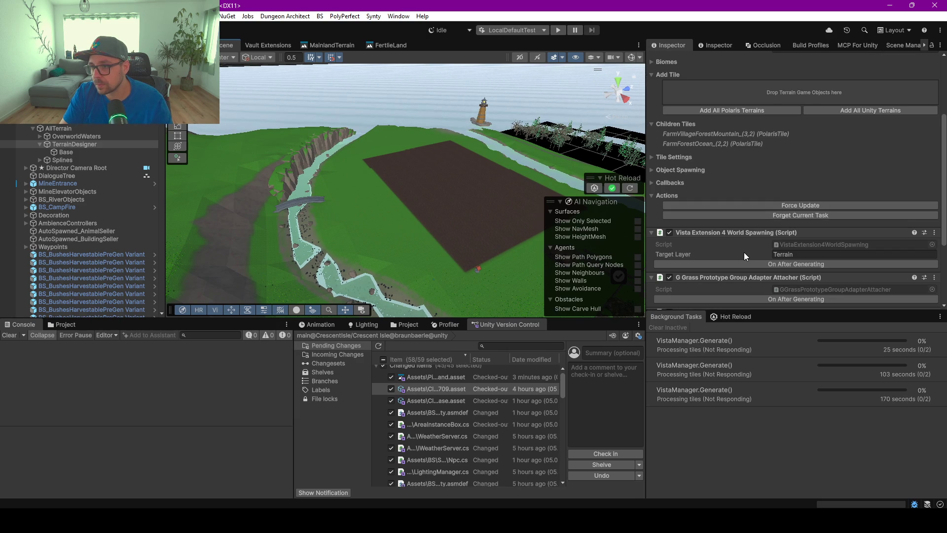
scroll(744, 252, "down", 3)
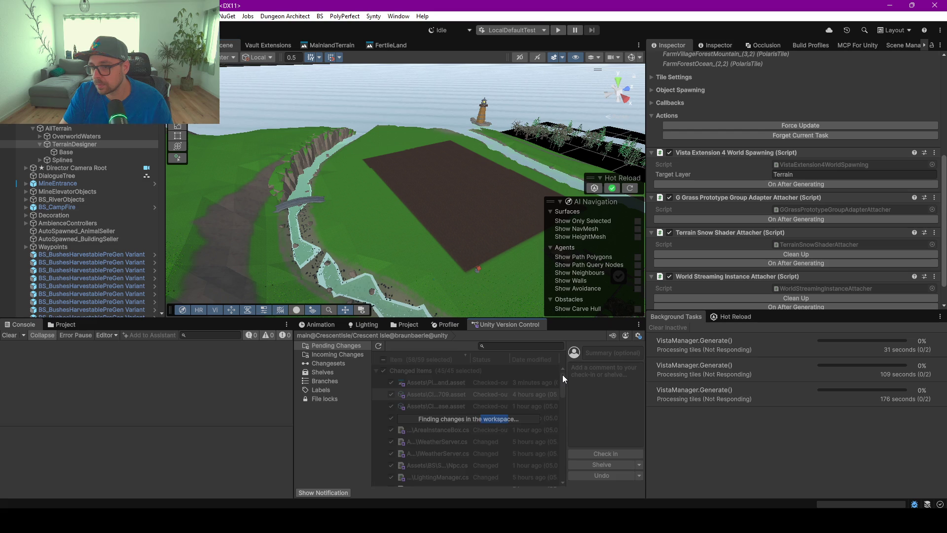
left_click_drag(560, 396, 565, 484)
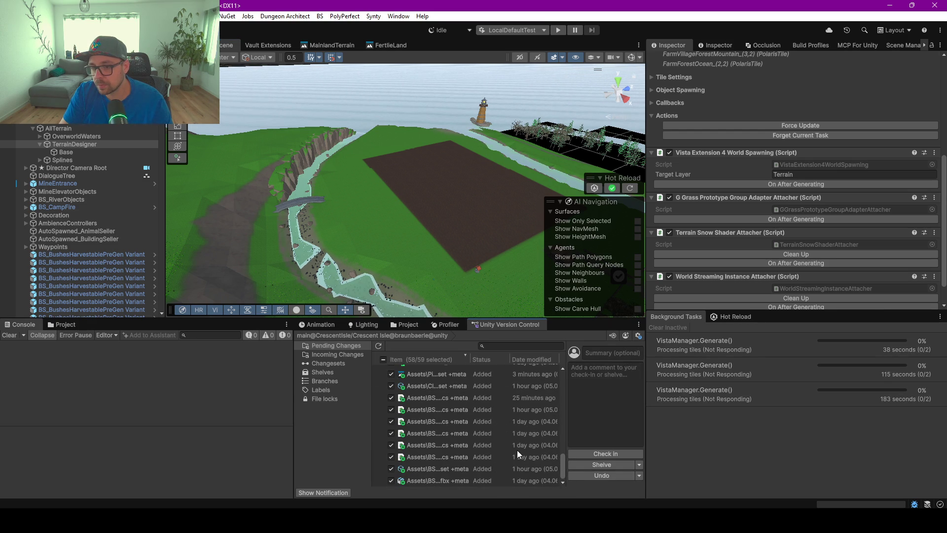
scroll(511, 445, "up", 3)
scroll(509, 444, "up", 2)
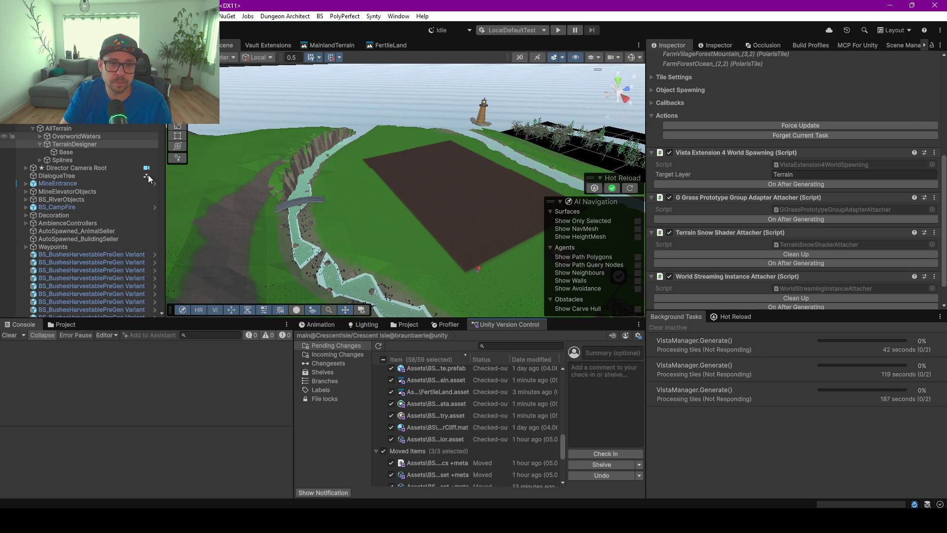
mouse_move(241, 187)
left_mouse_down()
mouse_move(221, 190)
mouse_move(311, 192)
left_mouse_up()
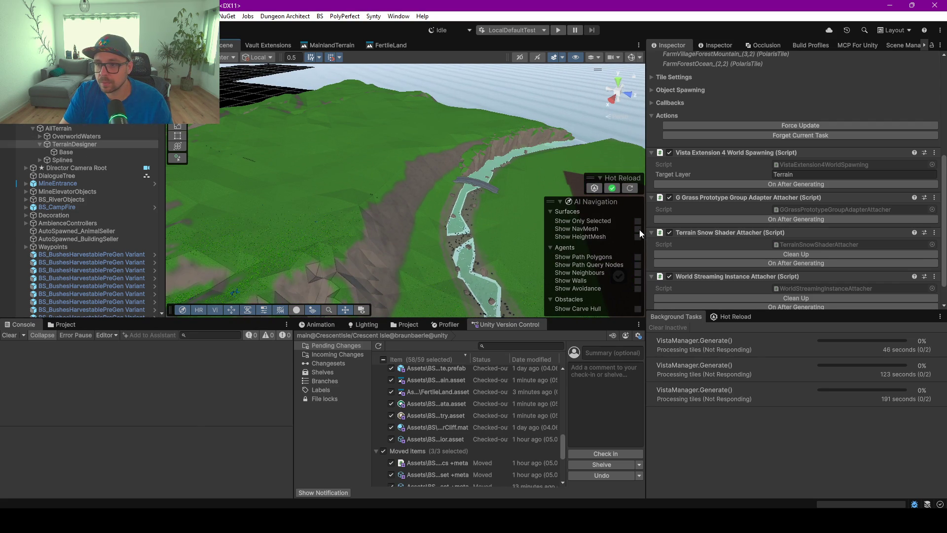
- Enable Show NavMesh in the AI Navigation overlay and zoom toward the meadow beside the river
left_click(639, 229)
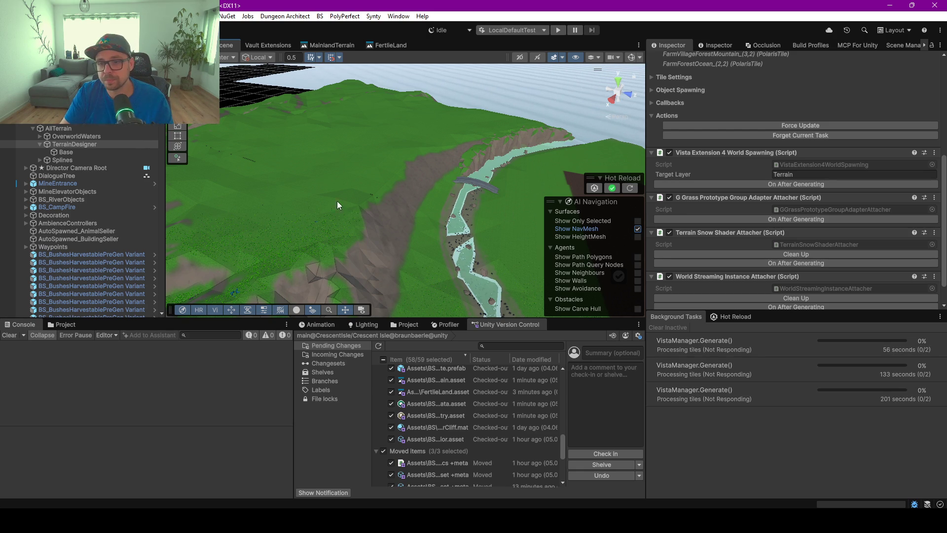
scroll(340, 220, "up", 6)
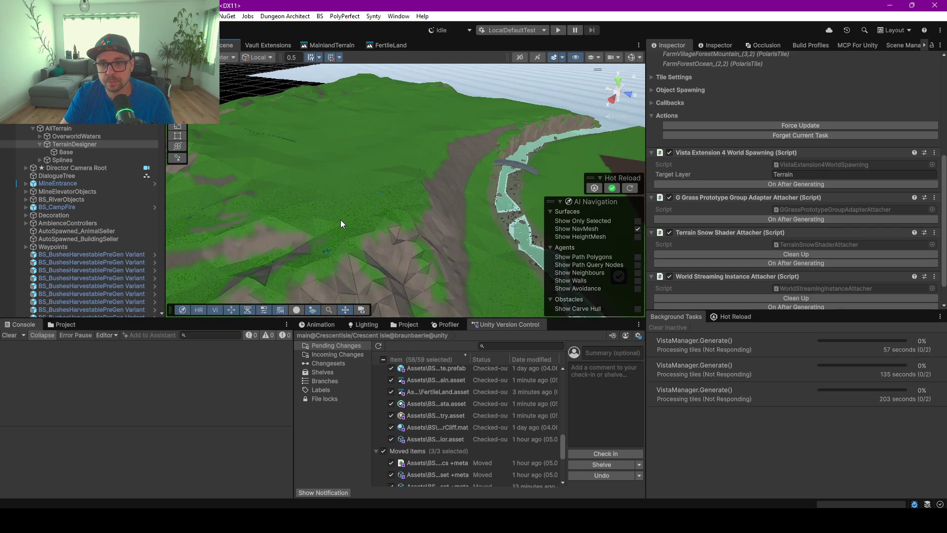
scroll(340, 220, "up", 1)
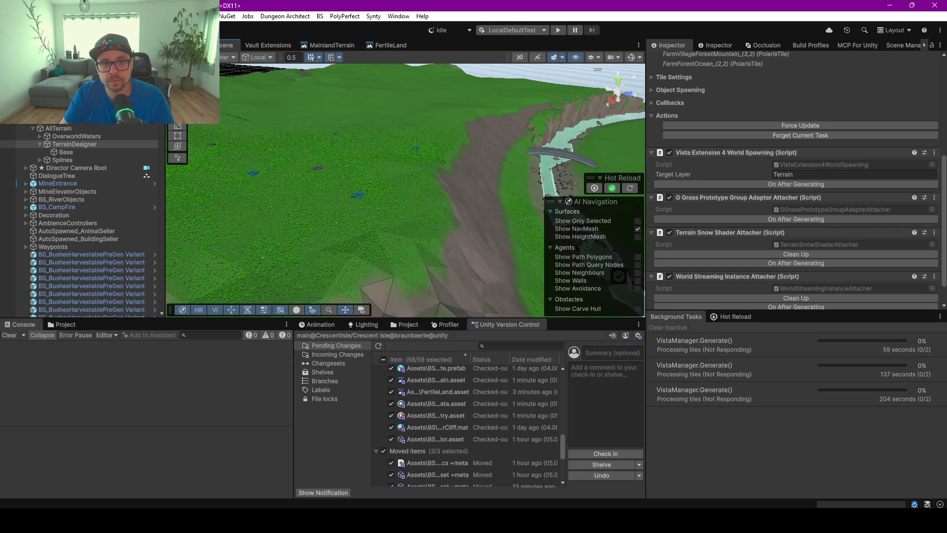
scroll(79, 144, "down", 5)
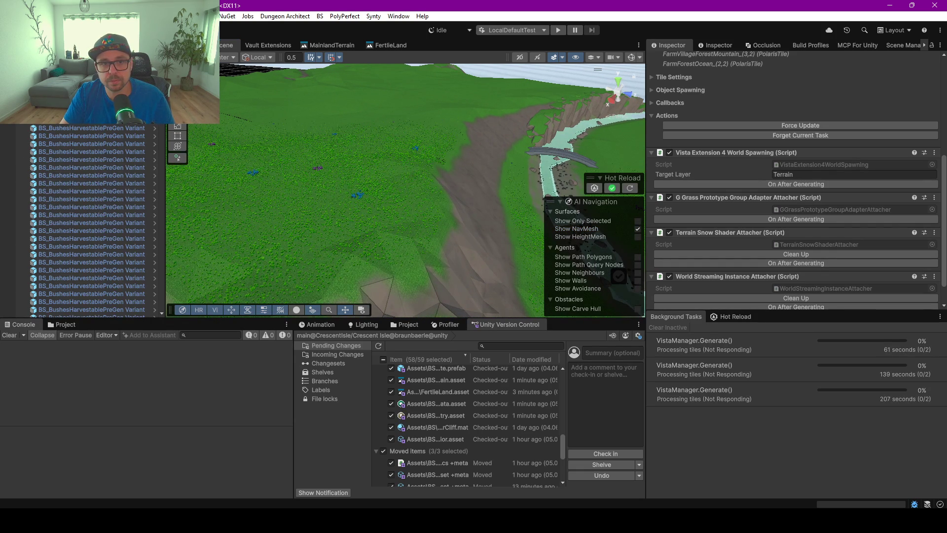
- Inspect a pregenerated bush's Harvestable settings, then switch the selection to Forest_NavMesh
left_click(379, 192)
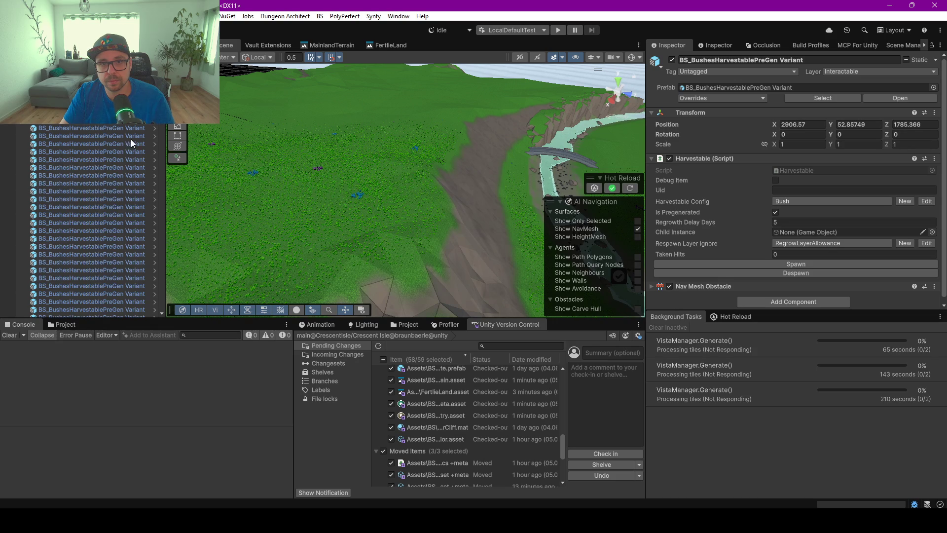
scroll(167, 192, "down", 5)
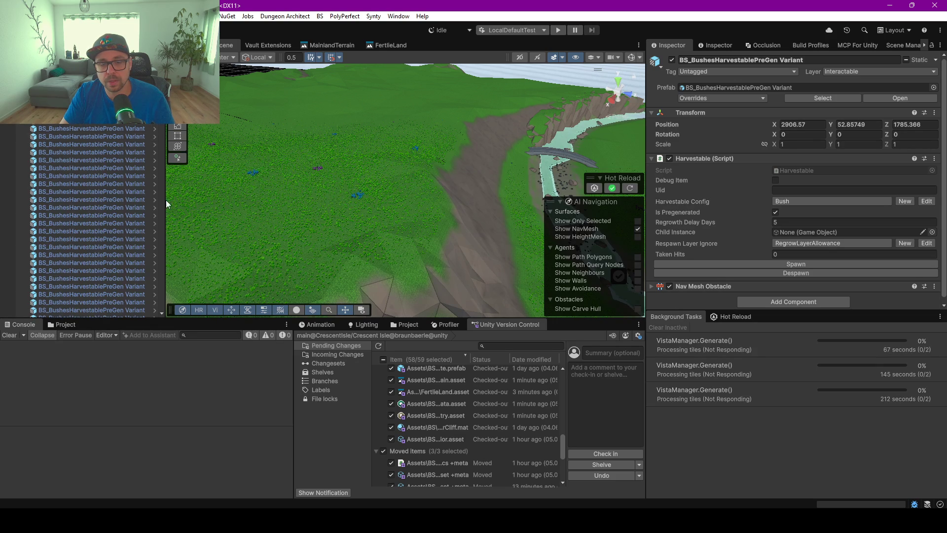
scroll(158, 306, "down", 5)
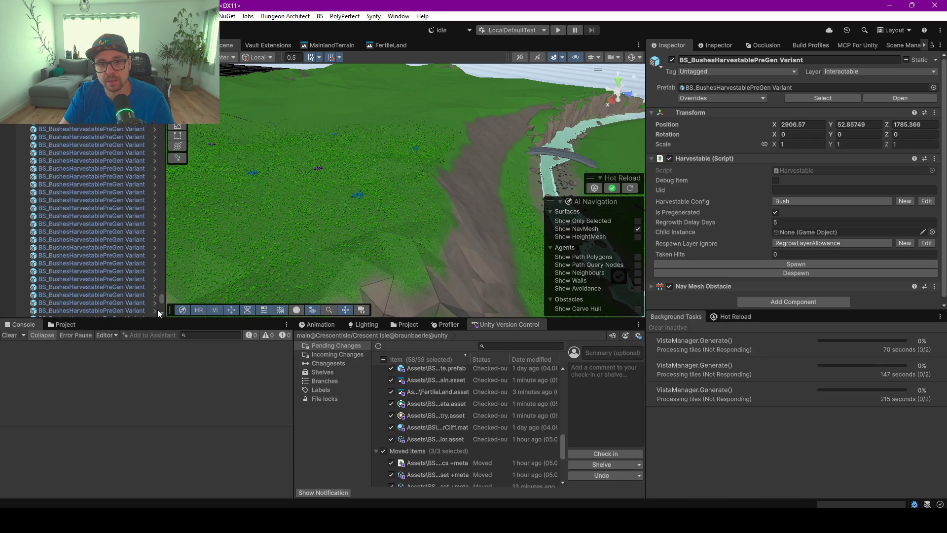
mouse_move(157, 302)
left_mouse_down()
mouse_move(161, 176)
mouse_move(161, 270)
left_mouse_up()
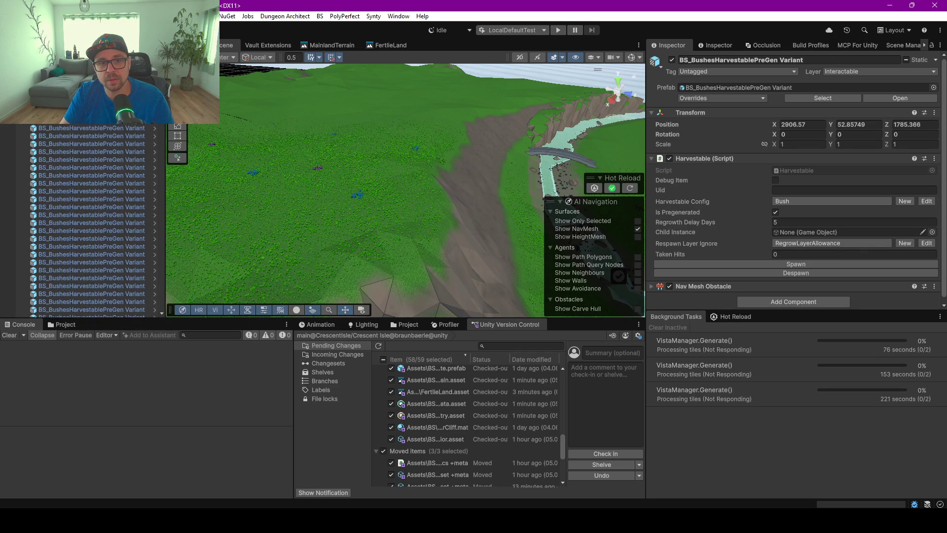
scroll(79, 216, "up", 1)
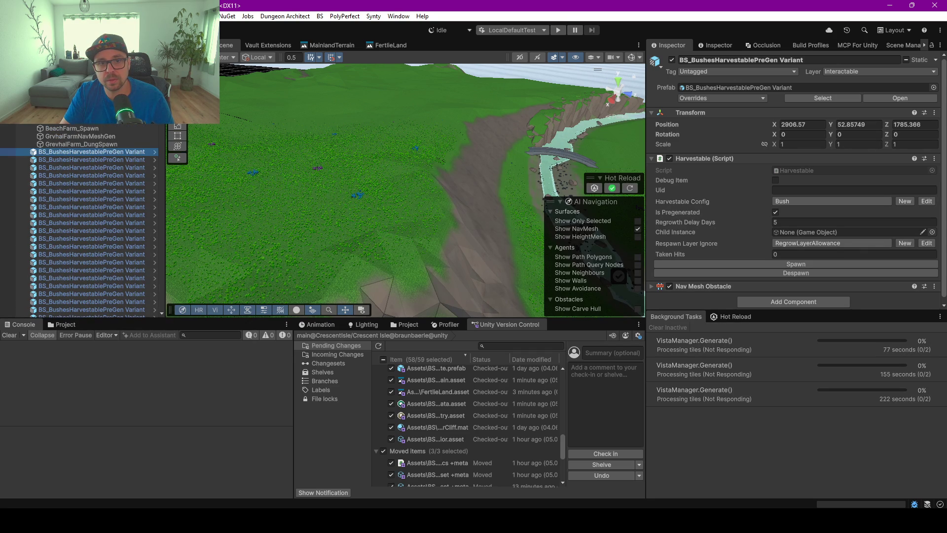
key("ctrl+z")
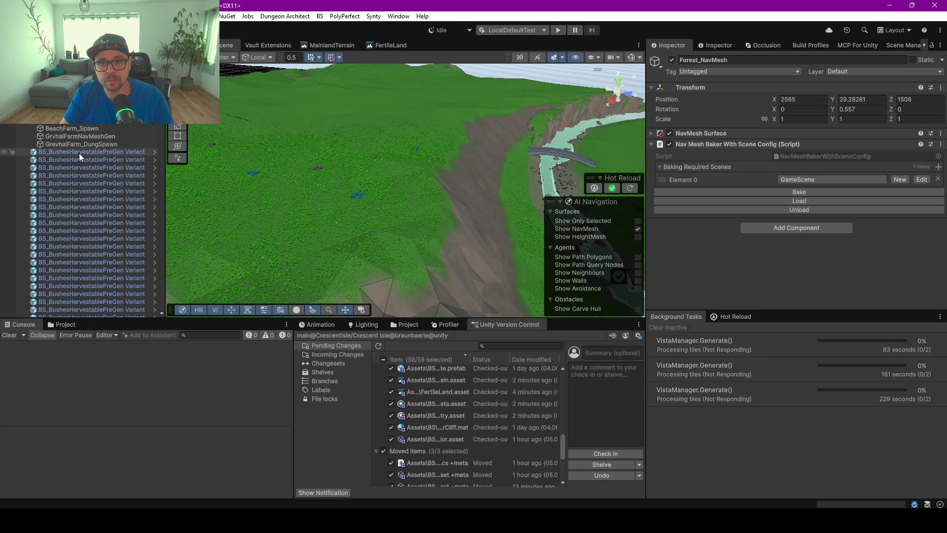
- Inspect a second pregenerated bush (Bush config, 5-day regrowth) and orbit over the farm fields
scroll(442, 147, "down", 1)
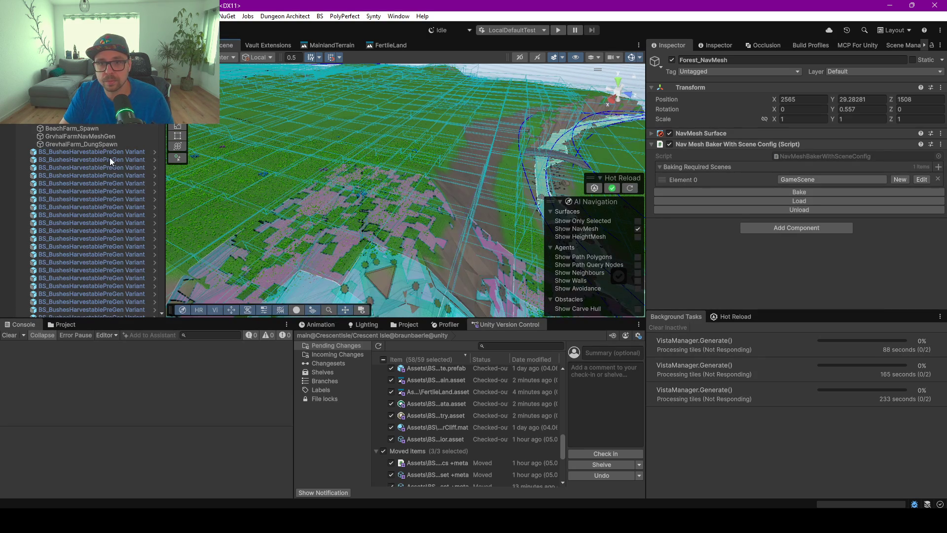
left_click(112, 159)
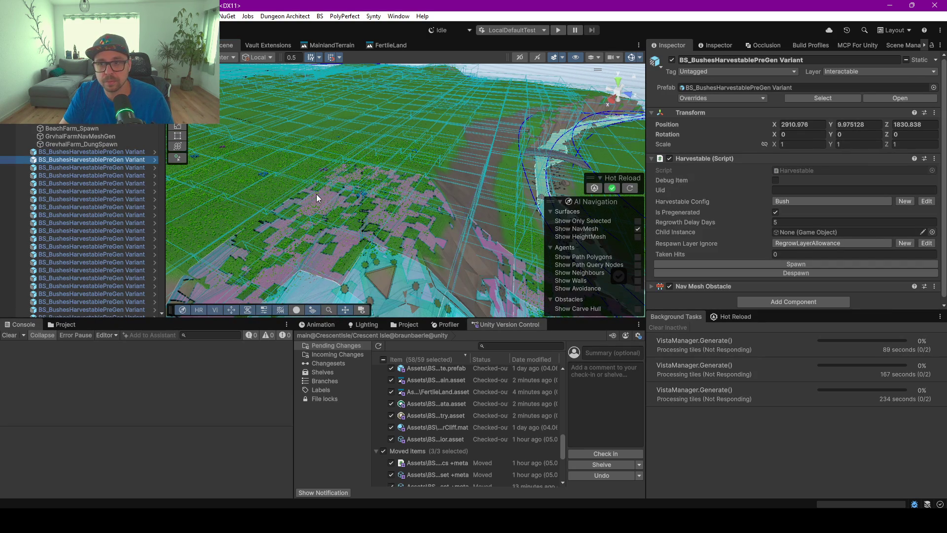
left_click_drag(316, 195, 575, 101)
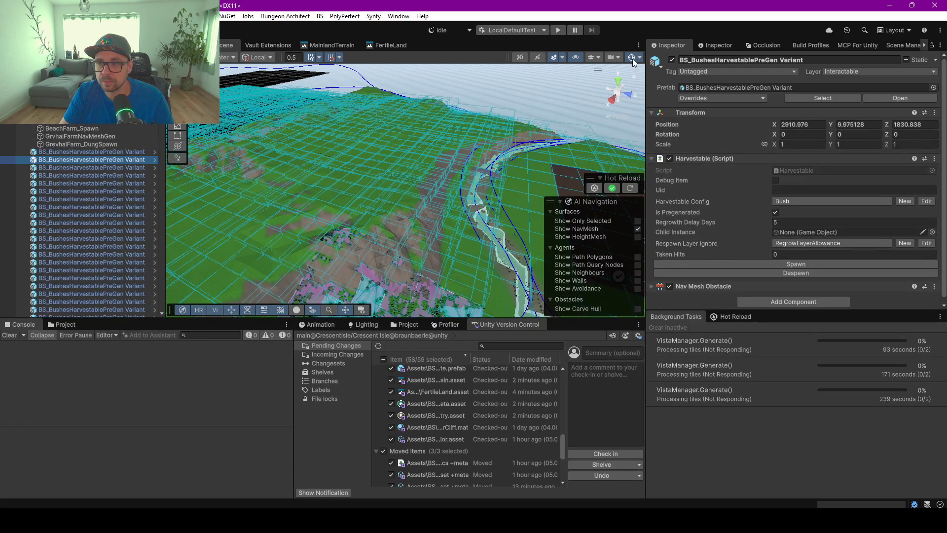
left_click(434, 169)
mouse_move(433, 172)
left_mouse_down()
mouse_move(399, 184)
mouse_move(251, 193)
left_mouse_up()
mouse_move(414, 235)
left_mouse_down()
mouse_move(494, 264)
mouse_move(595, 273)
mouse_move(392, 273)
mouse_move(321, 217)
left_mouse_up()
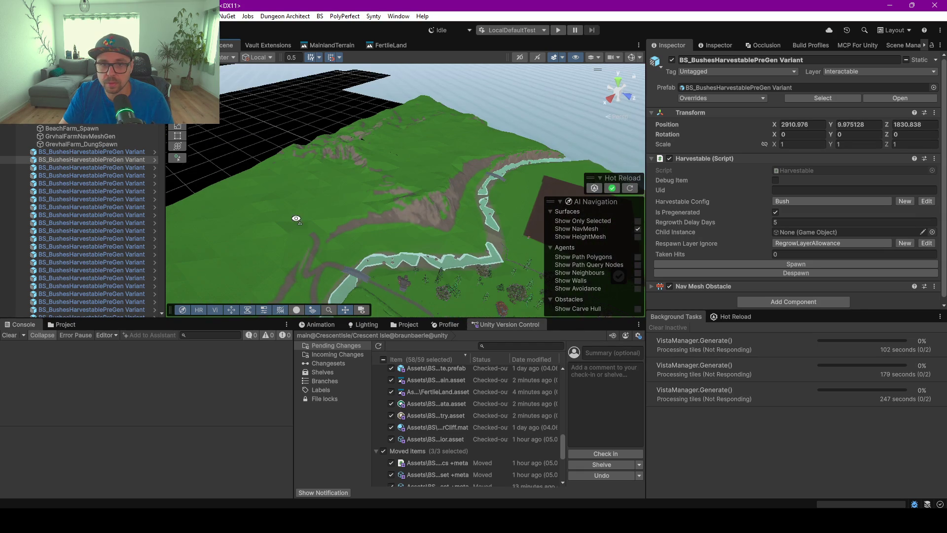
- Frame a pregenerated bush in the view and browse the Hierarchy to inspect another bush variant
left_click(77, 153)
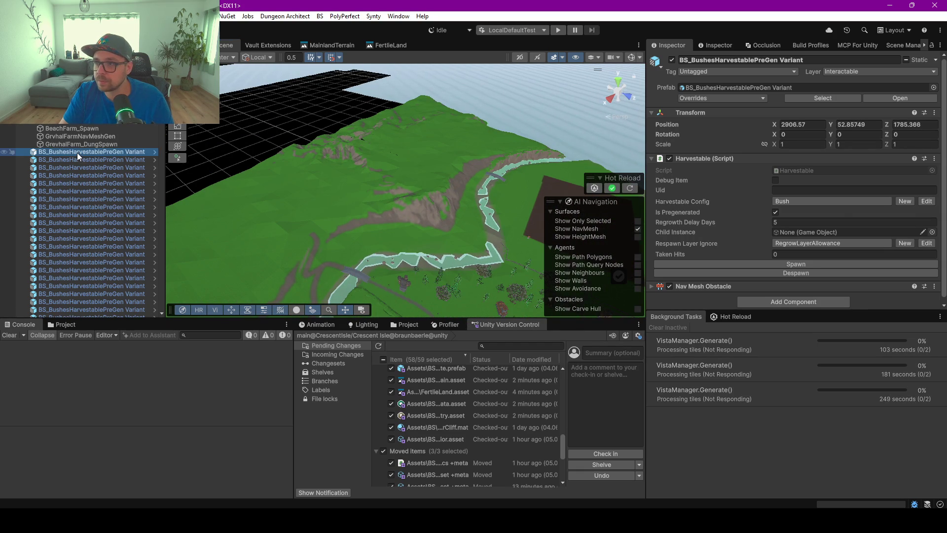
key("f")
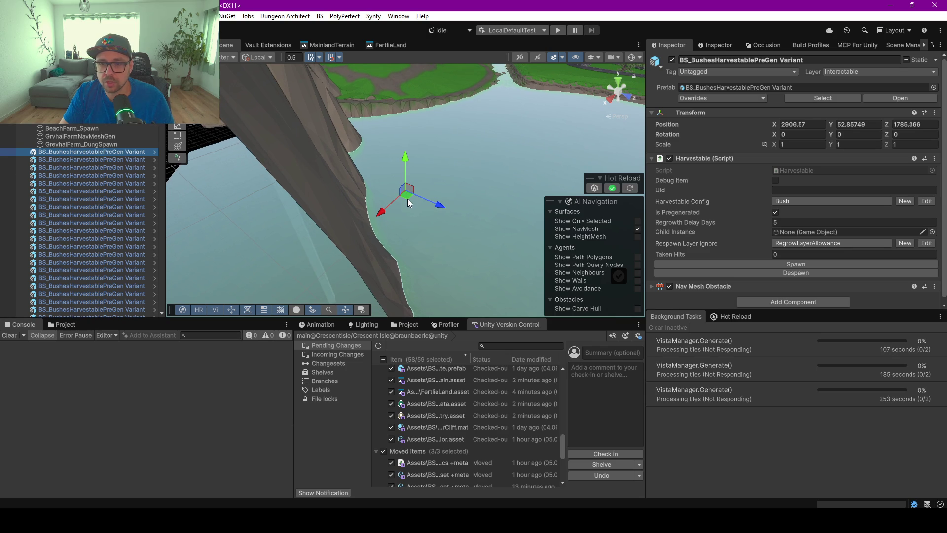
scroll(408, 199, "up", 3)
scroll(408, 200, "up", 2)
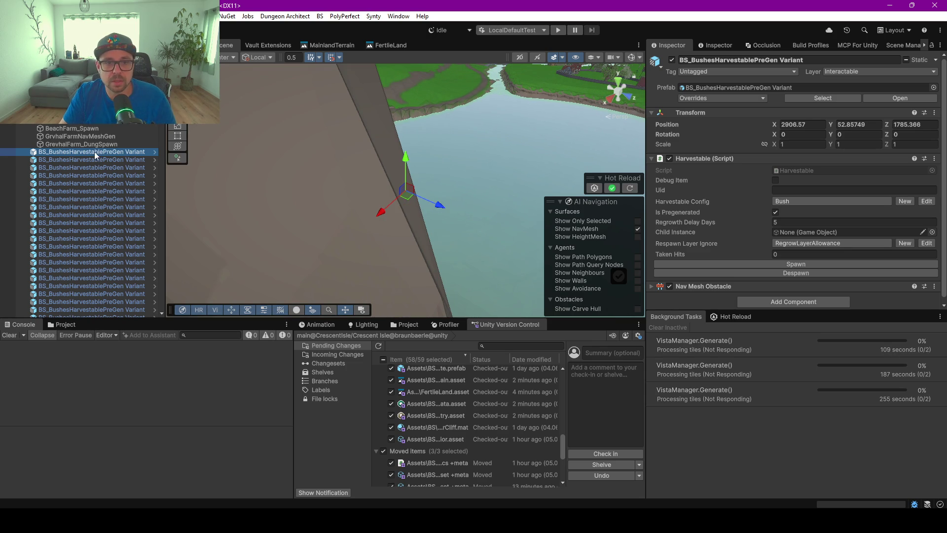
scroll(120, 171, "down", 3)
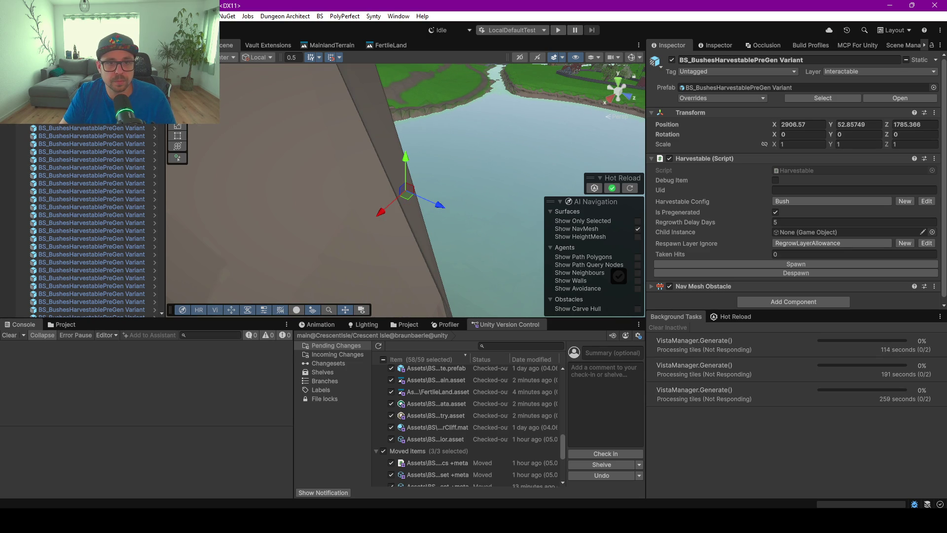
left_click_drag(170, 188, 174, 188)
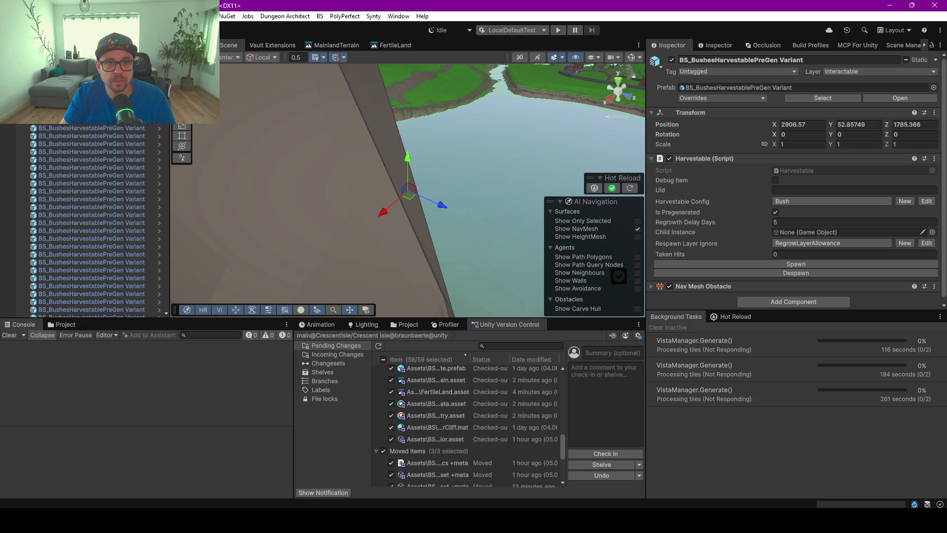
scroll(148, 213, "up", 2)
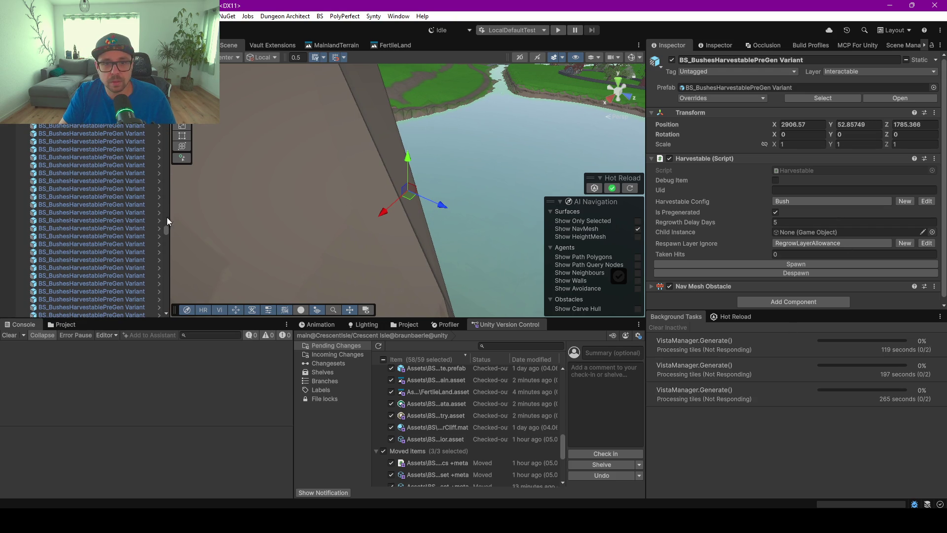
scroll(145, 267, "up", 1)
scroll(145, 267, "down", 1)
scroll(146, 263, "up", 1)
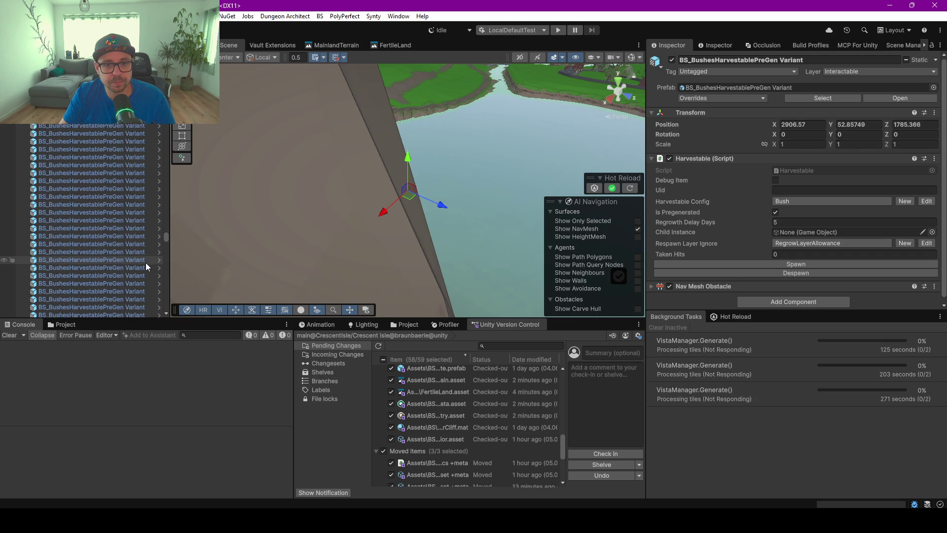
scroll(146, 264, "up", 1)
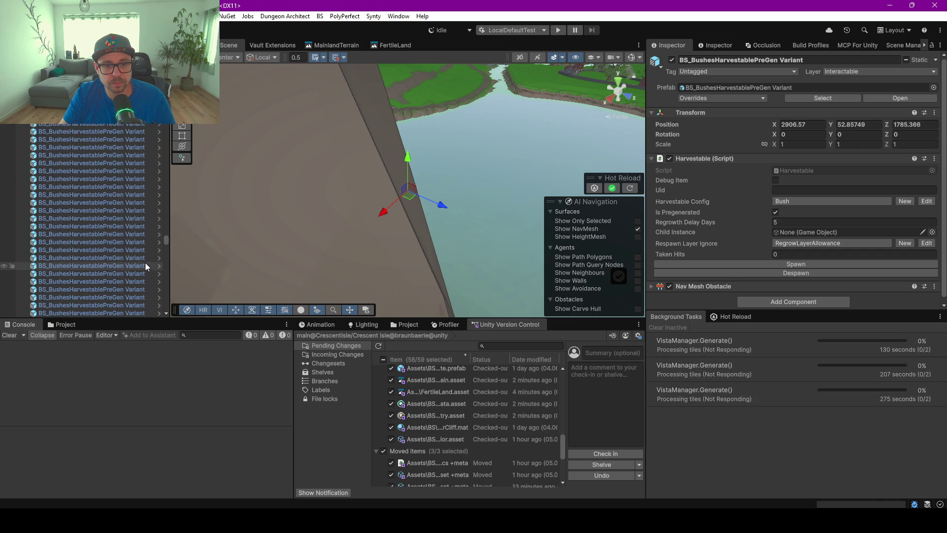
scroll(146, 267, "up", 1)
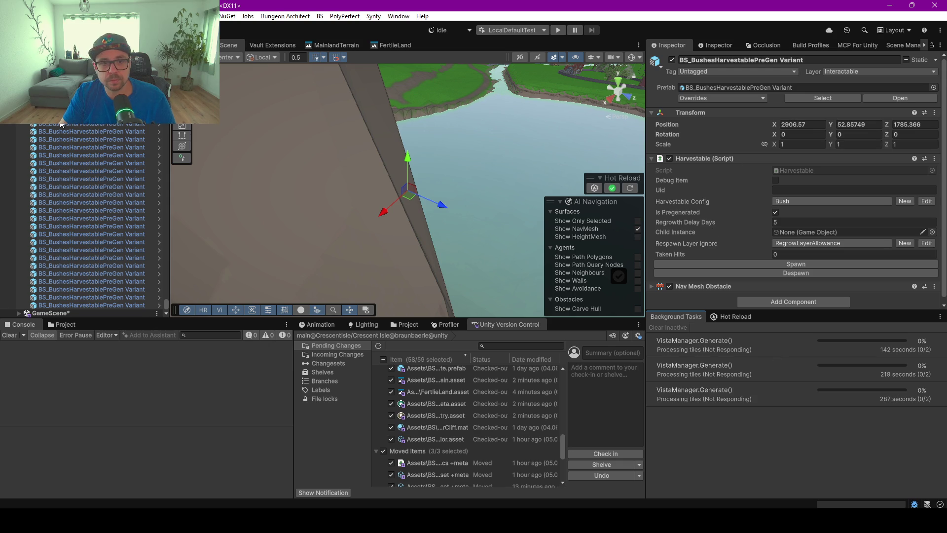
left_click(160, 275)
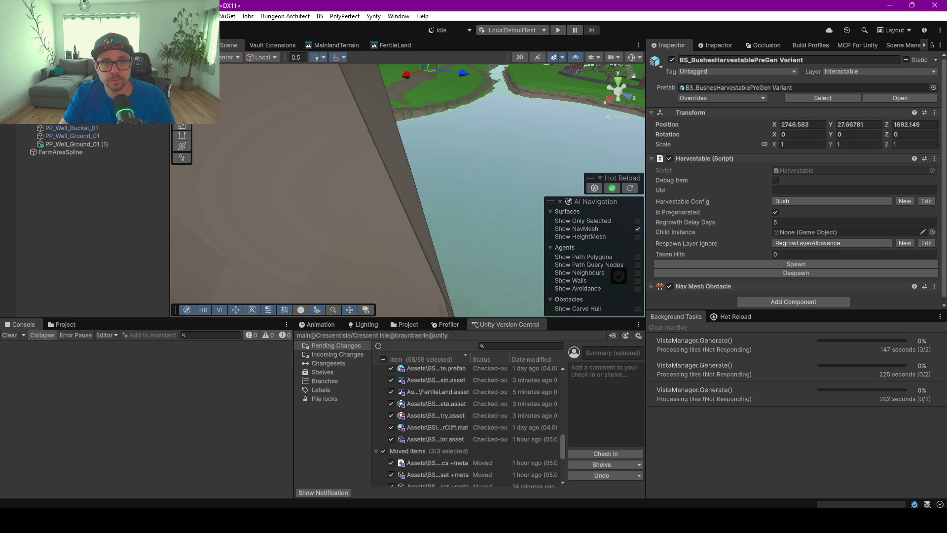
- Select TerrainDesigner and clear the Vista Manager's stuck generation task with Forget Current Task
left_click(69, 145)
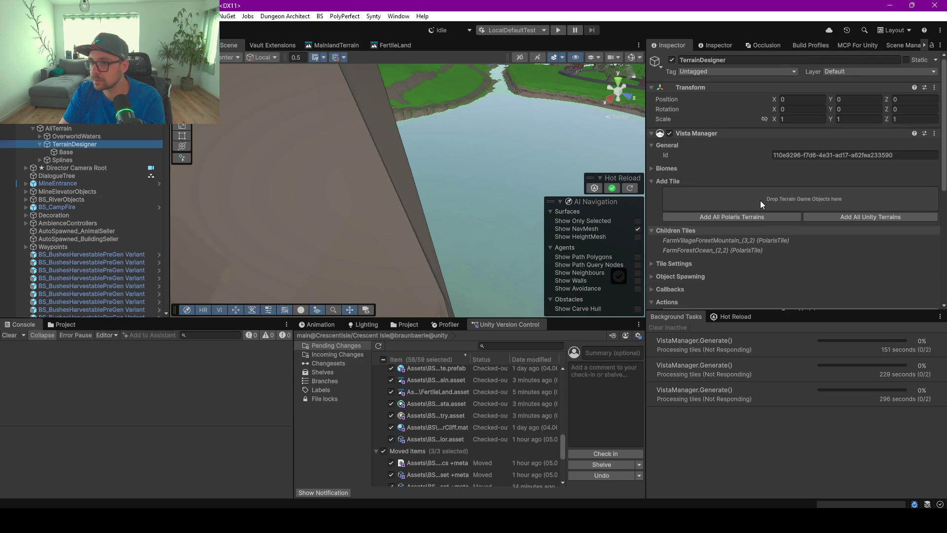
scroll(762, 213, "down", 4)
left_click(798, 244)
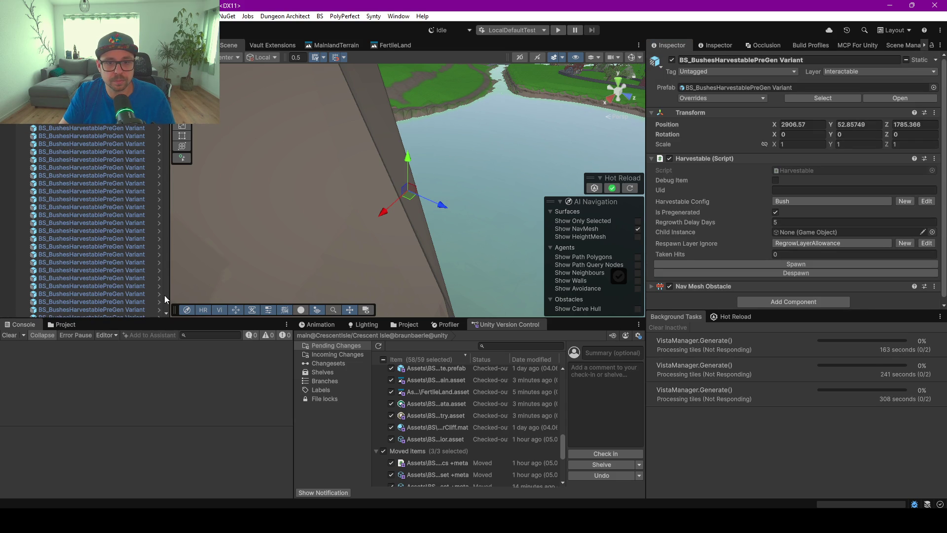
scroll(166, 311, "down", 5)
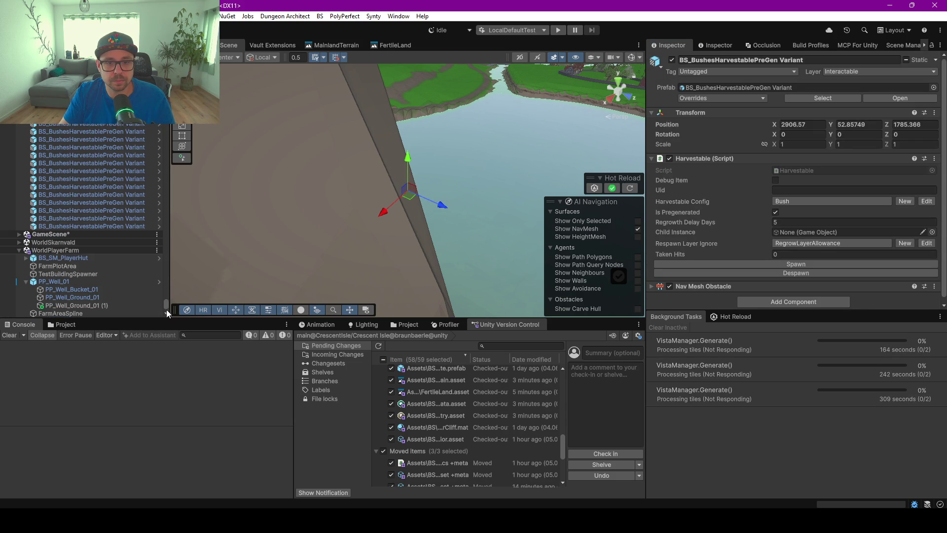
- Shift-select all 5737 BS_BushesHarvestablePreGen Variant rows and delete them
left_click(97, 226, "shift")
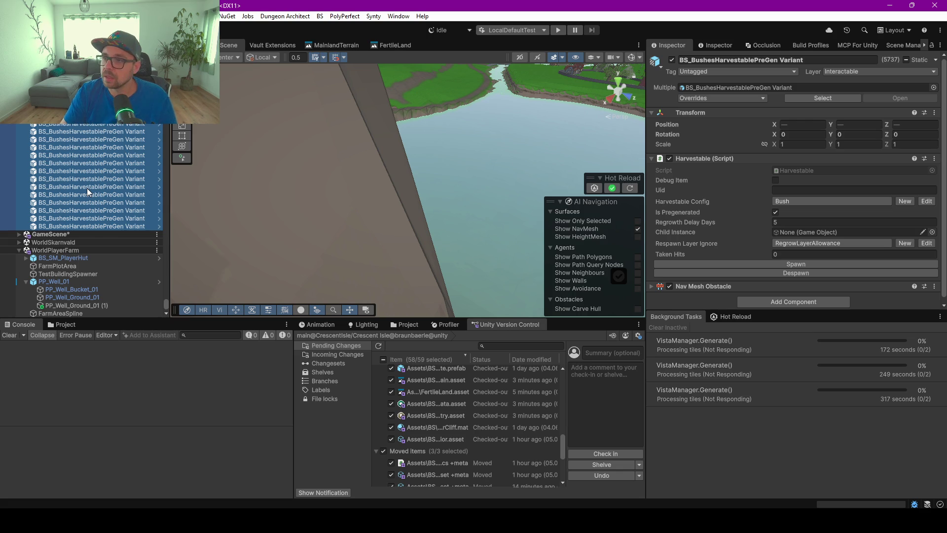
key("Delete")
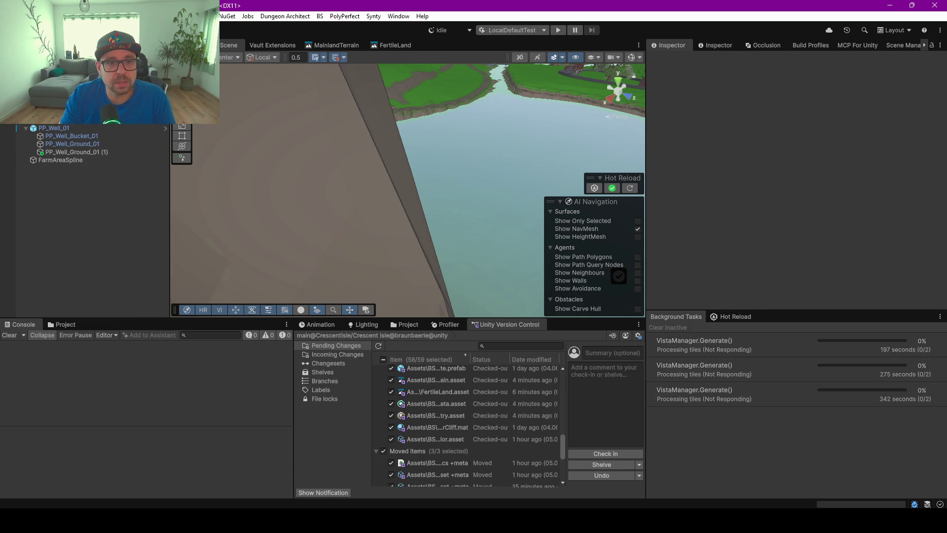
- Remove the two extra loaded scenes from the Hierarchy with Remove Scene
right_click(163, 66)
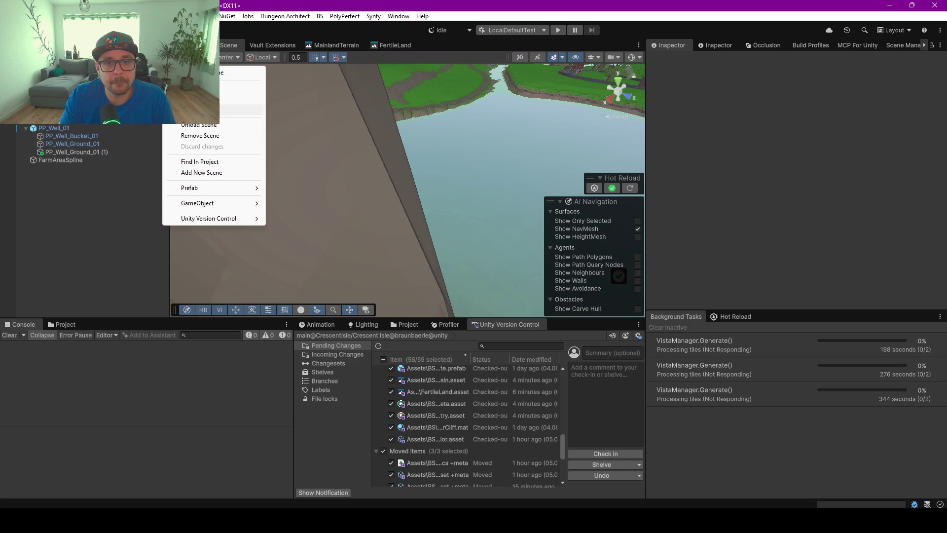
key("Escape")
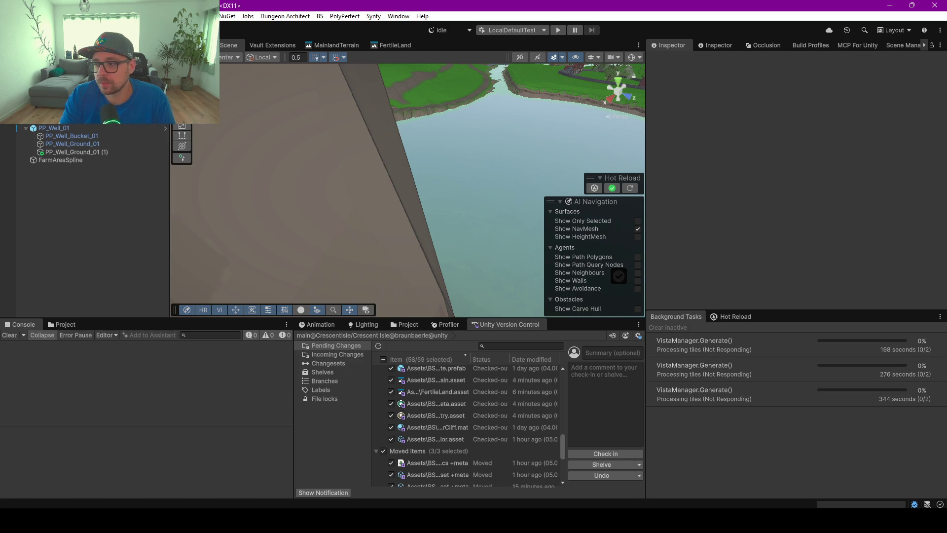
scroll(84, 149, "down", 1)
right_click(163, 72)
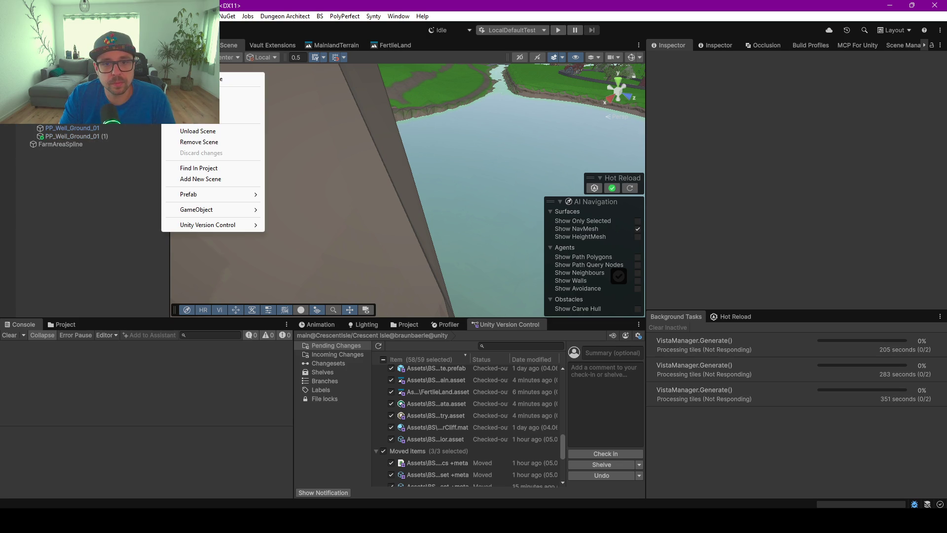
left_click(184, 142)
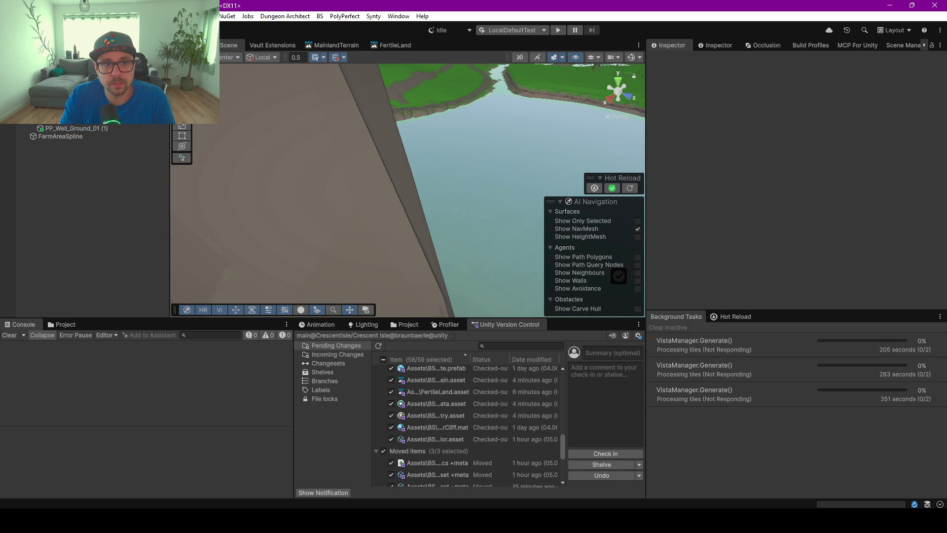
right_click(162, 72)
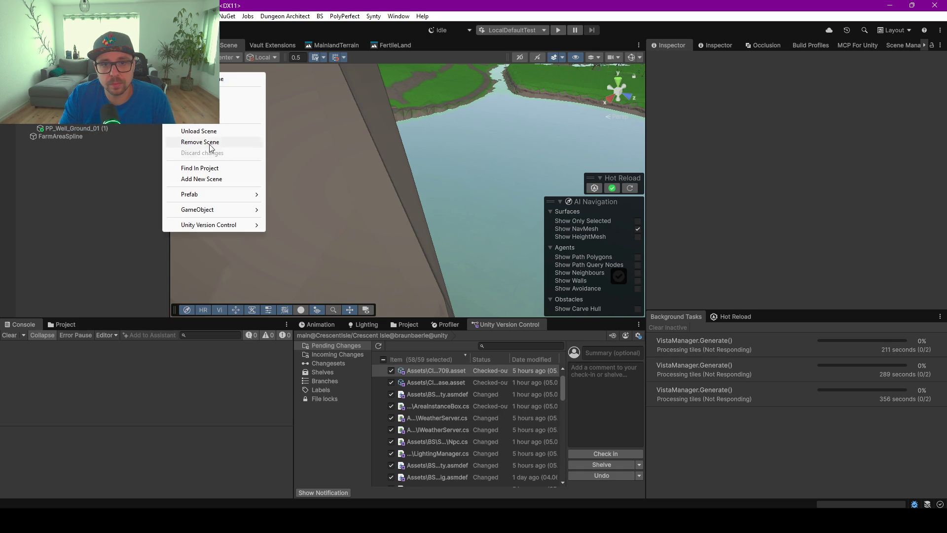
left_click(184, 142)
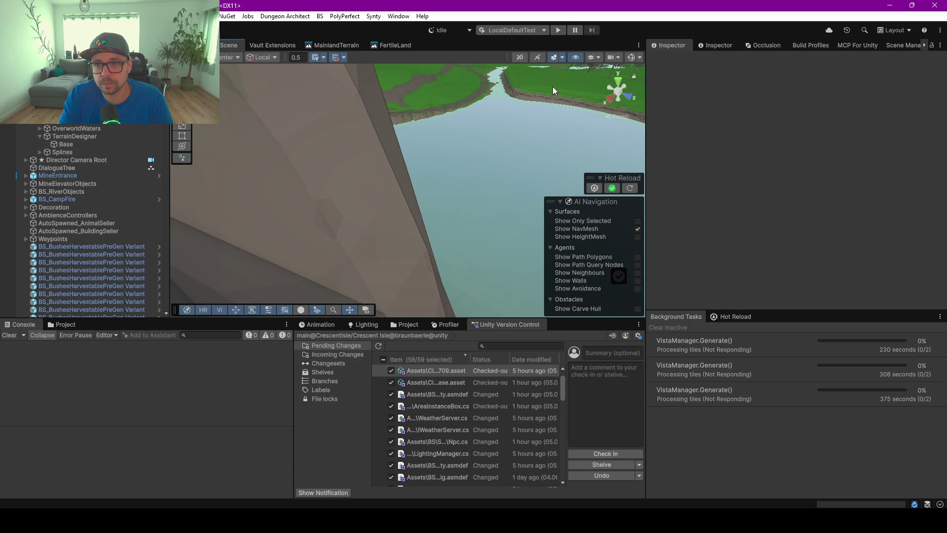
scroll(552, 86, "down", 5)
- Select every remaining BS_BushesHarvestablePreGen Variant row from first to last and delete them
mouse_move(533, 100)
left_mouse_down()
mouse_move(529, 122)
mouse_move(334, 204)
left_mouse_up()
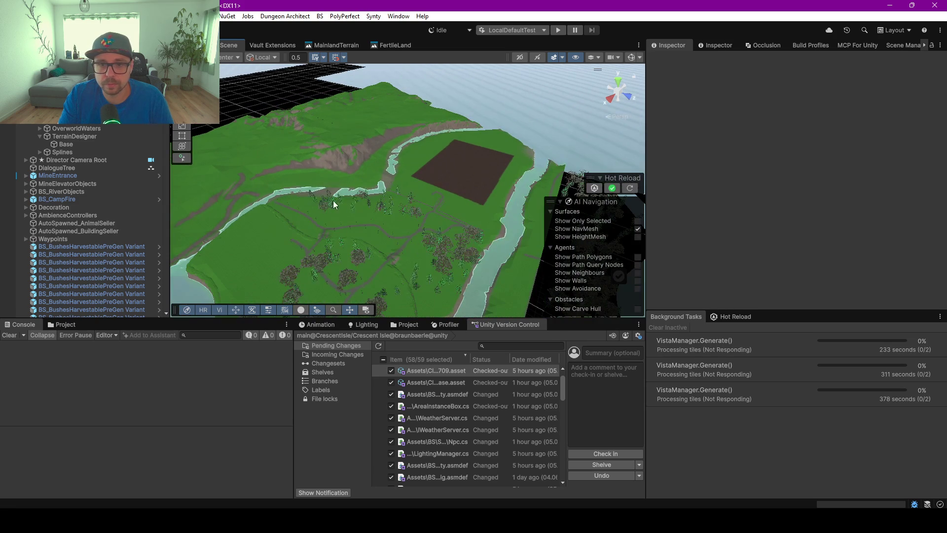
left_click(98, 245)
scroll(129, 168, "down", 10)
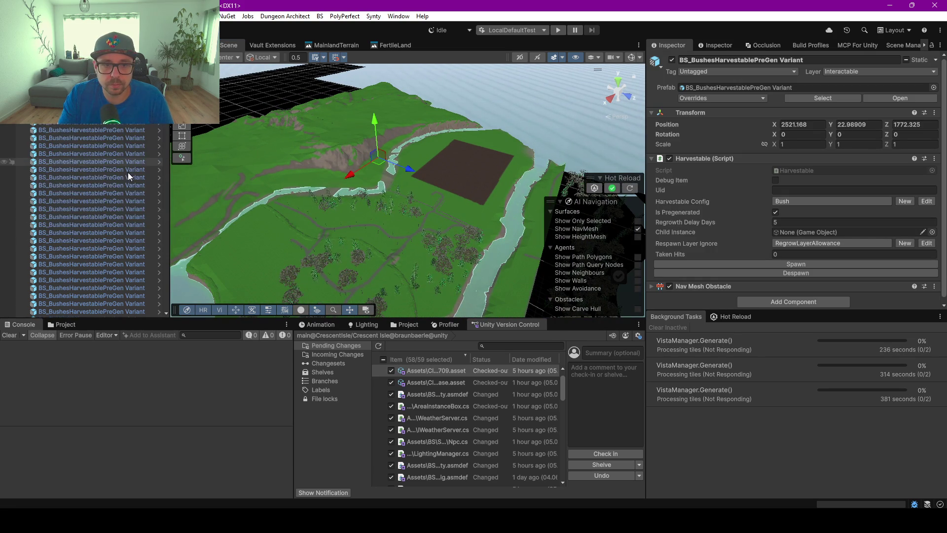
scroll(126, 193, "down", 3)
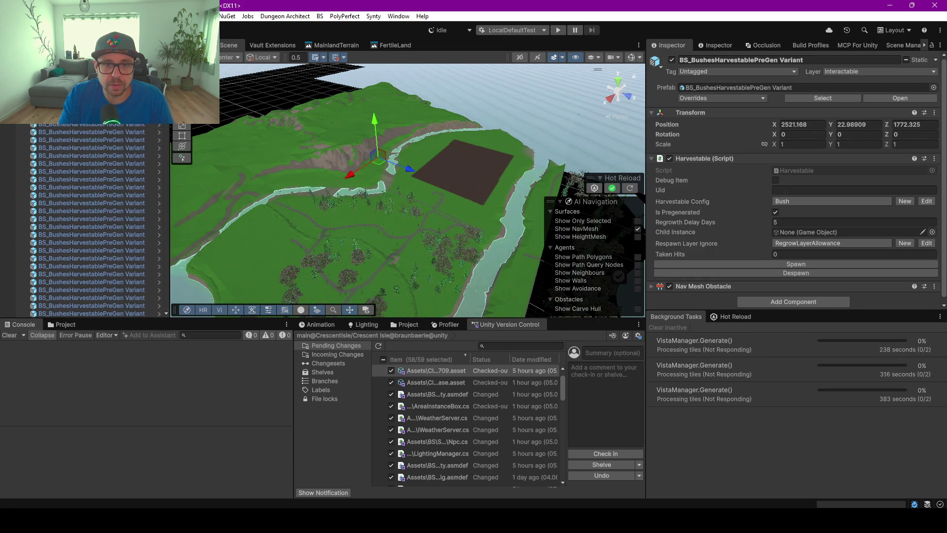
scroll(153, 199, "down", 5)
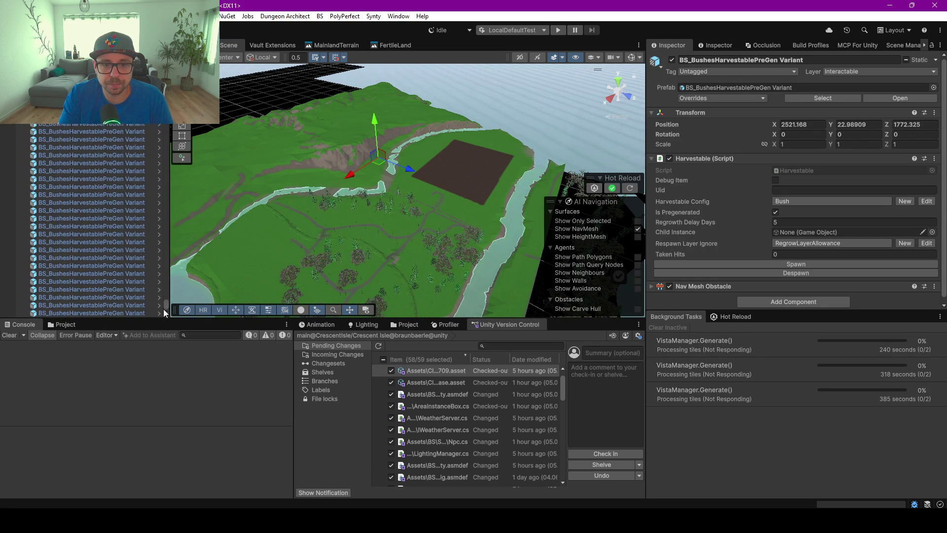
left_click(141, 312, "shift")
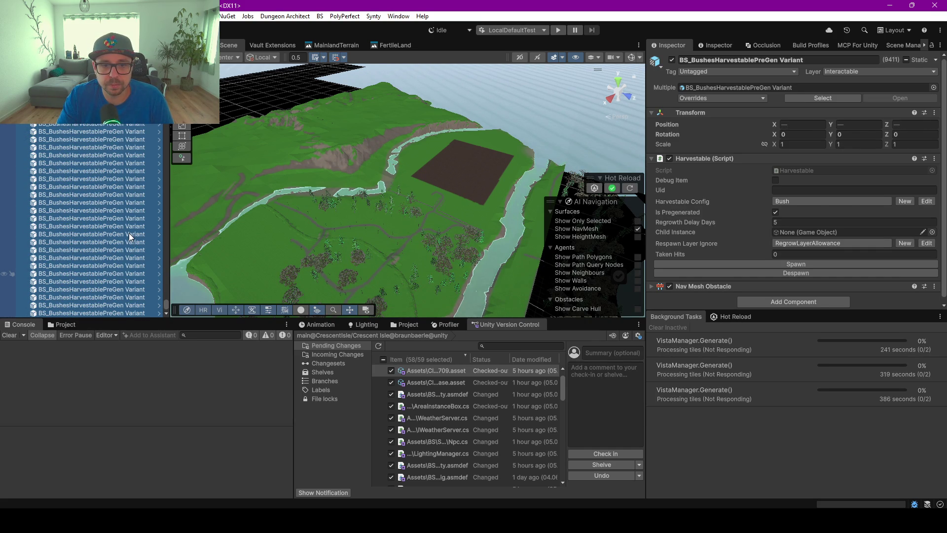
key("Delete")
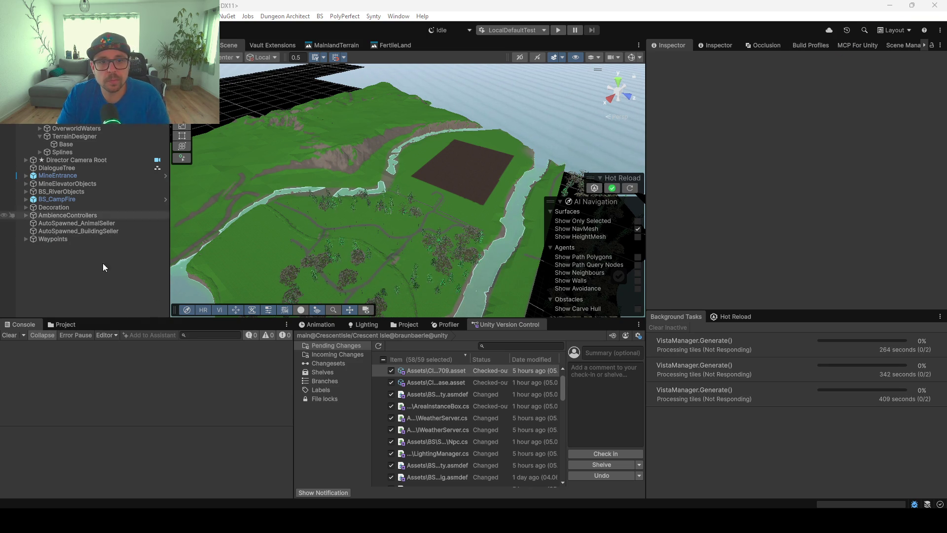
- On TerrainDesigner, clear the Vista Manager's stuck task and force a fresh tile generation
left_click(69, 135)
scroll(736, 195, "down", 3)
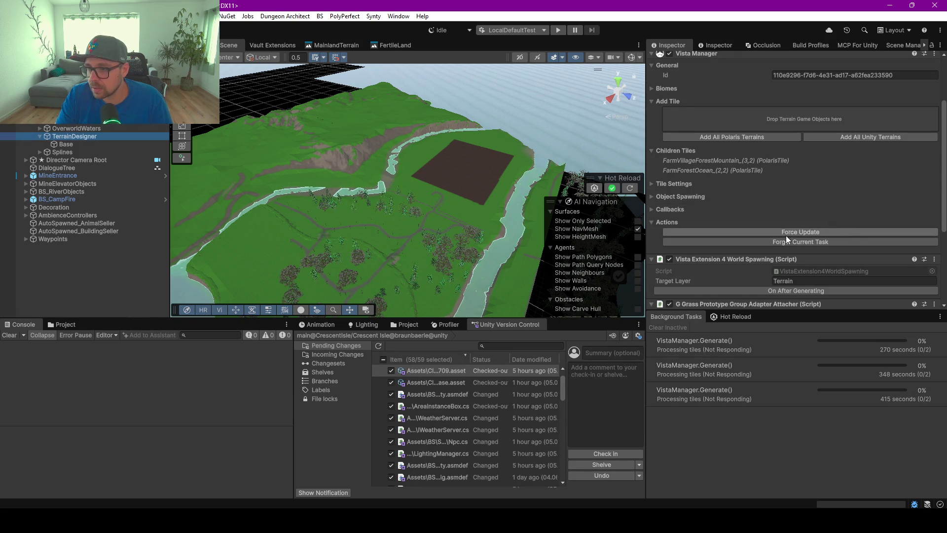
scroll(785, 233, "down", 2)
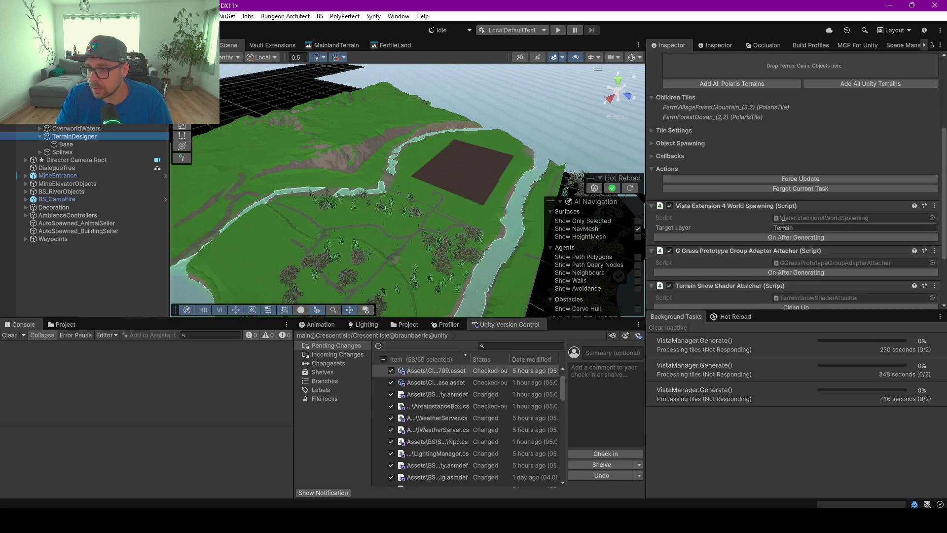
left_click(785, 190)
left_click(785, 191)
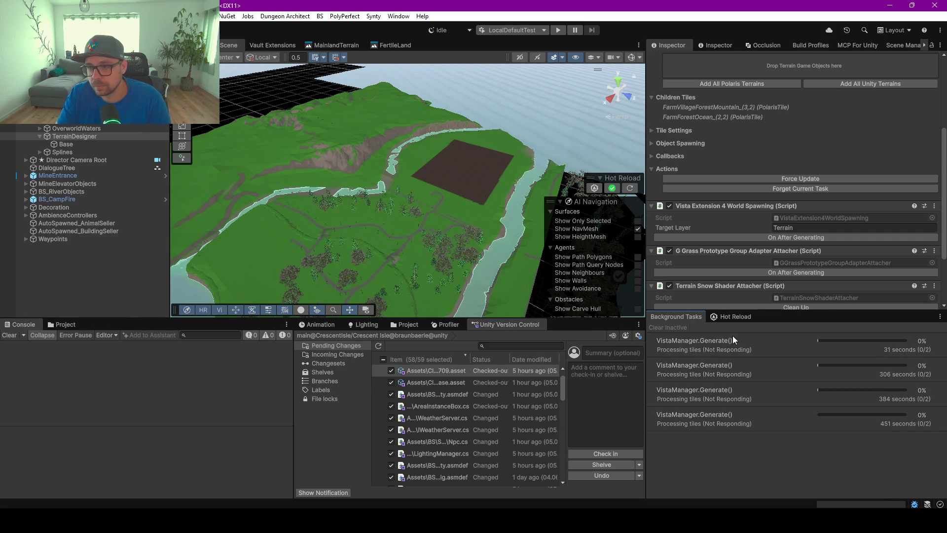
- Check the hot reload and background tasks status, resize the panels, and clear the current task again
left_click(735, 318)
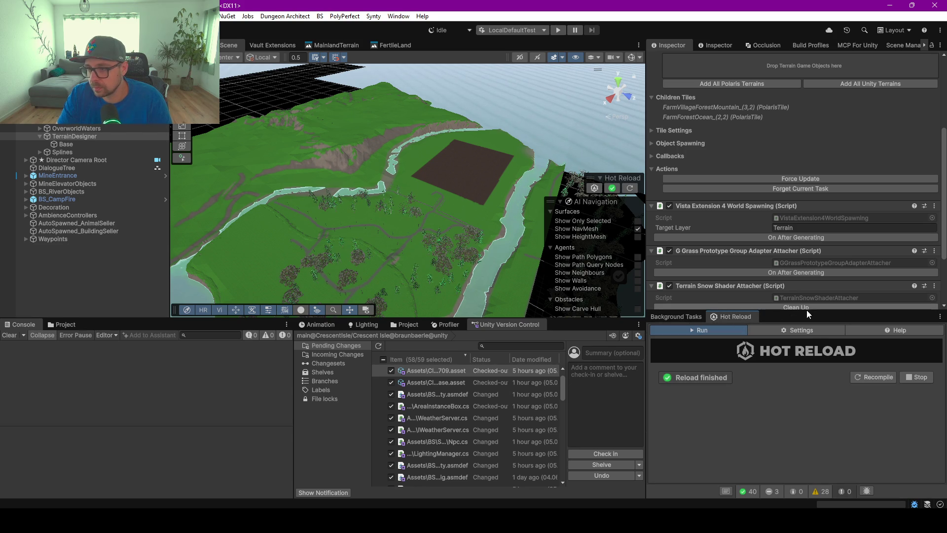
mouse_move(807, 311)
left_mouse_down()
mouse_move(792, 183)
mouse_move(802, 212)
mouse_move(757, 228)
left_mouse_up()
left_click(693, 230)
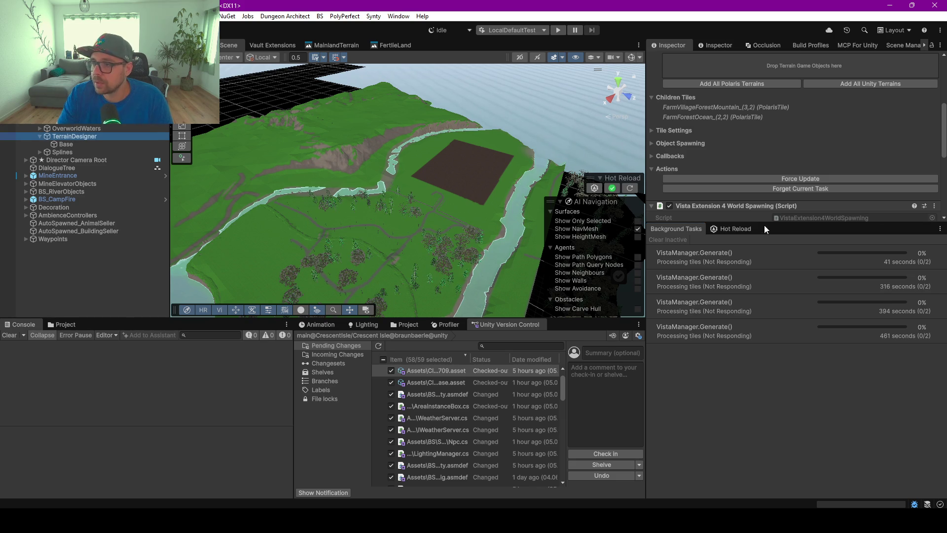
left_click_drag(760, 221, 765, 328)
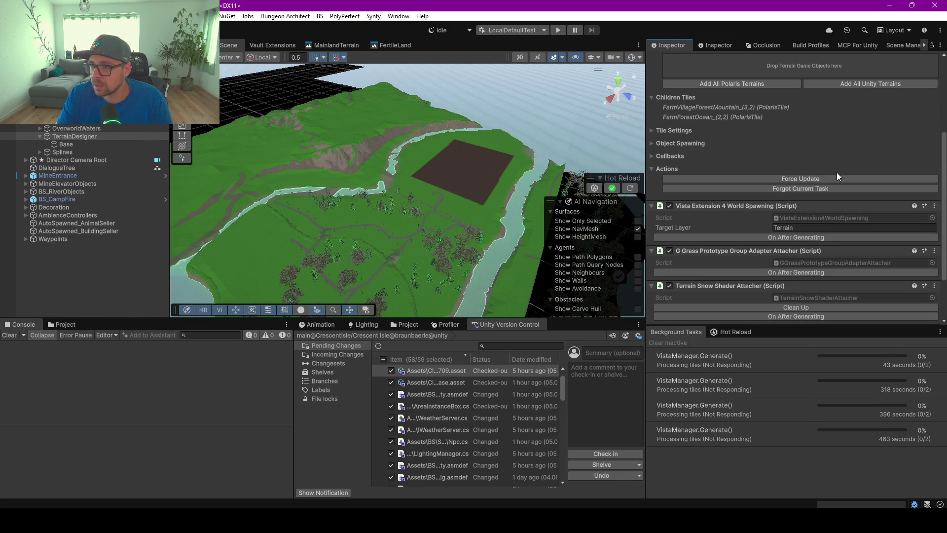
left_click(809, 189)
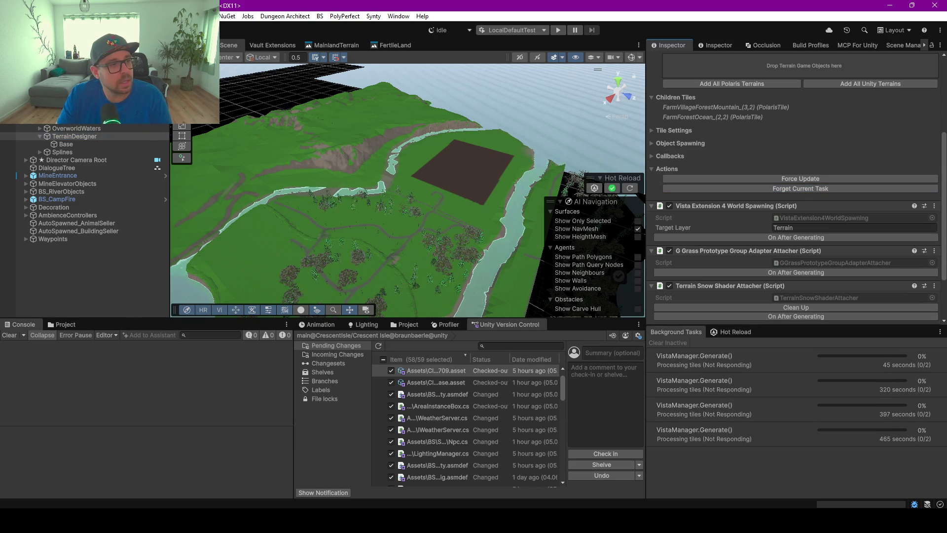
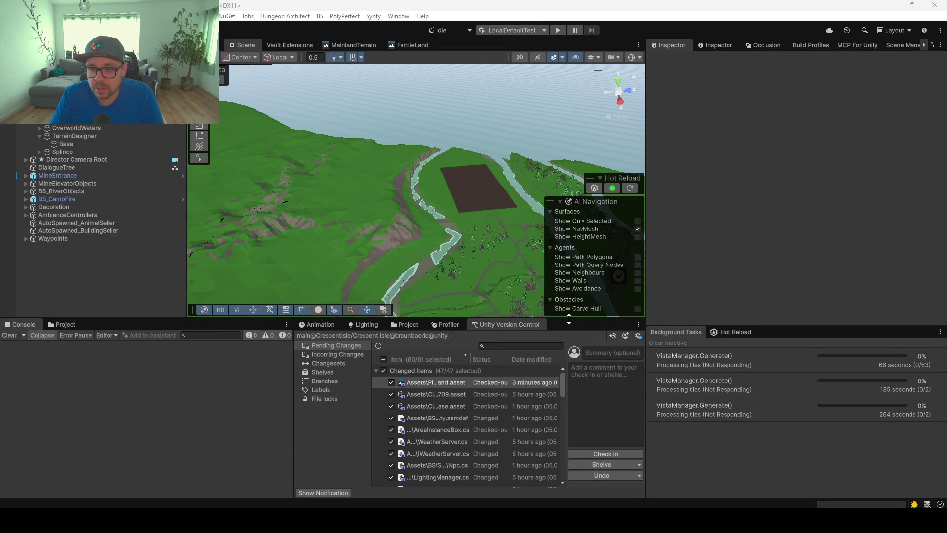
- Enlarge the Scene view, select TerrainDesigner, and expand its Children Tiles list in a wider Inspector
left_click_drag(569, 319, 569, 415)
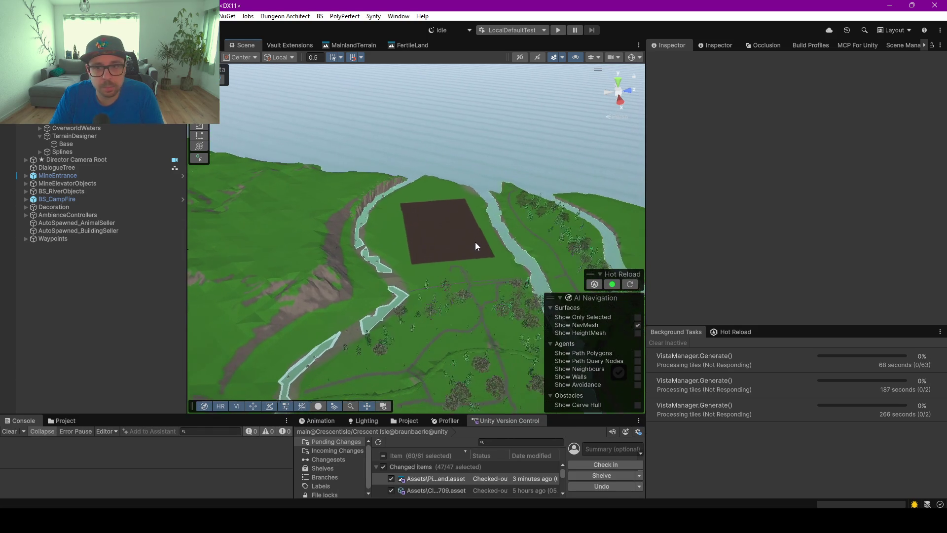
scroll(473, 244, "up", 5)
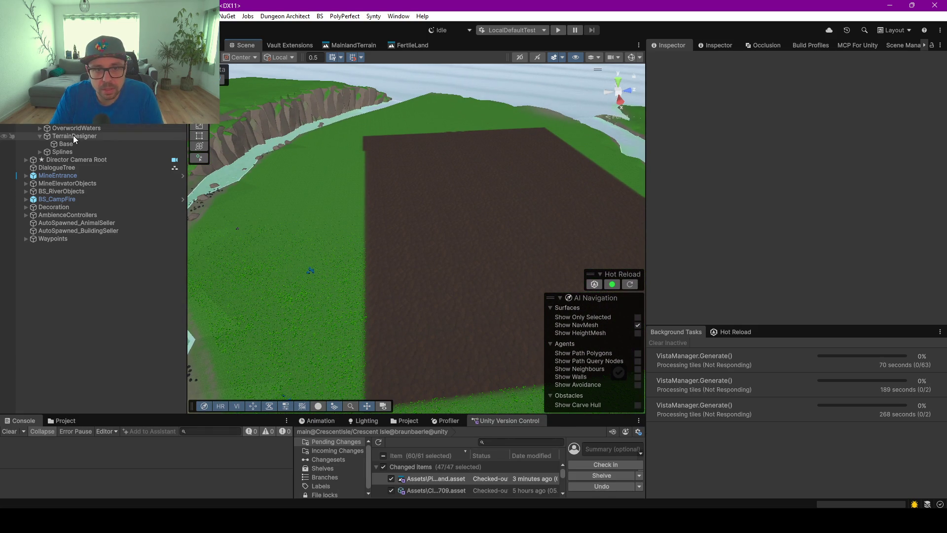
left_click(73, 135)
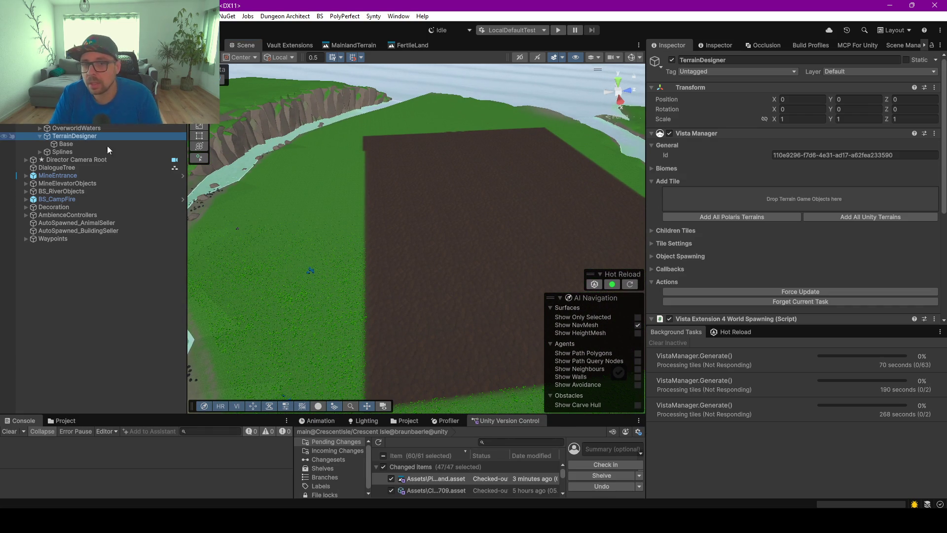
left_click(651, 230)
left_click_drag(646, 212, 499, 185)
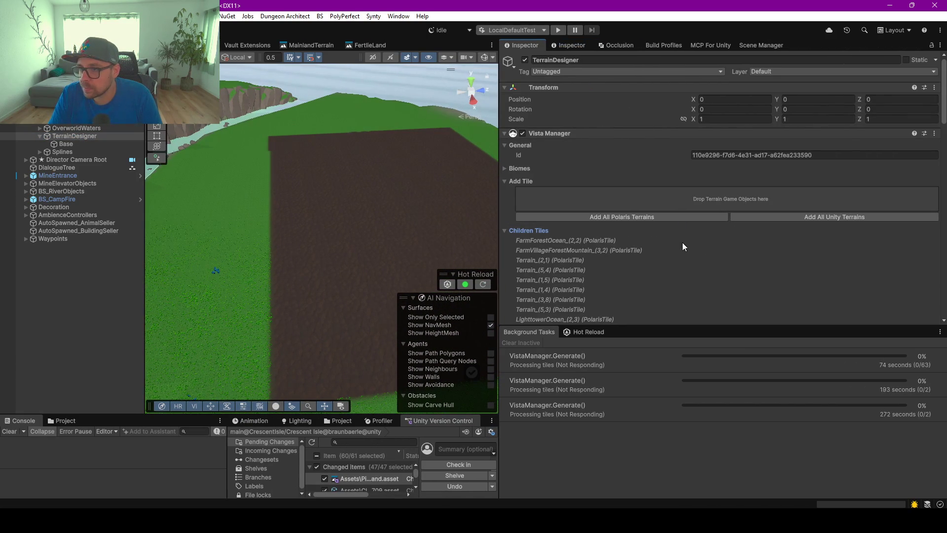
- Show TerrainDesigner's Biomes and briefly check its tile settings
left_click(504, 168)
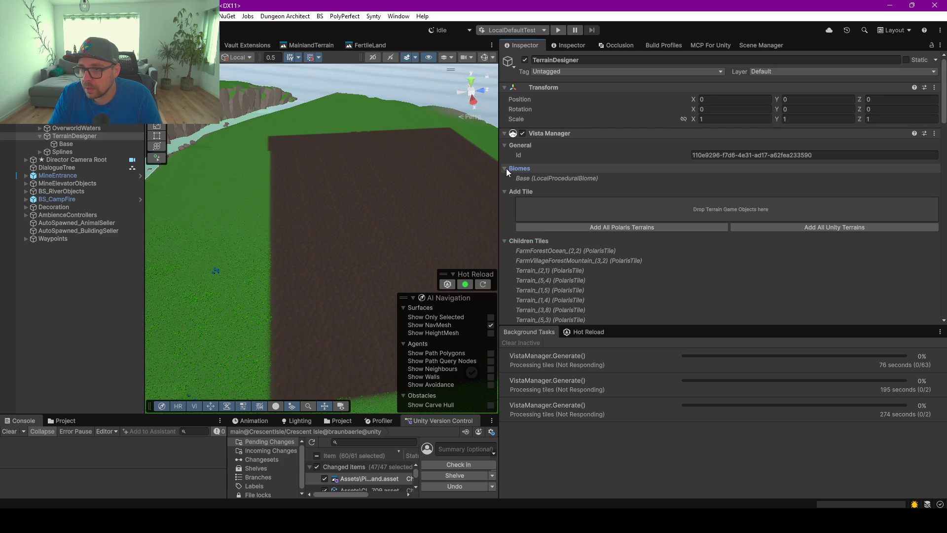
scroll(579, 186, "down", 15)
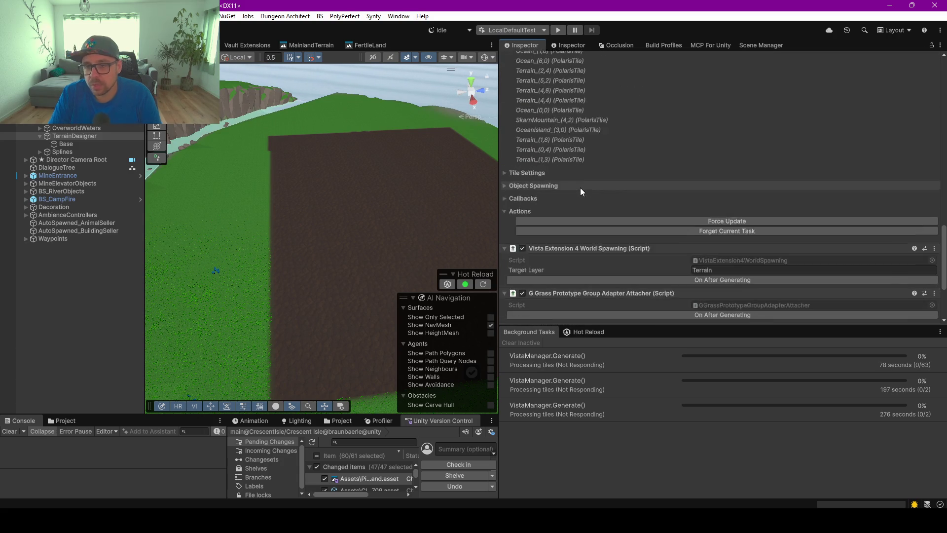
scroll(580, 187, "down", 3)
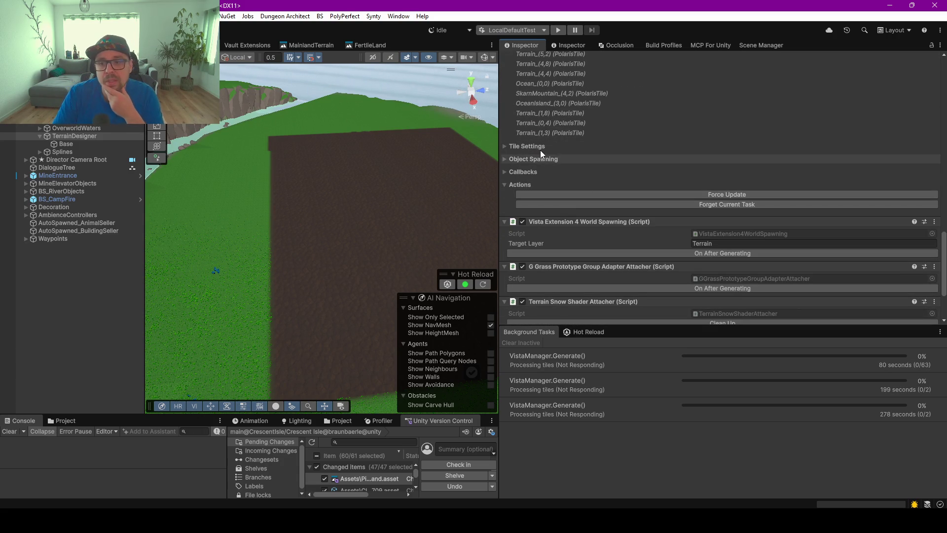
left_click(519, 147)
left_click(522, 146)
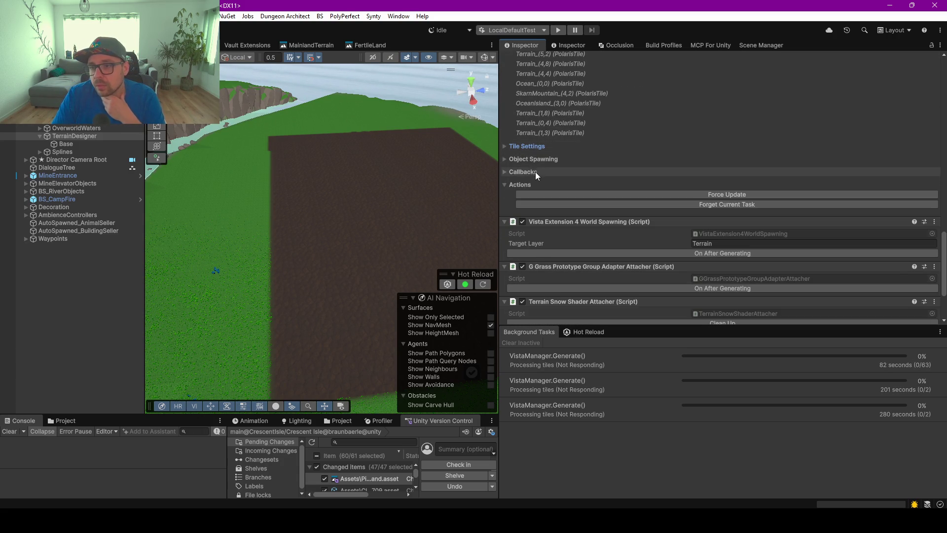
- Expand the Object Spawning and Callbacks sections, then select a terrain chunk in the scene
left_click(531, 160)
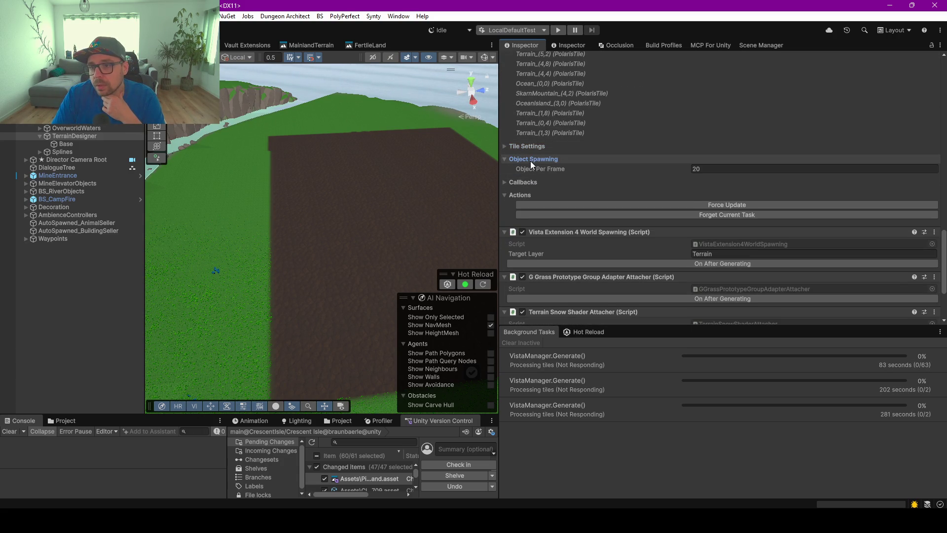
left_click(517, 198)
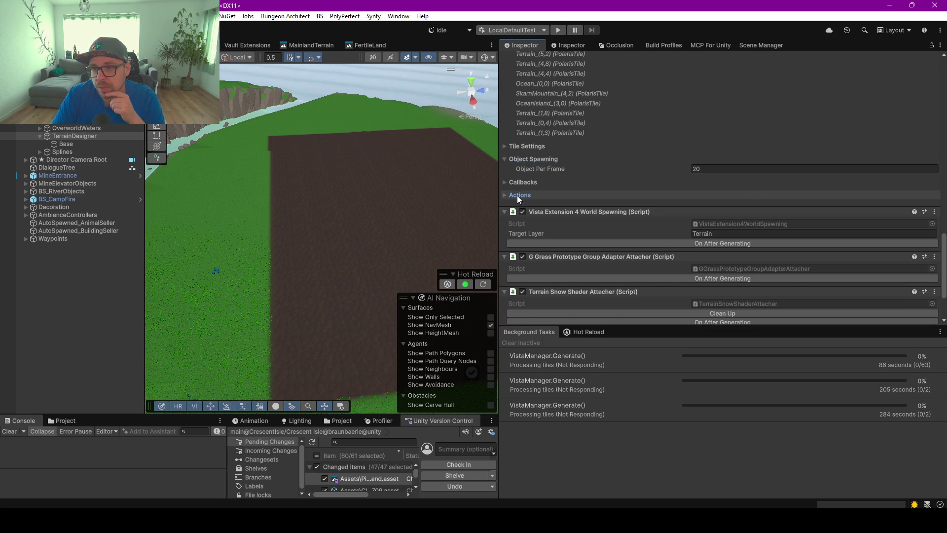
left_click(517, 195)
left_click(518, 182)
scroll(626, 161, "down", 5)
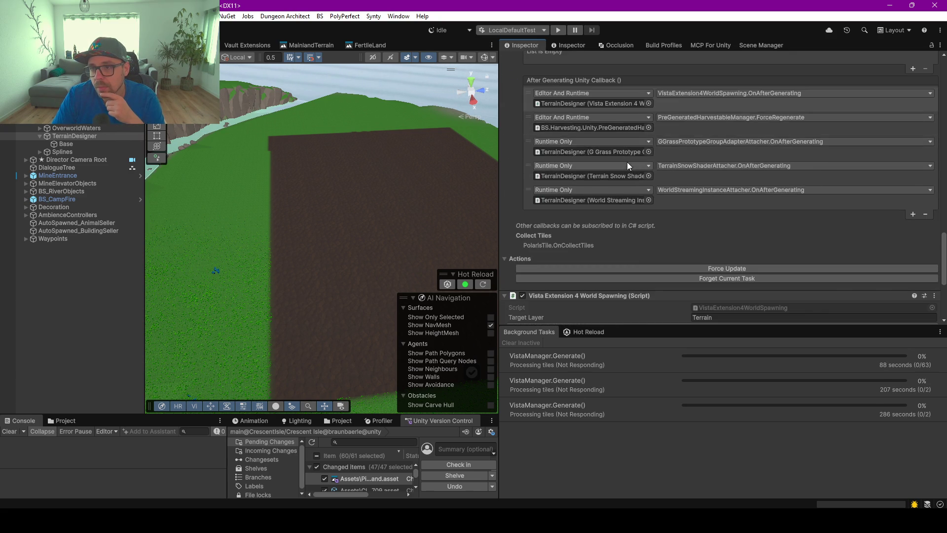
scroll(627, 162, "down", 5)
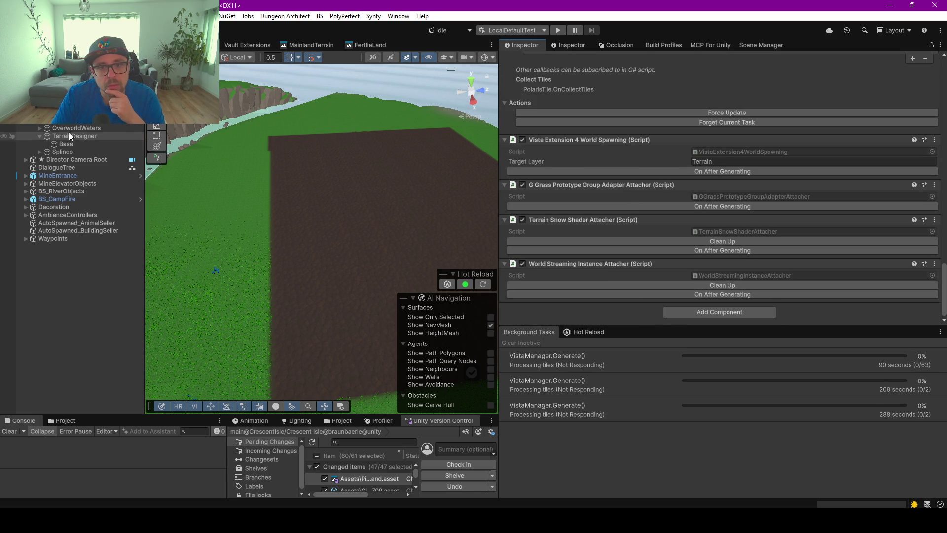
left_click(288, 253)
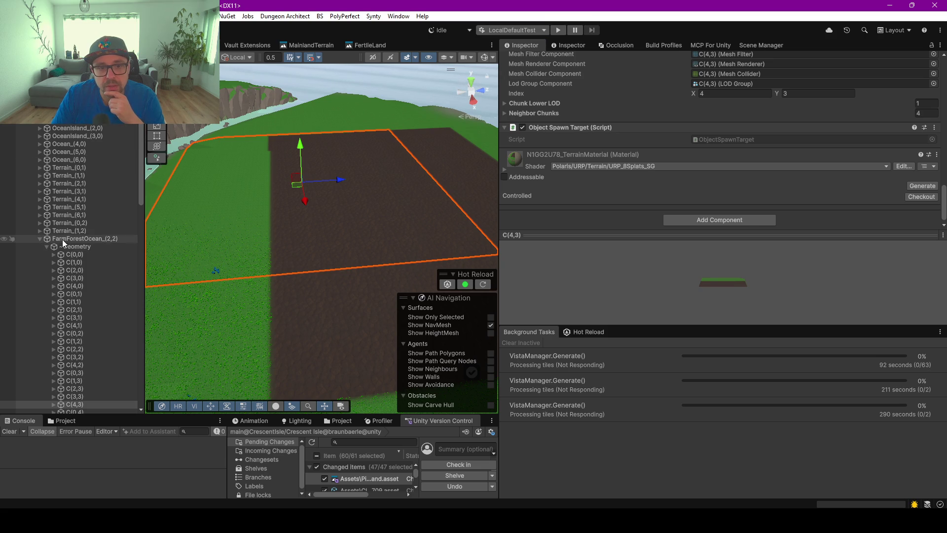
- Select FarmForestOcean_(2,2), collapse World Streaming Instance, and expand its Polaris Tile component
left_click(62, 239)
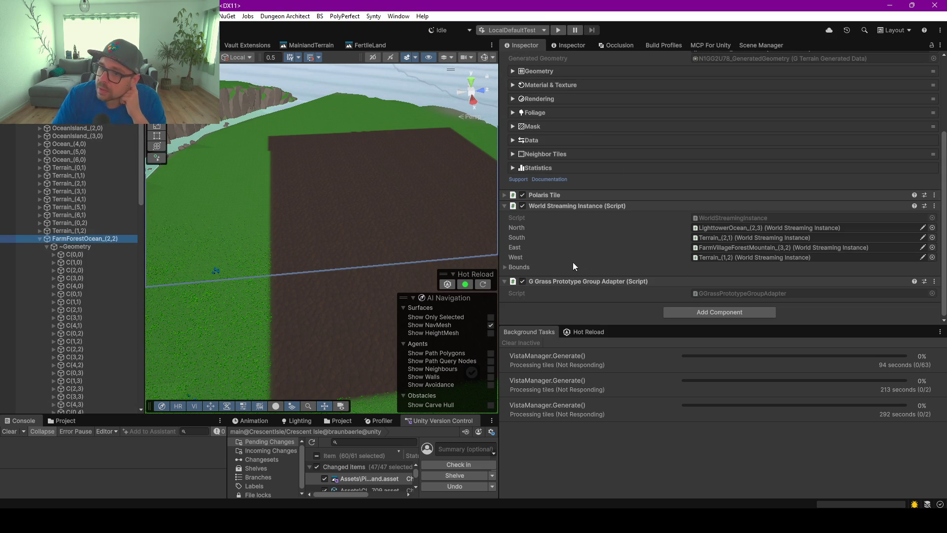
left_click(505, 206)
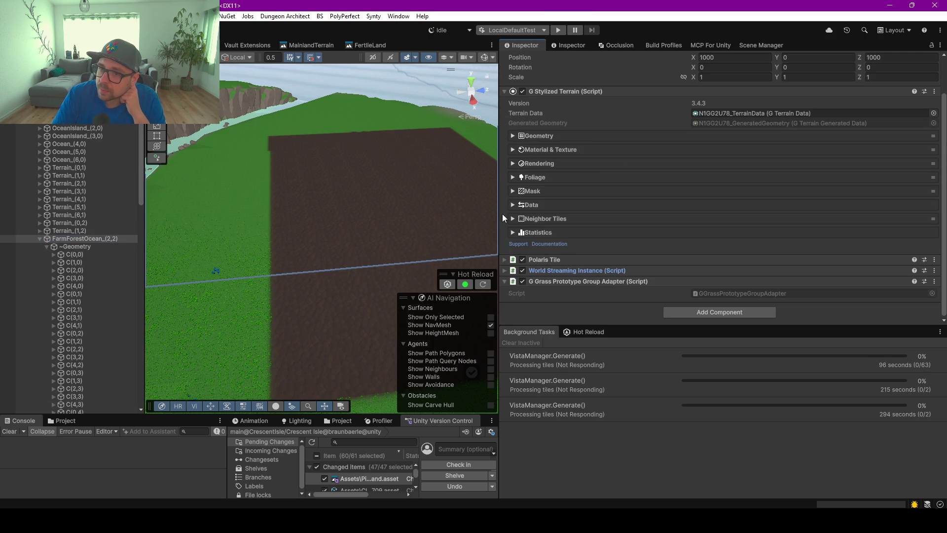
left_click(504, 259)
scroll(631, 224, "down", 2)
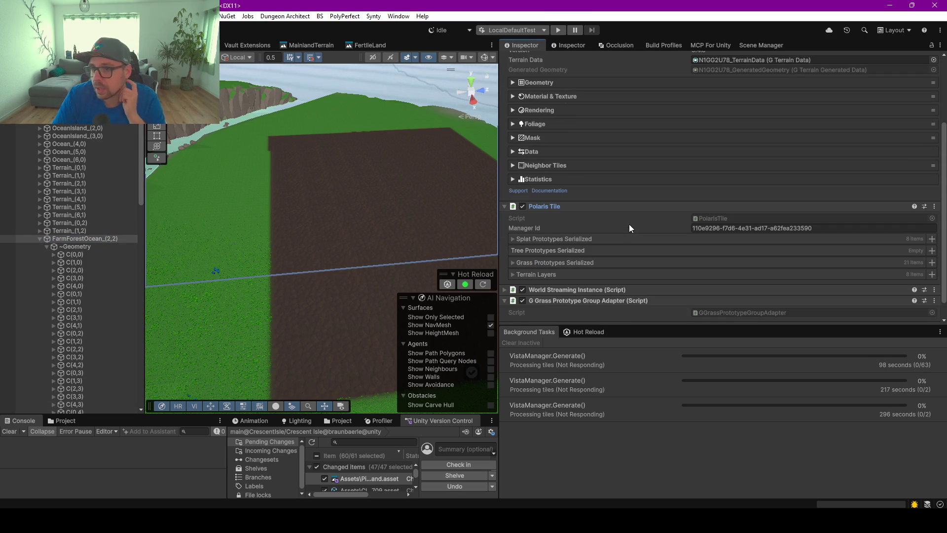
- Review the grass prototypes, then show the tile's Material & Texture settings
left_click(511, 262)
scroll(649, 253, "down", 4)
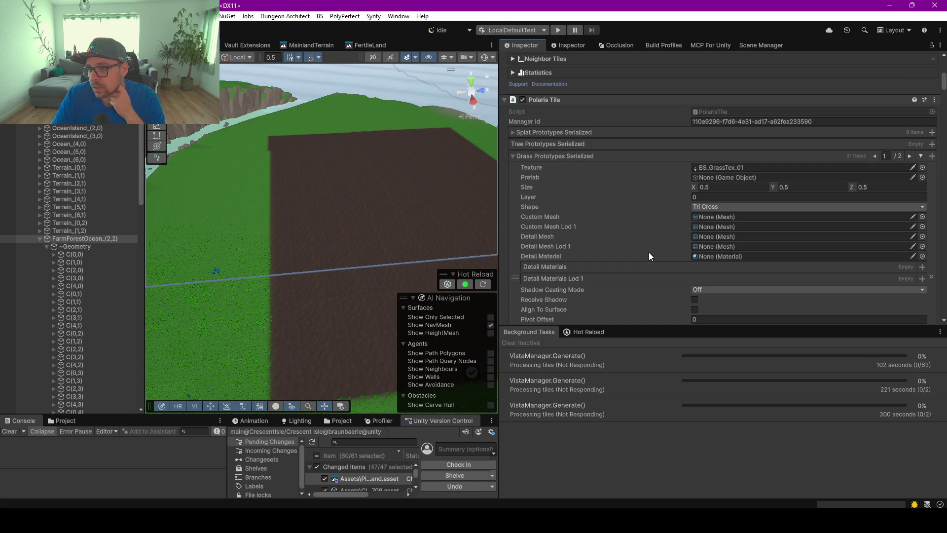
left_click(514, 157)
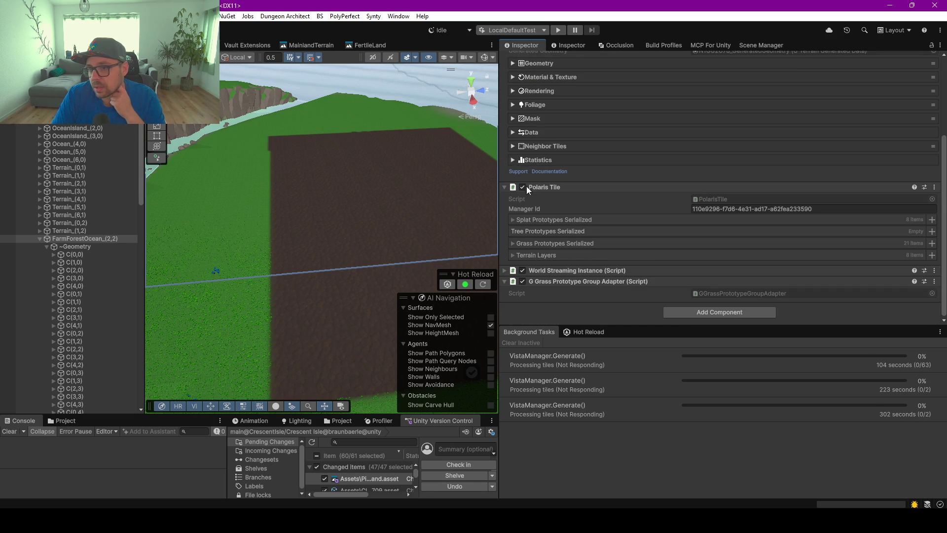
scroll(585, 236, "up", 3)
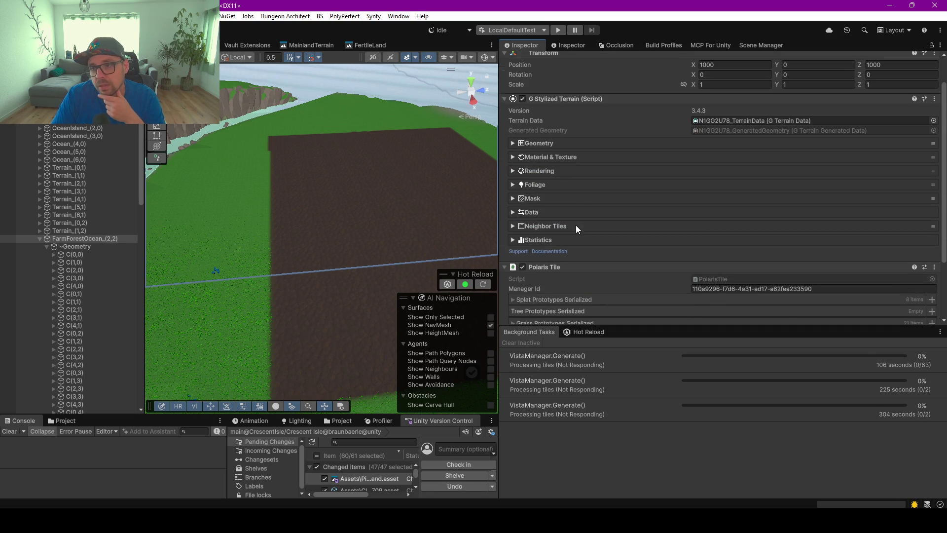
left_click(549, 156)
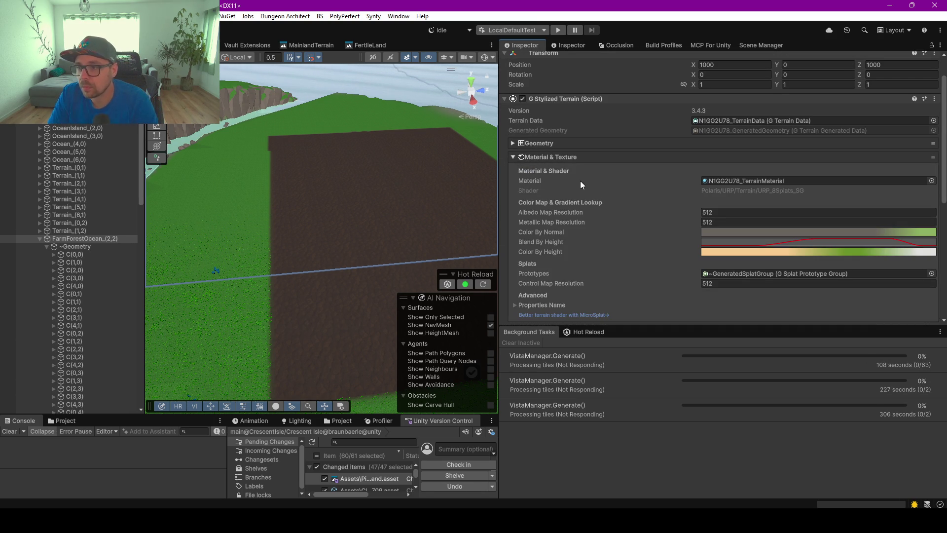
left_click(47, 245)
- Expand ~VistaSpawnerRoot and ~BushTemplate, then select the first BS_BushesHarvestable bush
left_click(68, 263)
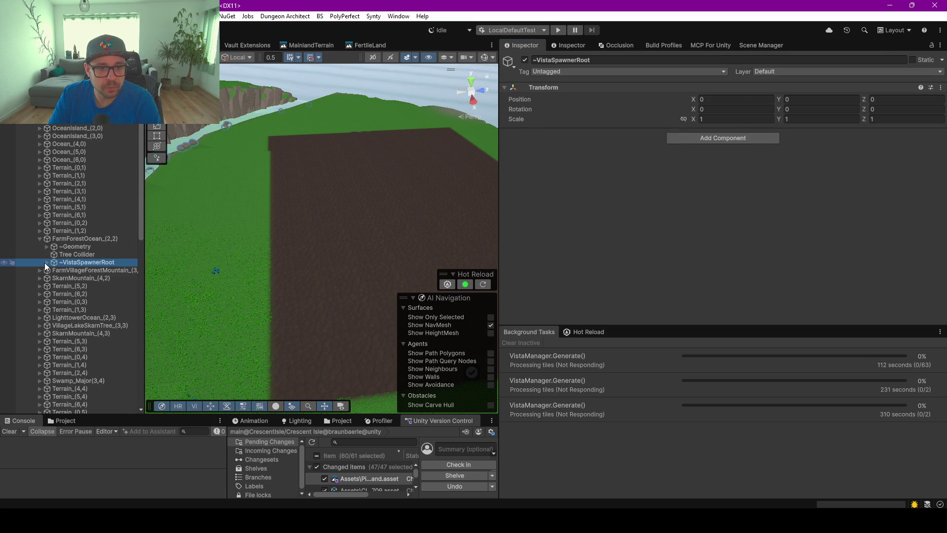
left_click(46, 263)
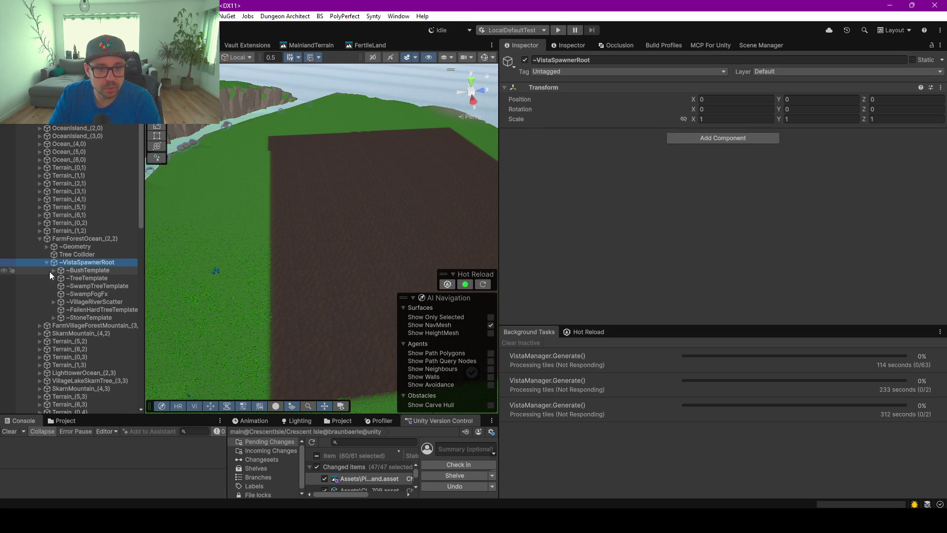
left_click(54, 270)
left_click(93, 278)
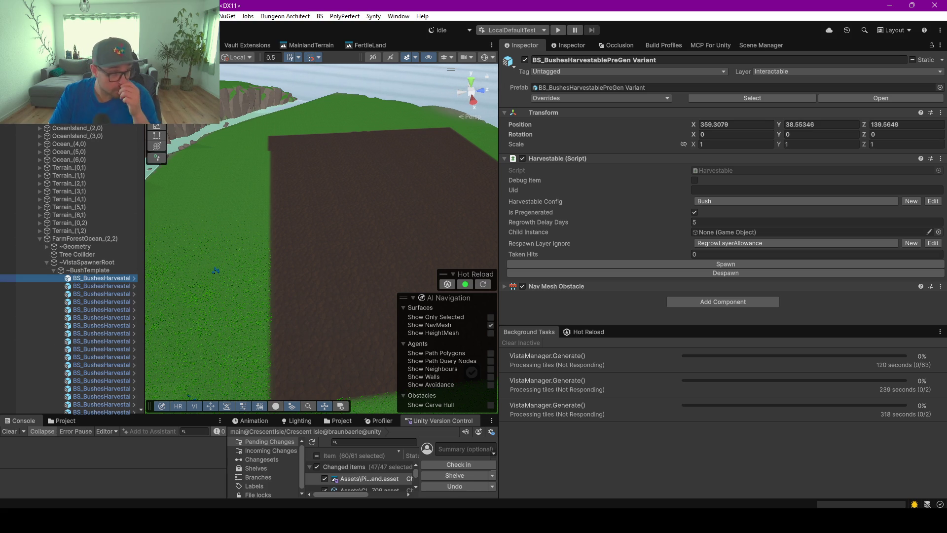
left_click_drag(141, 143, 152, 411)
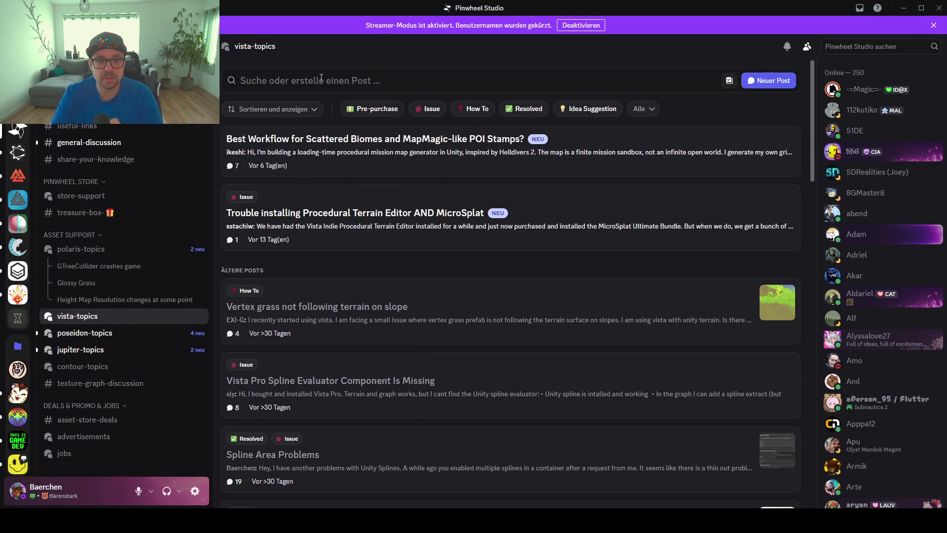
- Search the forum posts for 'object spawned on root'
left_click(348, 74)
type("spawn")
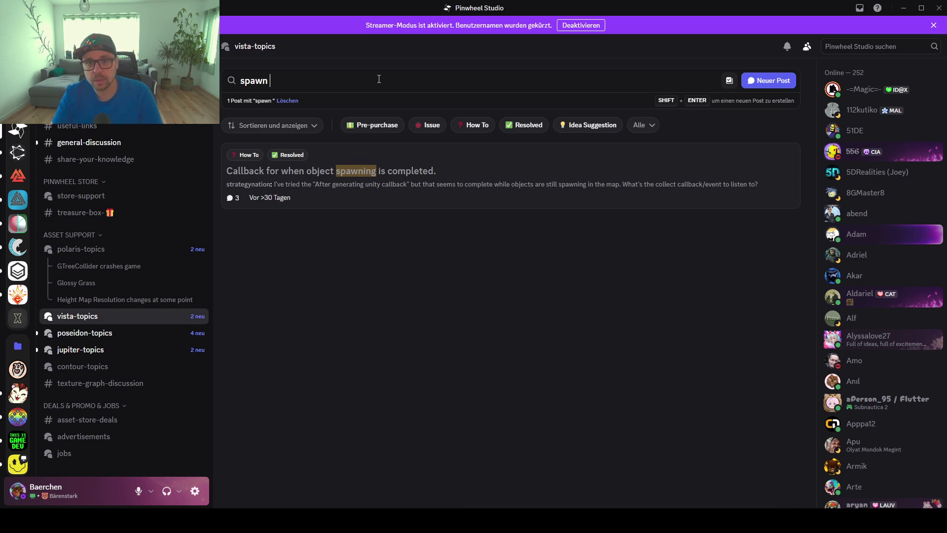
key("ctrl+a")
key("BackSpace")
type("bject sp")
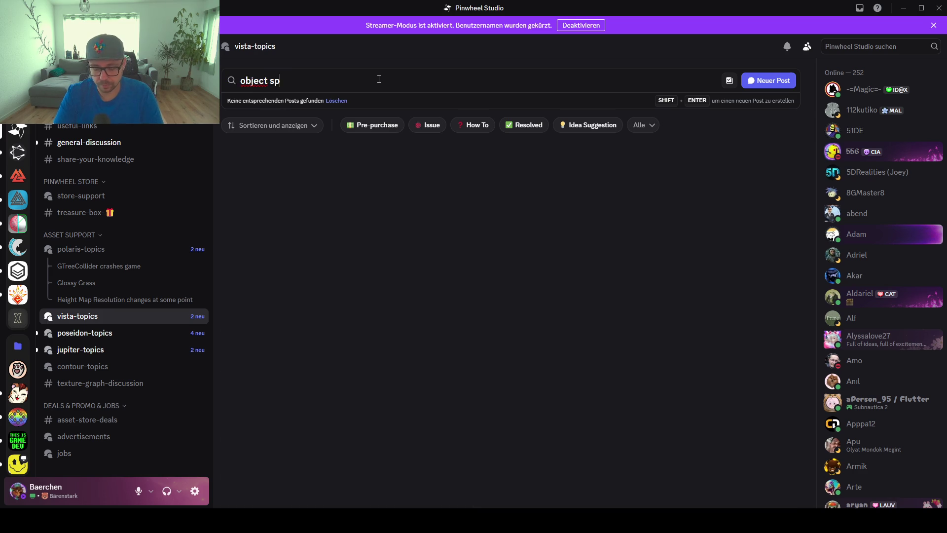
type("awned on root")
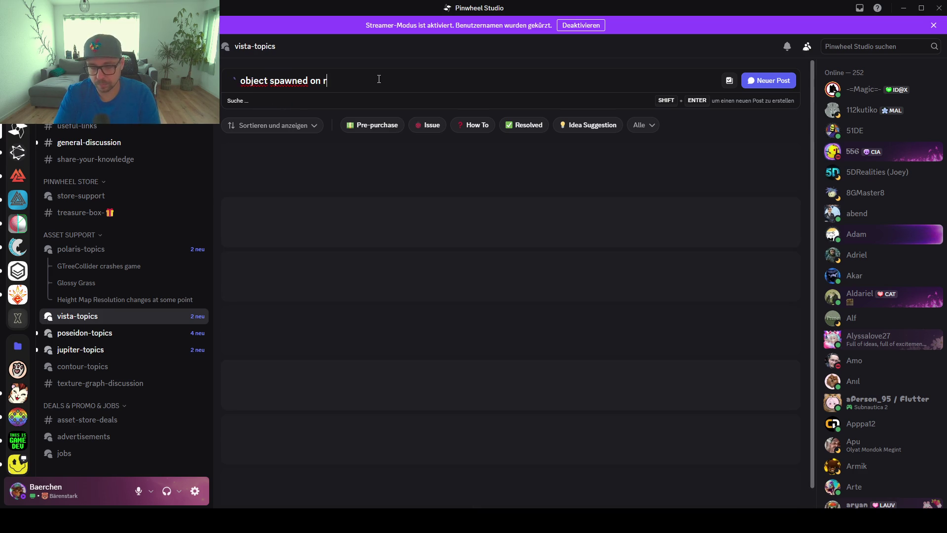
- Run that query as a server-wide search, then broaden it to 'object spawned'
key("ctrl+a")
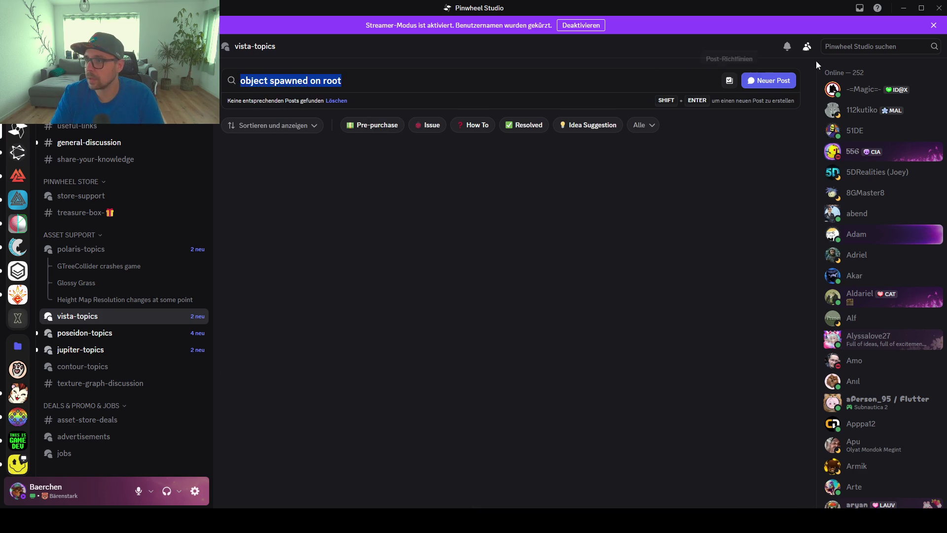
key("ctrl+c")
key("ctrl+f")
key("ctrl+v")
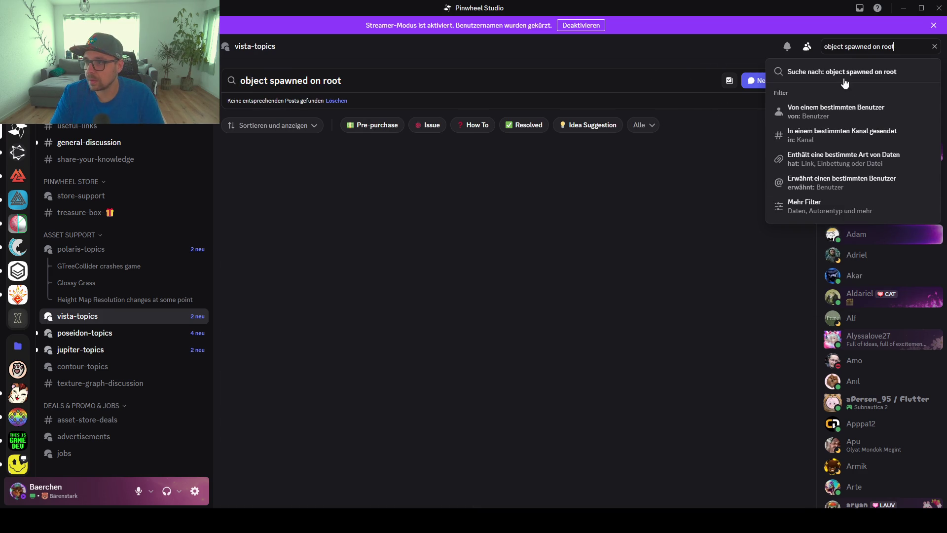
key("Return")
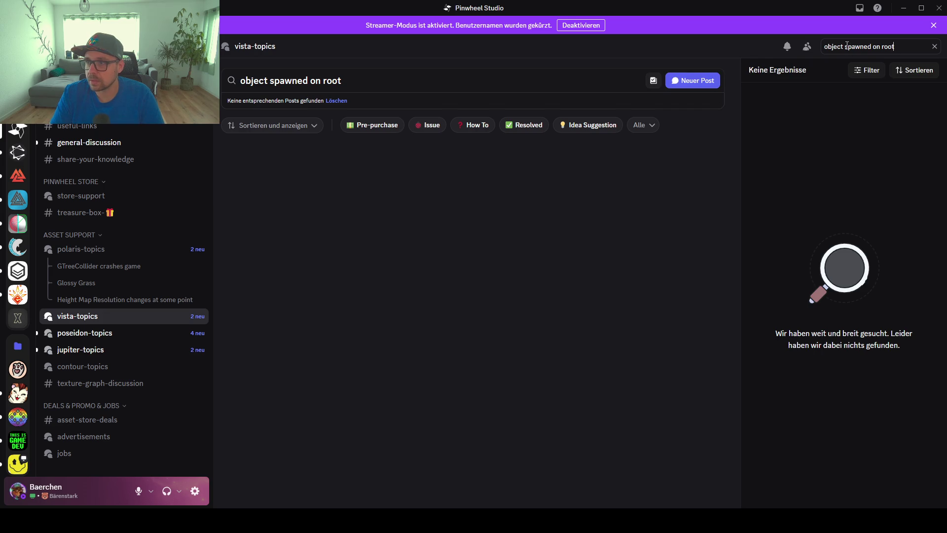
key("BackSpace")
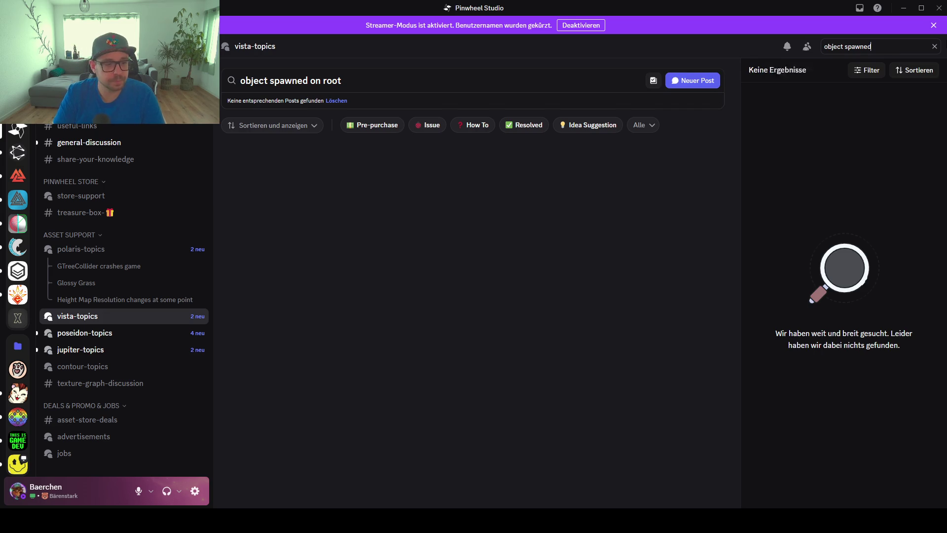
key("Return")
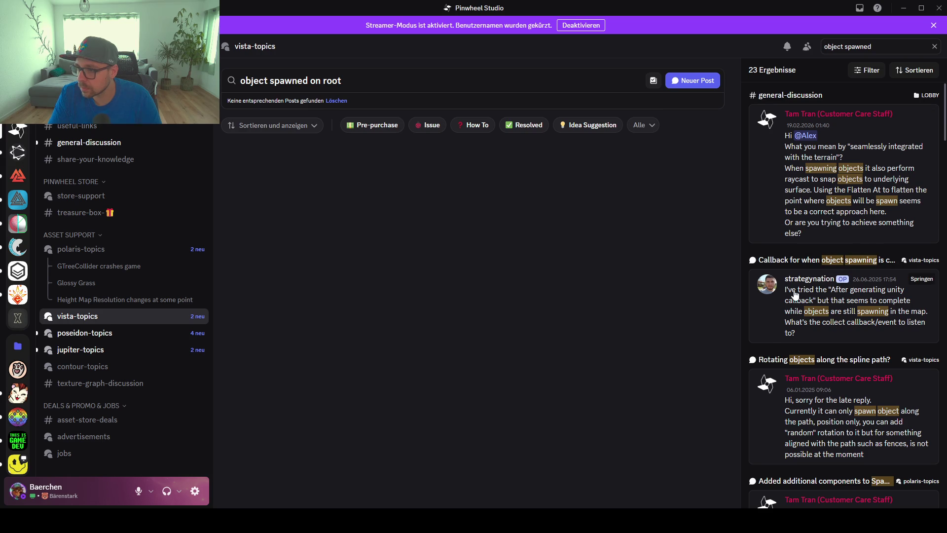
- Read through the 23 results, then select the search phrase and go to polaris-topics
scroll(770, 332, "down", 2)
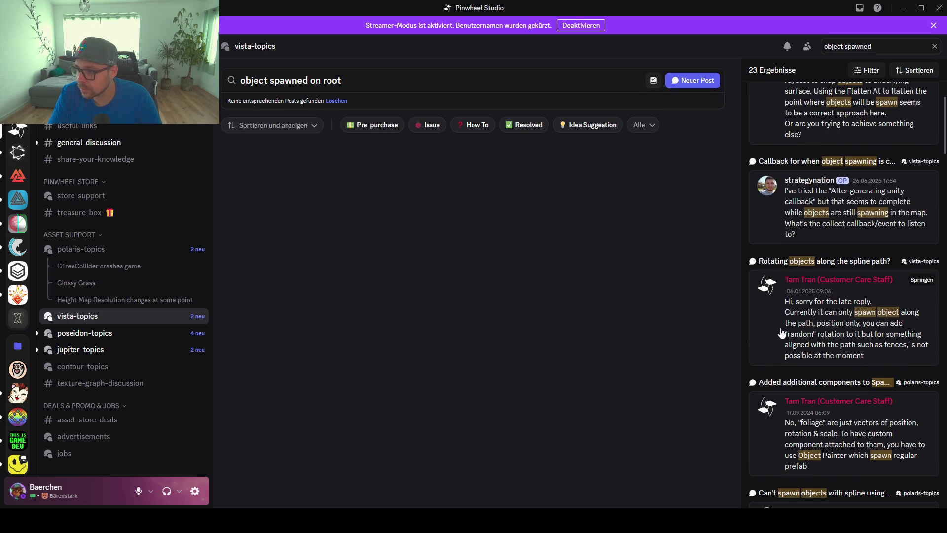
scroll(782, 334, "down", 2)
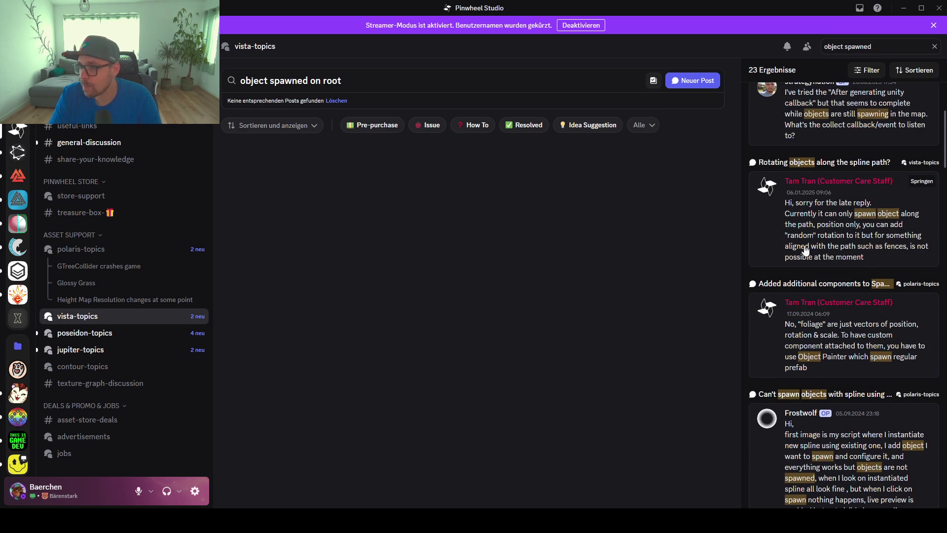
scroll(763, 258, "down", 3)
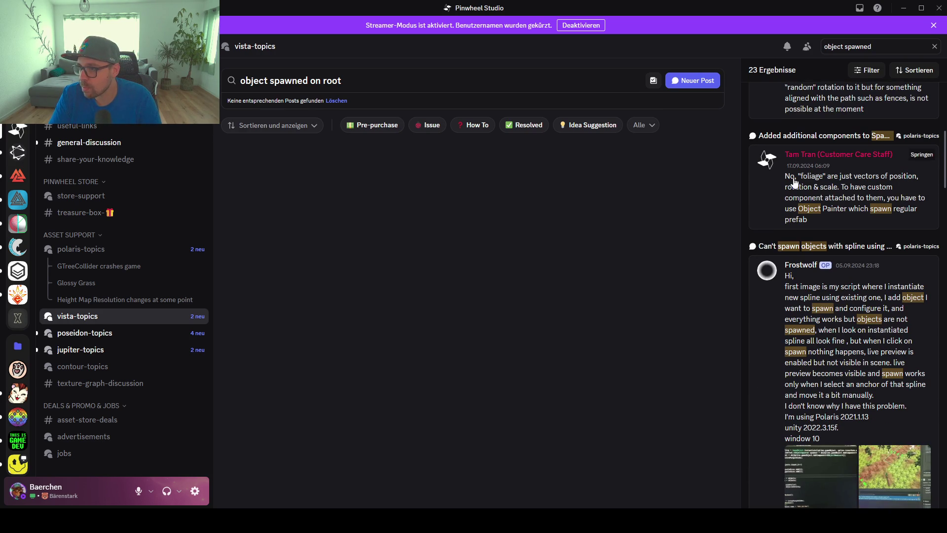
scroll(846, 306, "down", 3)
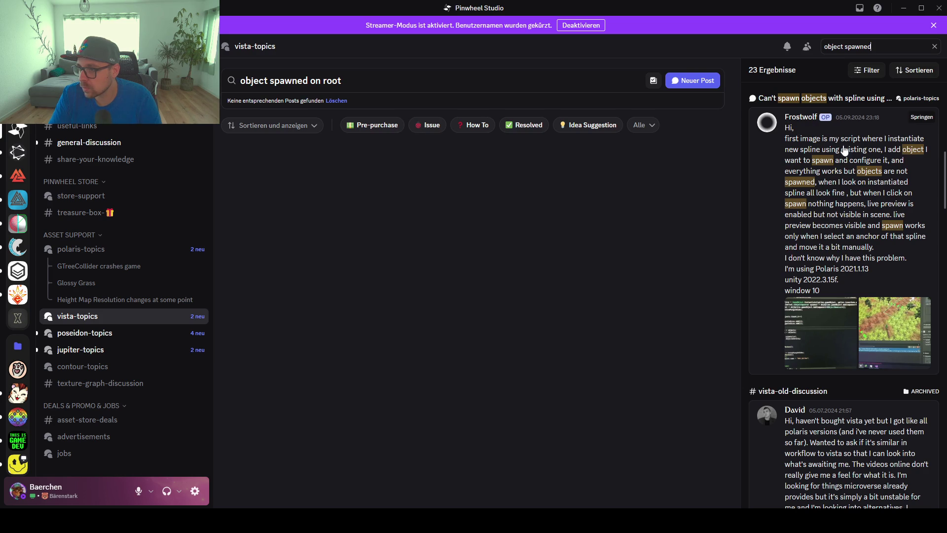
scroll(840, 230, "down", 5)
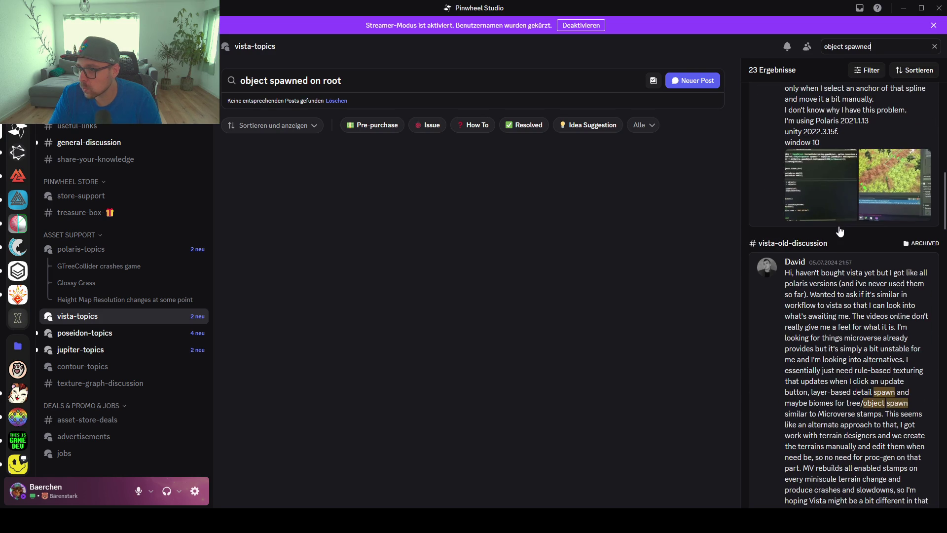
scroll(840, 230, "down", 6)
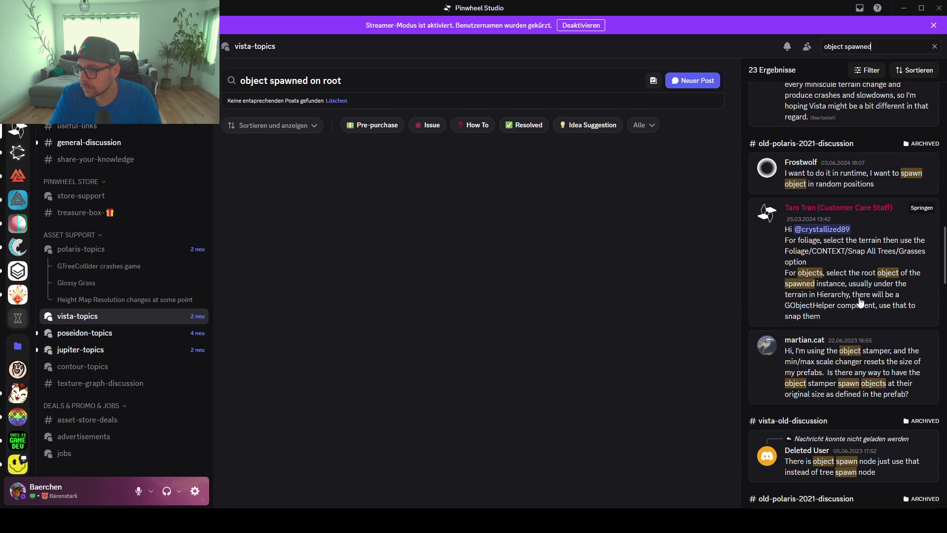
left_click_drag(343, 81, 225, 79)
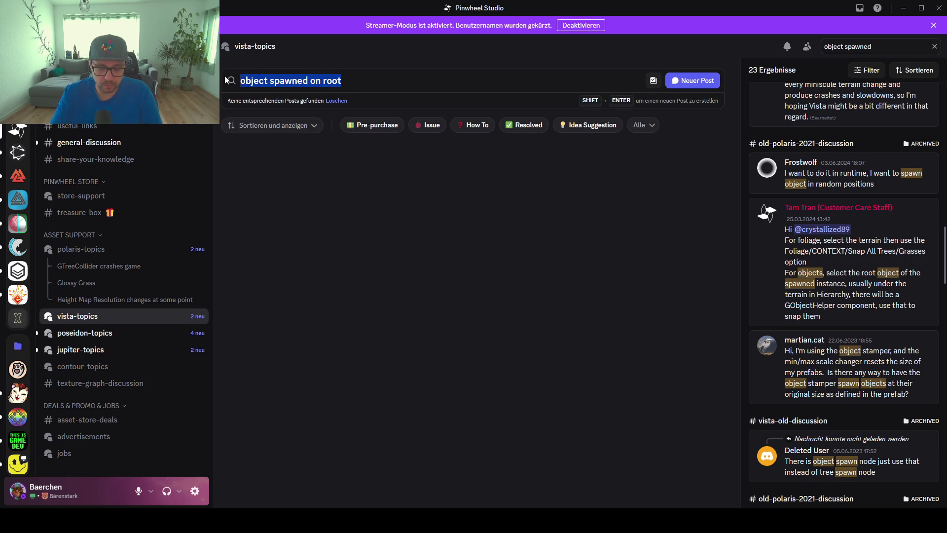
left_click(94, 248)
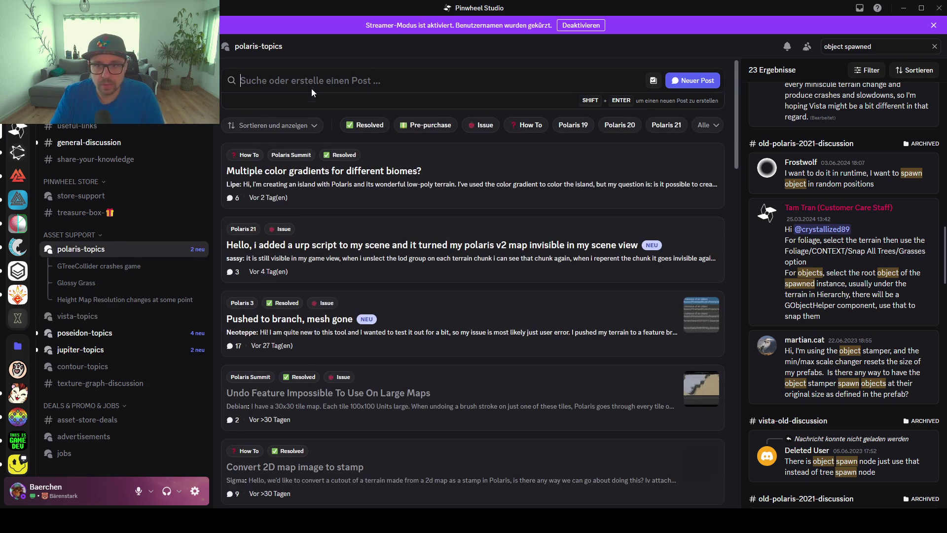
- Search polaris-topics for 'spawn', clear the search, and minimize Discord
key("ctrl+v")
mouse_move(272, 80)
left_mouse_down()
mouse_move(239, 80)
mouse_move(316, 81)
left_mouse_up()
key("BackSpace")
key("BackSpace")
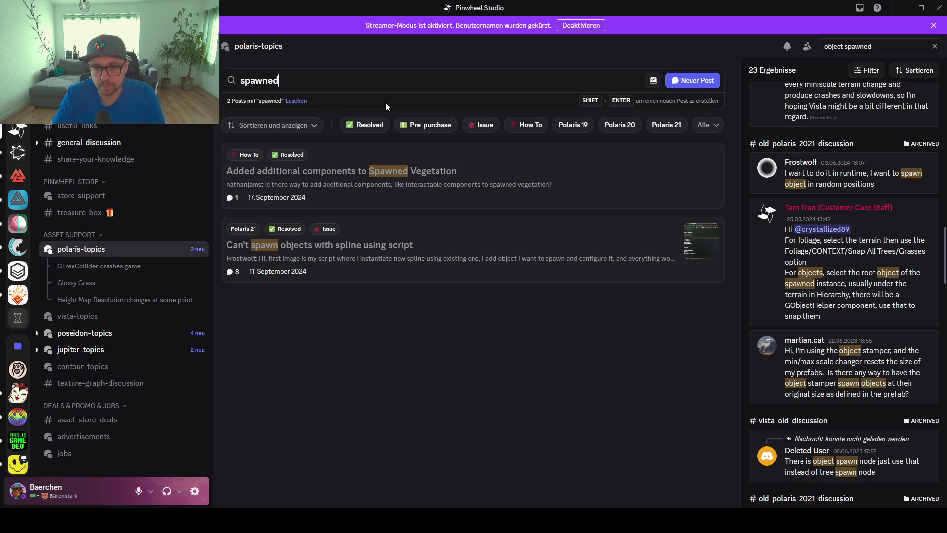
key("BackSpace")
key("BackSpace")
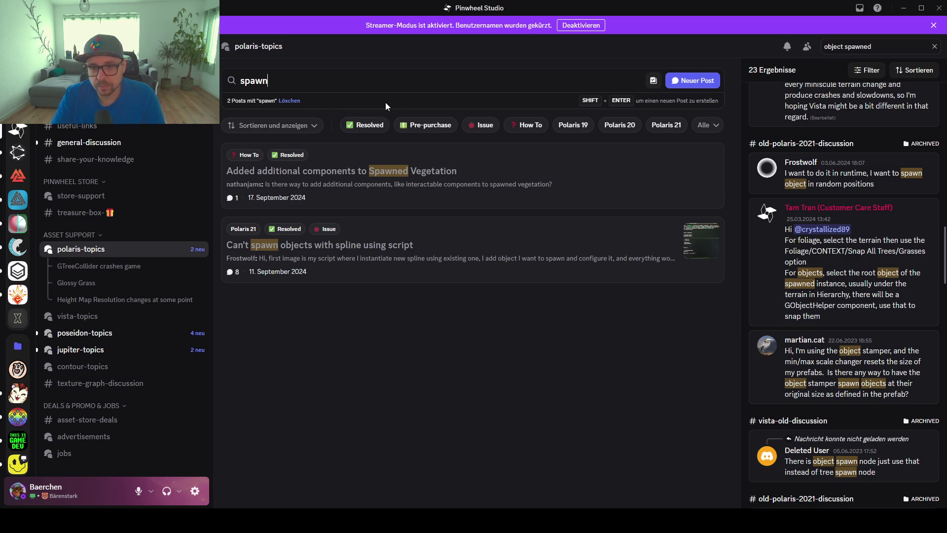
key("ctrl+a")
key("BackSpace")
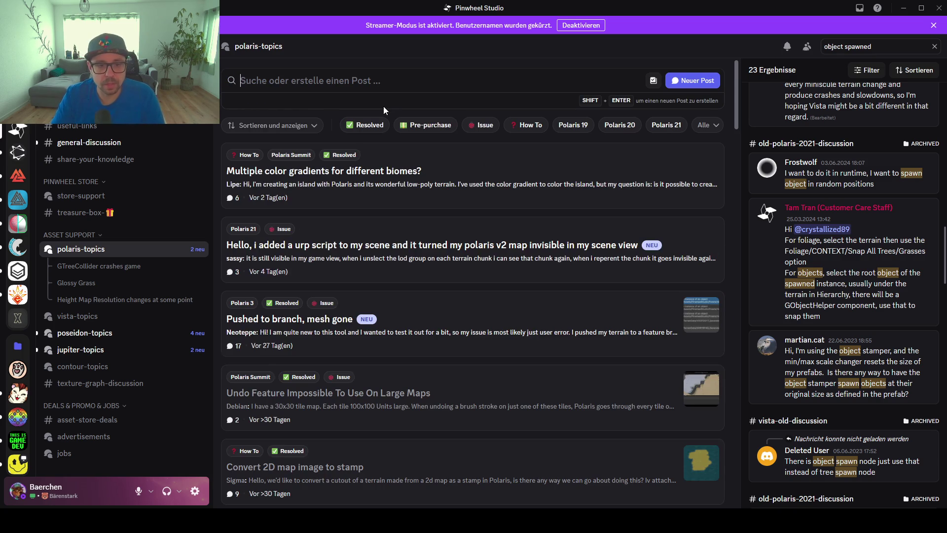
left_click(904, 8)
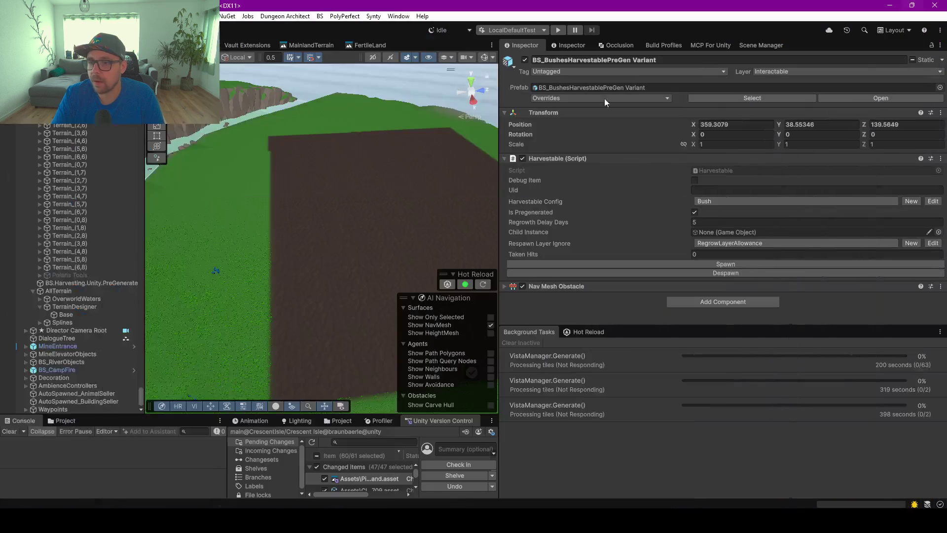
- Inspect BS.Harvesting, then collapse ~VistaSpawnerRoot and the Low Poly Environment tile list
left_click(73, 242)
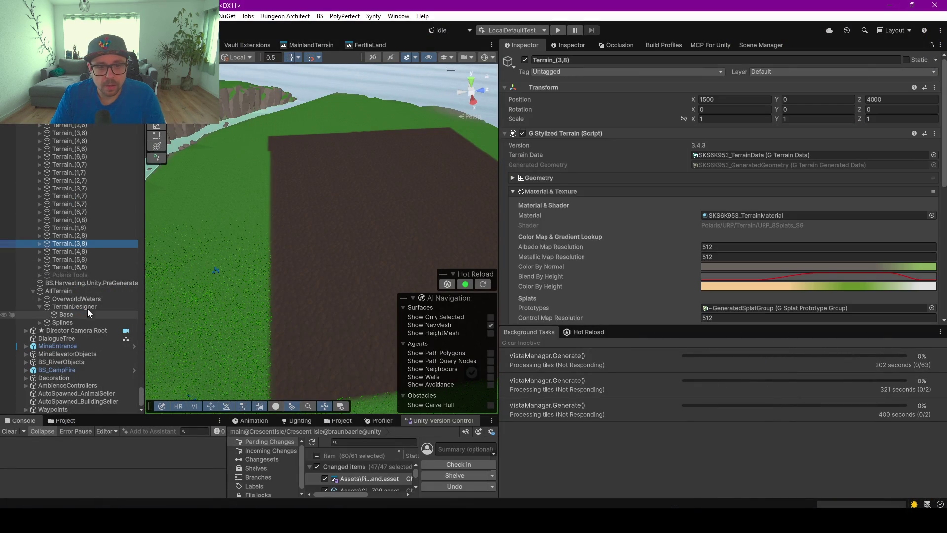
left_click(81, 280)
scroll(78, 281, "up", 10)
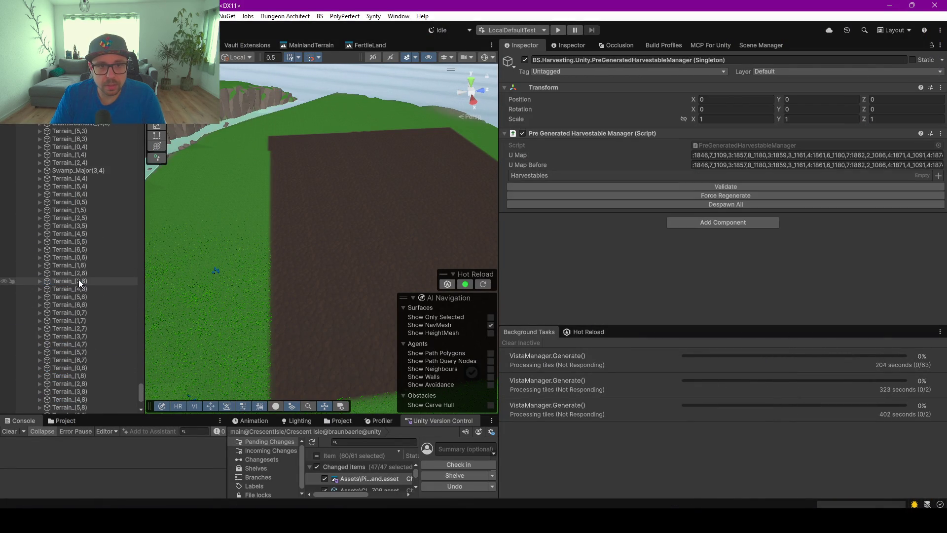
scroll(78, 279, "up", 15)
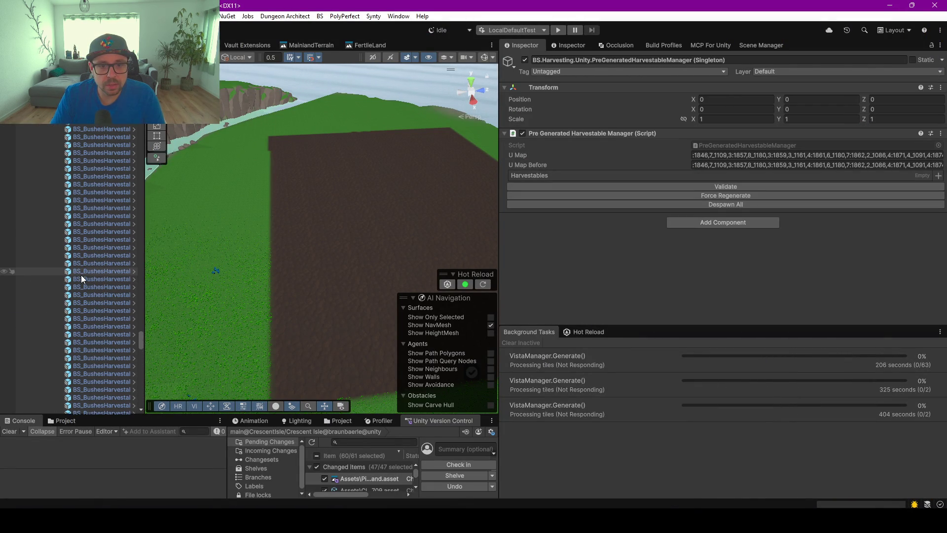
scroll(81, 274, "up", 15)
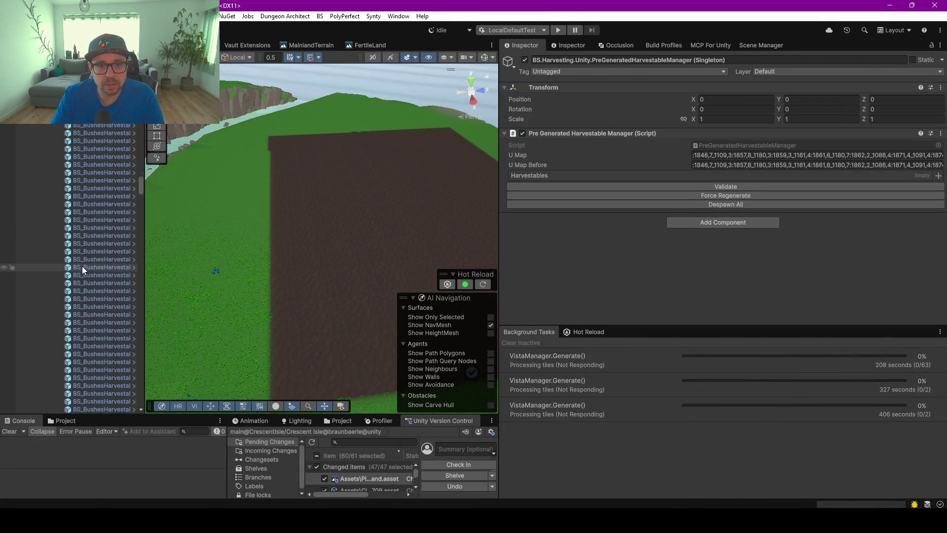
scroll(82, 265, "up", 15)
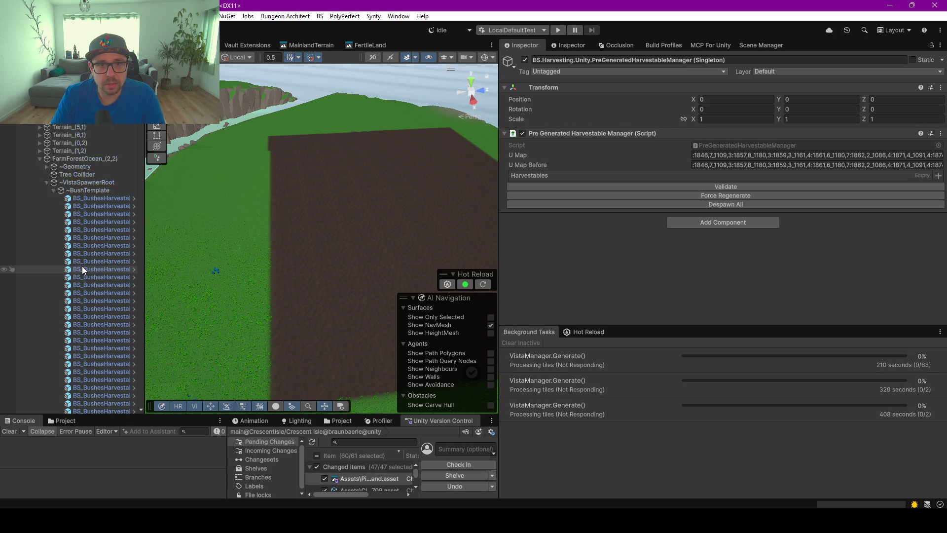
left_click(48, 261)
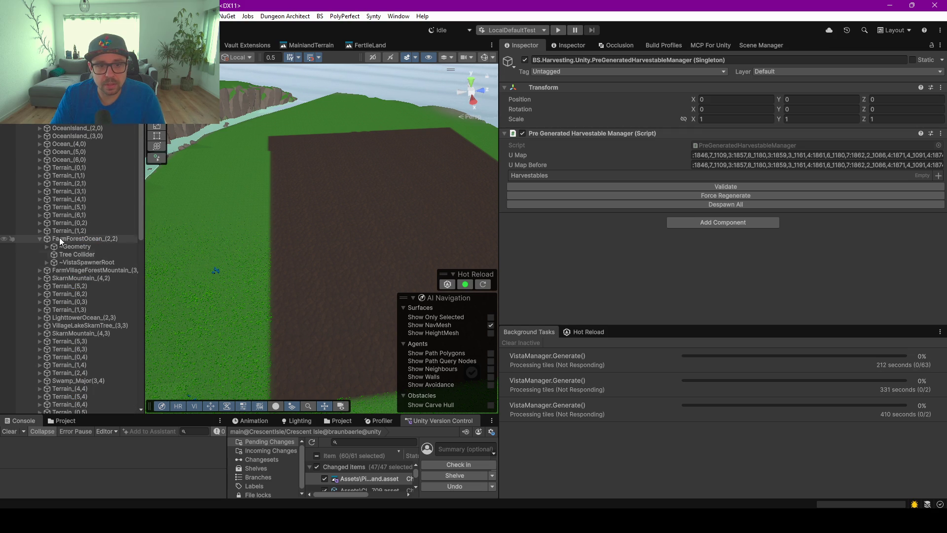
left_click(61, 121)
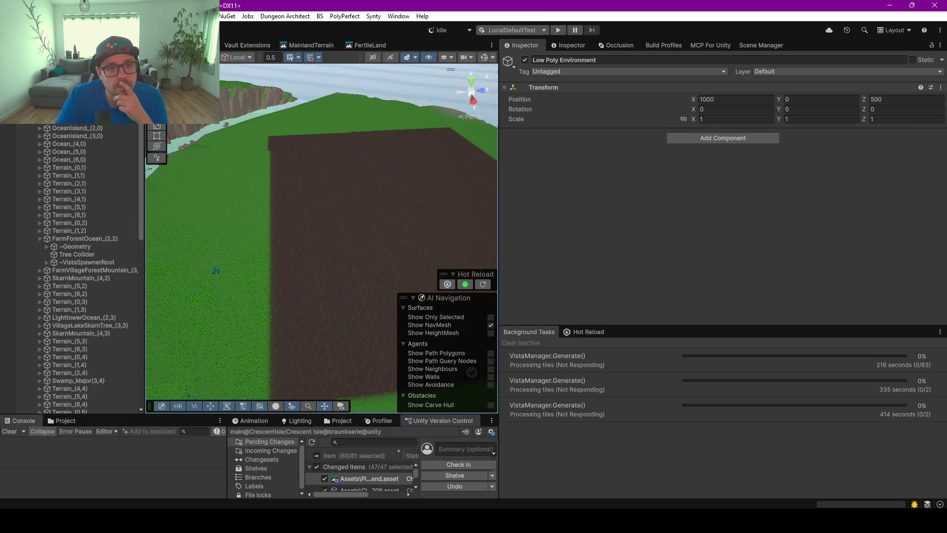
key("Left")
left_click(75, 137)
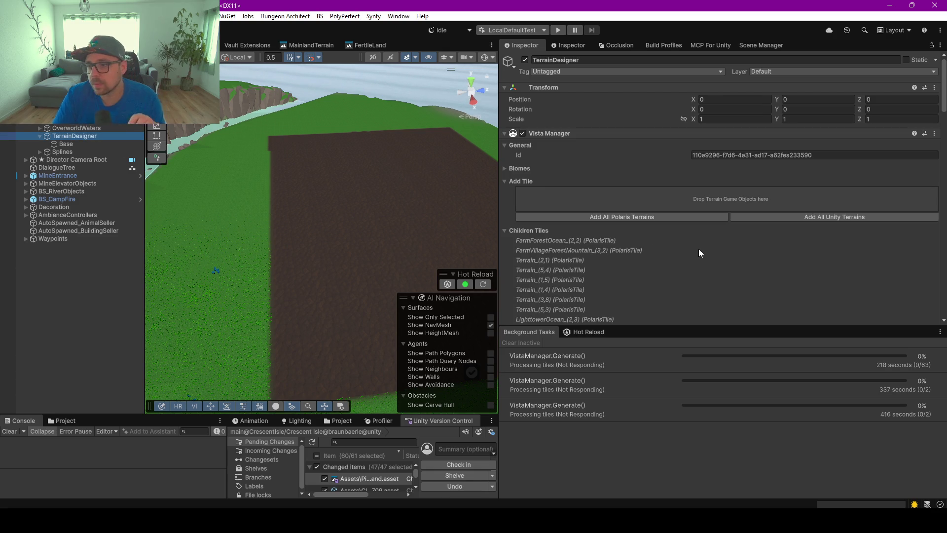
scroll(690, 237, "down", 5)
left_click(504, 124)
scroll(671, 202, "down", 5)
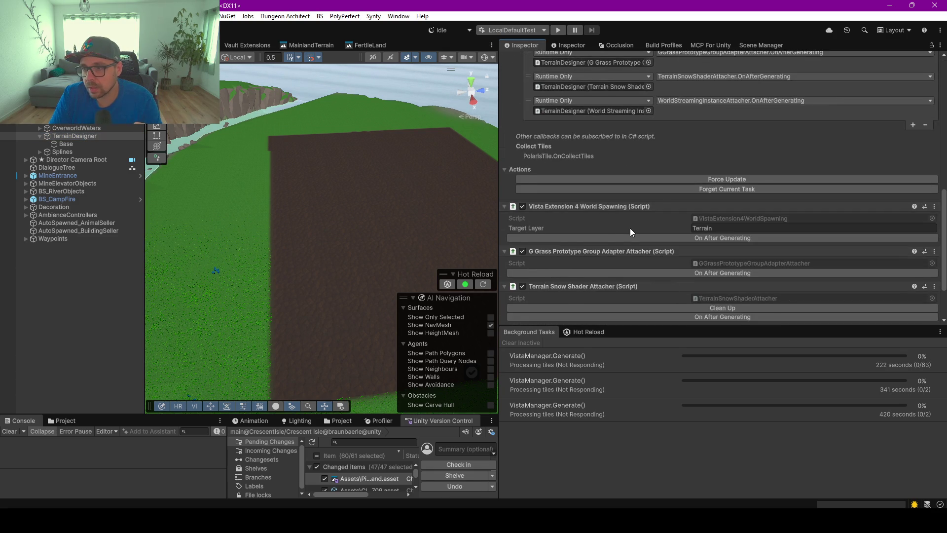
scroll(629, 228, "down", 5)
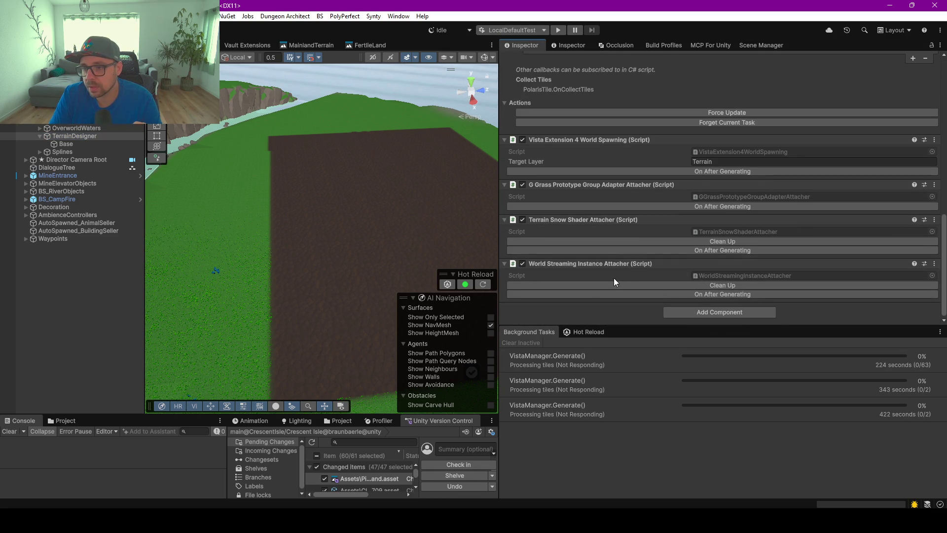
scroll(583, 277, "up", 4)
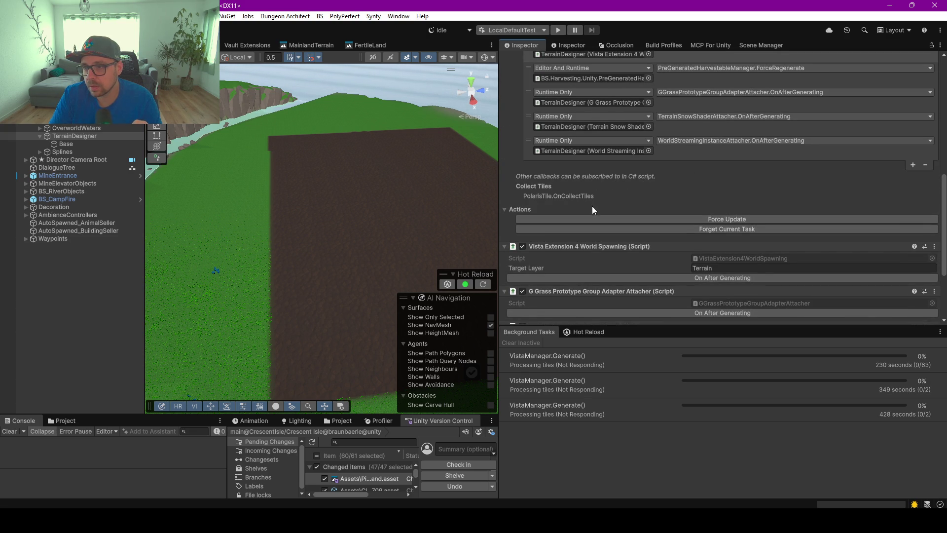
left_click(39, 127)
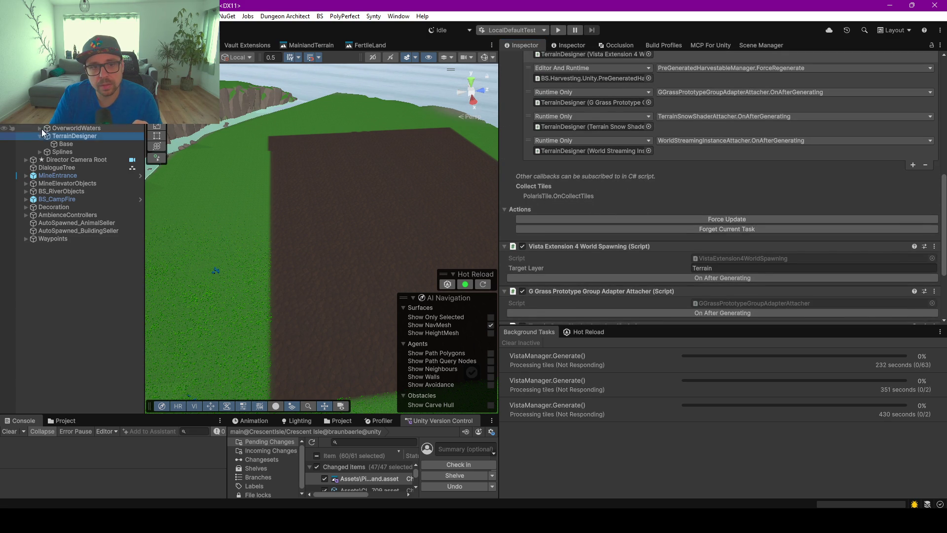
left_click(40, 128)
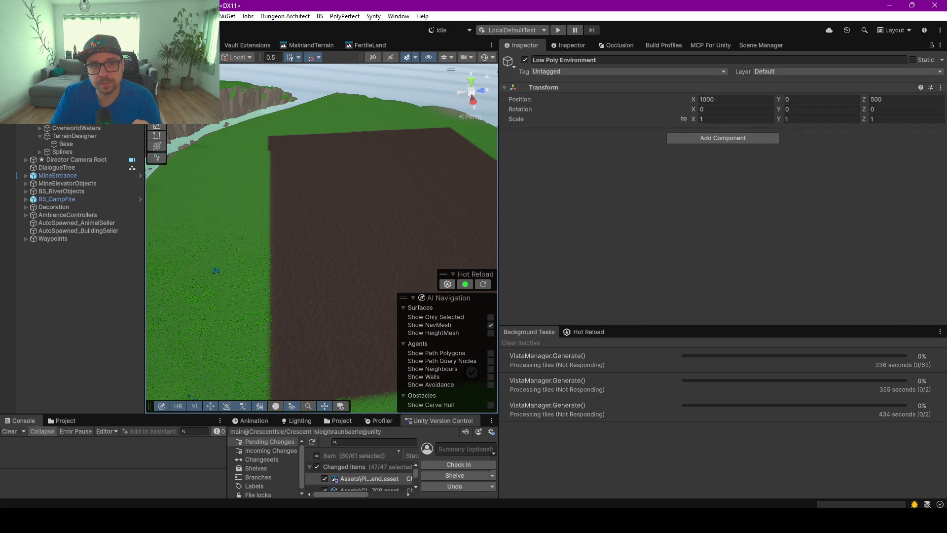
left_click(40, 238)
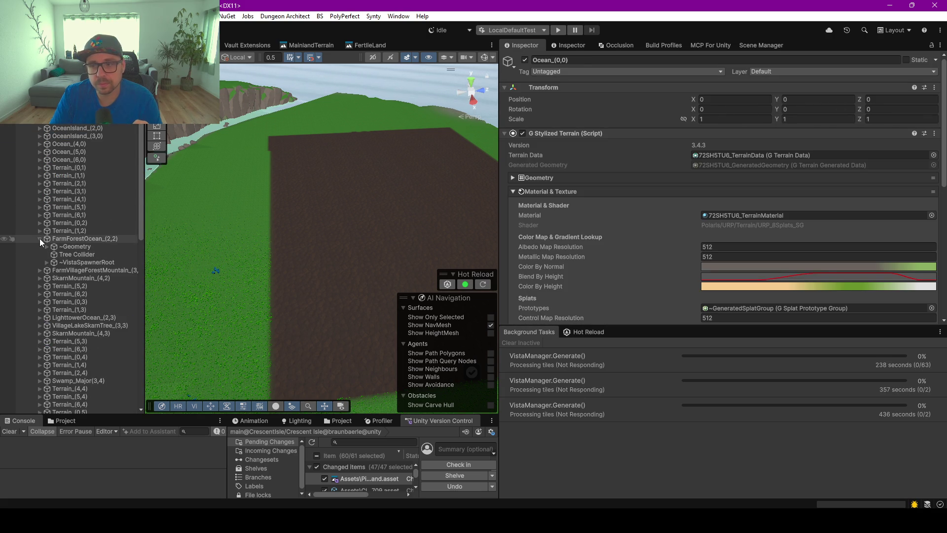
- Collapse Material & Texture, expand Foliage, and enlarge the Project panel
left_click(39, 238)
left_click(513, 191)
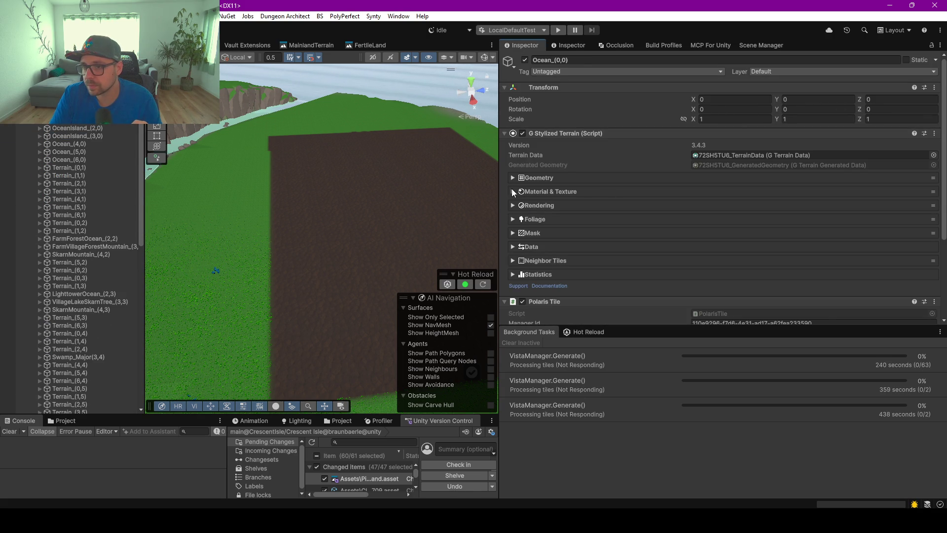
left_click(513, 219)
scroll(553, 222, "down", 3)
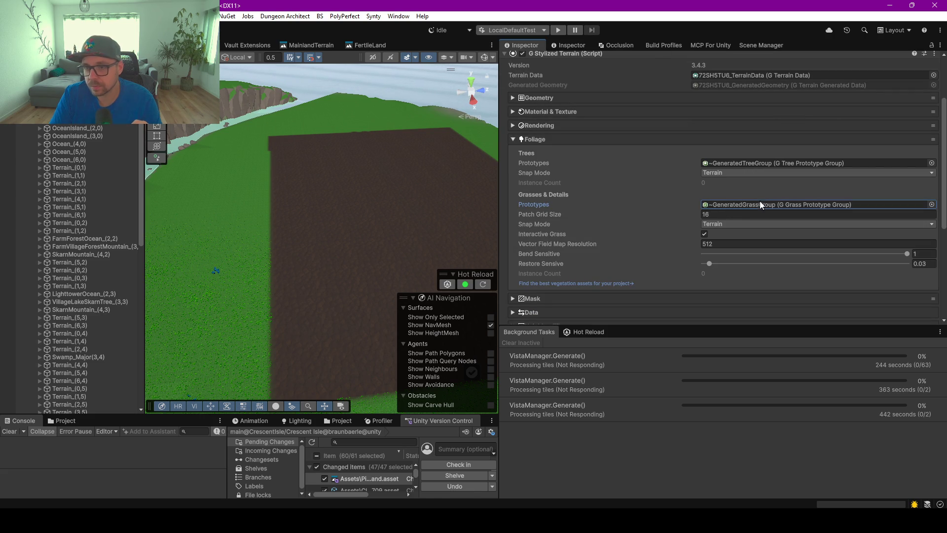
left_click(61, 422)
left_click_drag(103, 416, 102, 250)
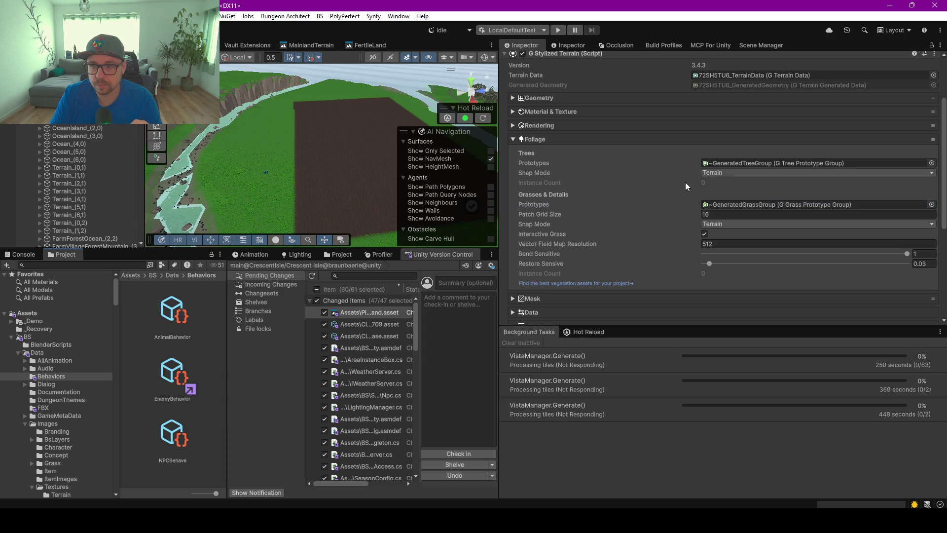
- Open the Grass Prototype Group, check BS_GrassTex_01, then open the empty Tree Prototype Group
double_click(756, 204)
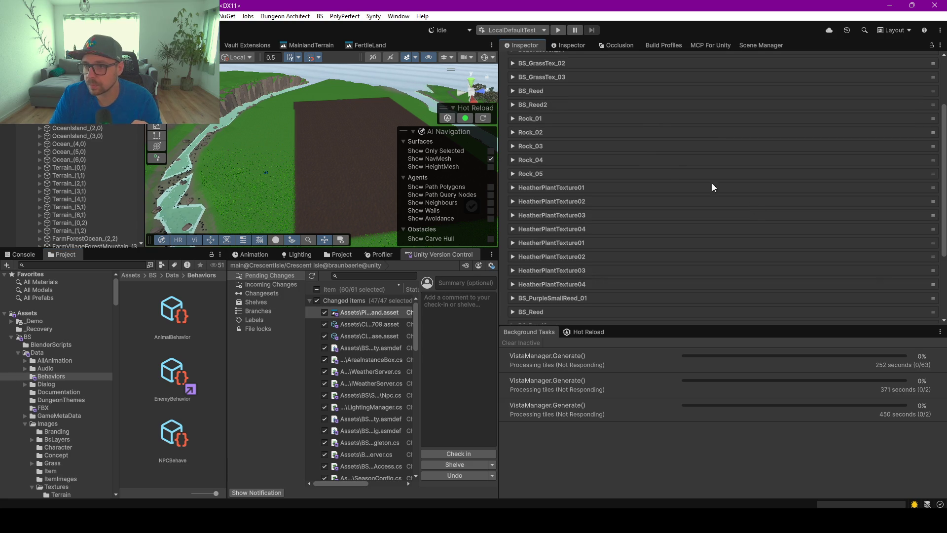
left_click(511, 129)
left_click(511, 129)
scroll(547, 223, "down", 1)
scroll(548, 225, "down", 6)
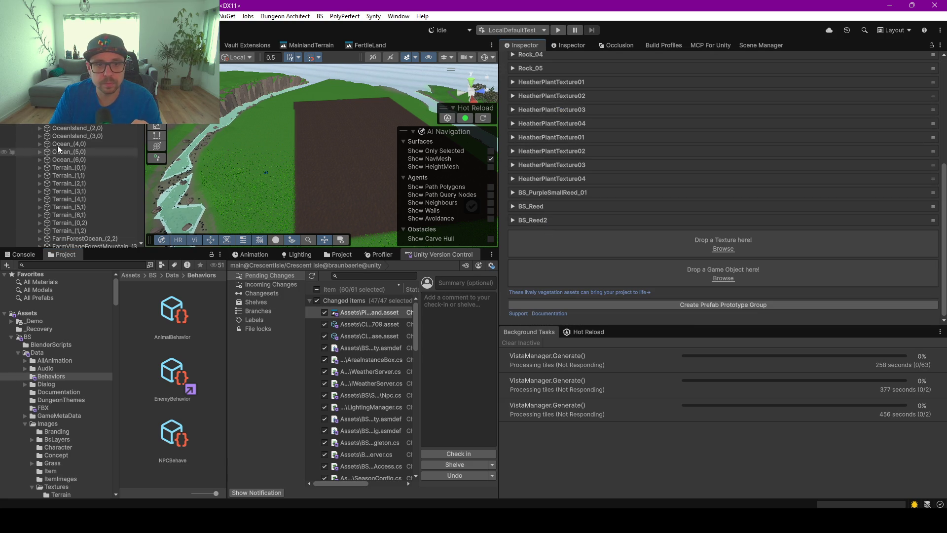
scroll(549, 174, "up", 10)
scroll(698, 166, "up", 5)
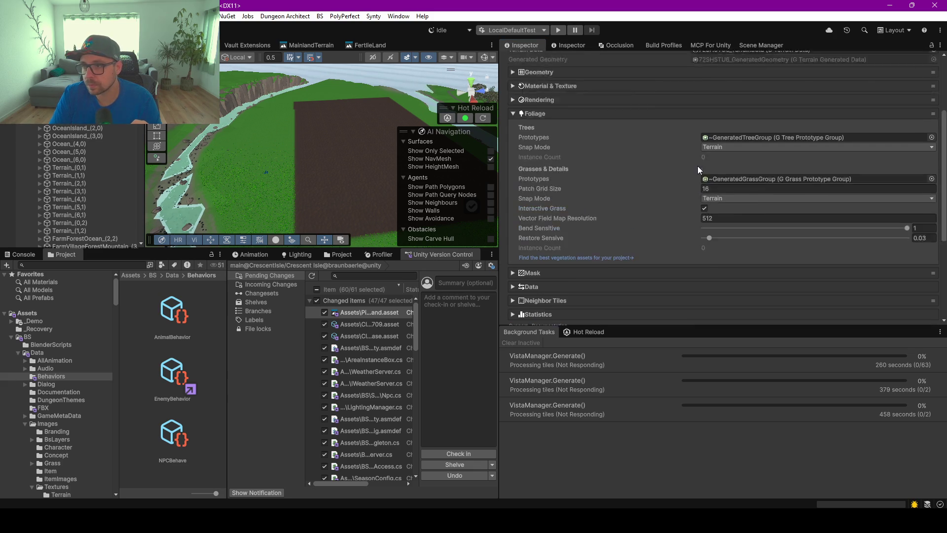
double_click(759, 163)
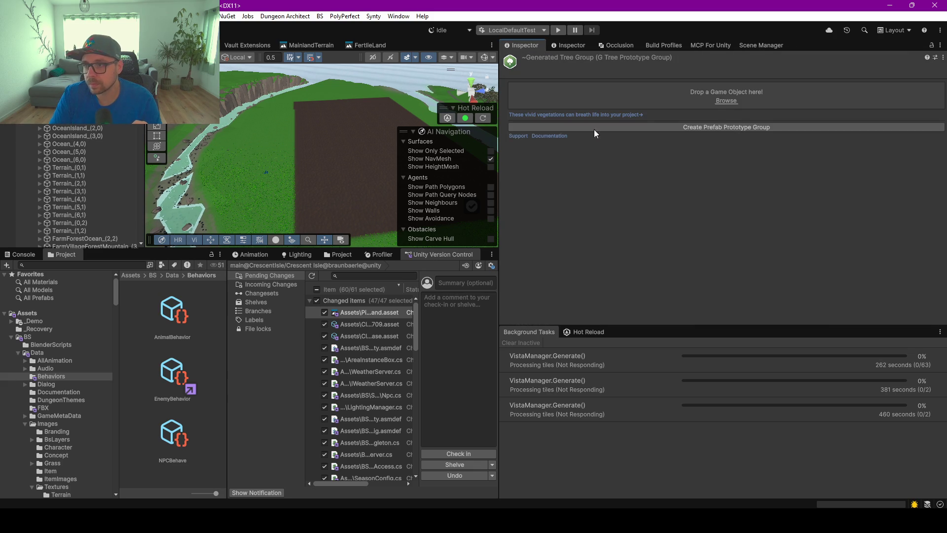
- Select Terrain_(1,2) and collapse its Foliage settings
left_click(69, 231)
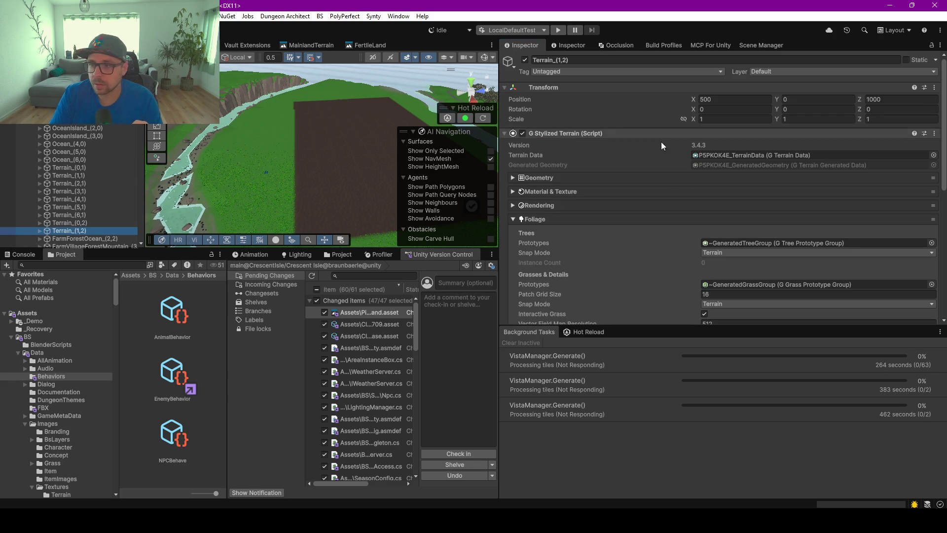
left_click(516, 217)
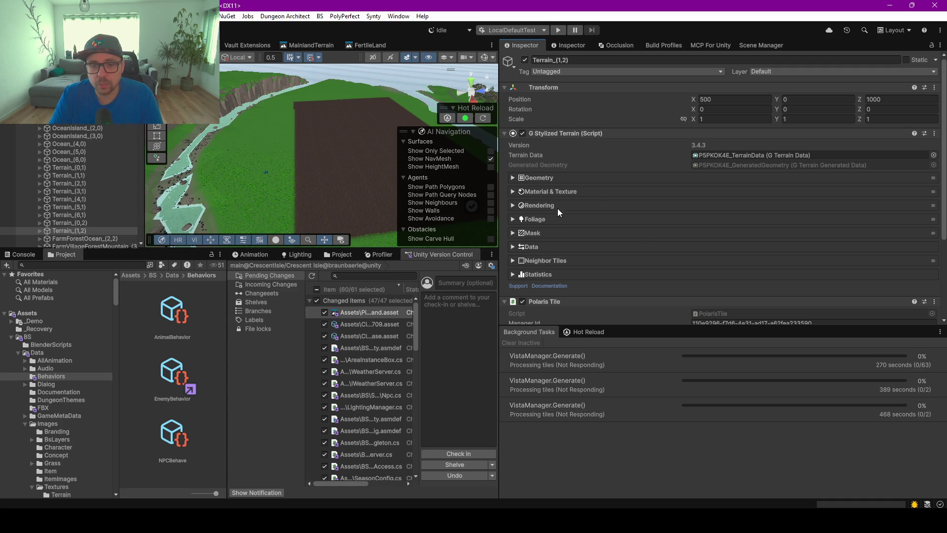
scroll(87, 214, "down", 3)
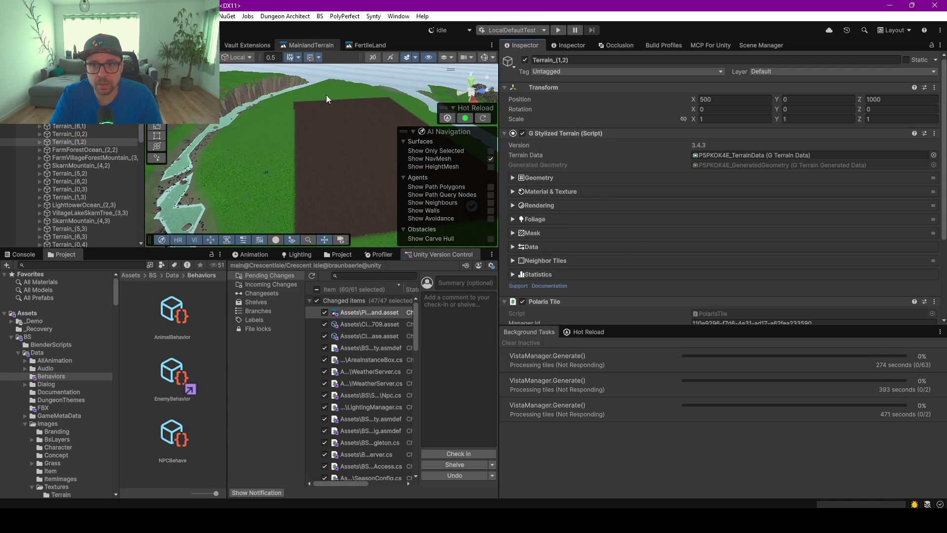
- Enlarge the MainlandTerrain graph view and centre it on the Bushes output
left_click_drag(498, 239, 639, 239)
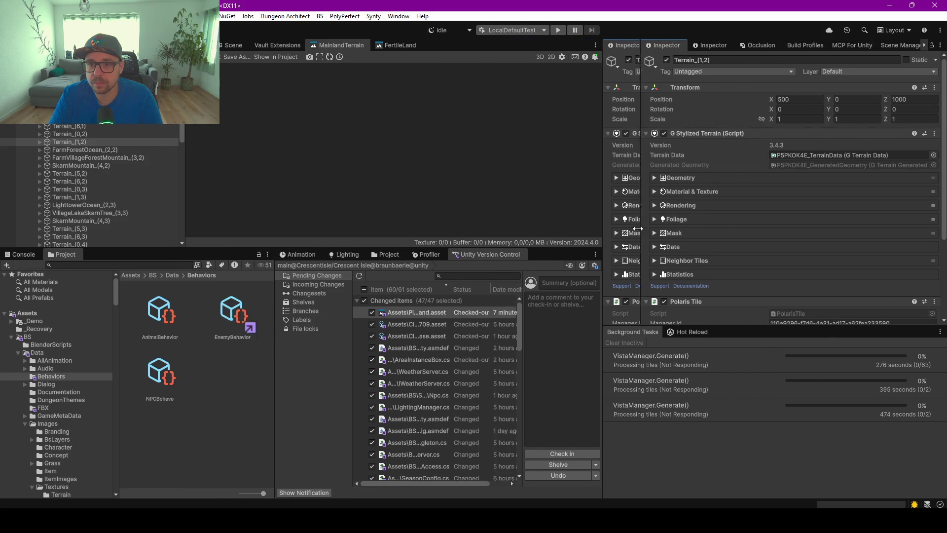
left_click_drag(359, 246, 361, 390)
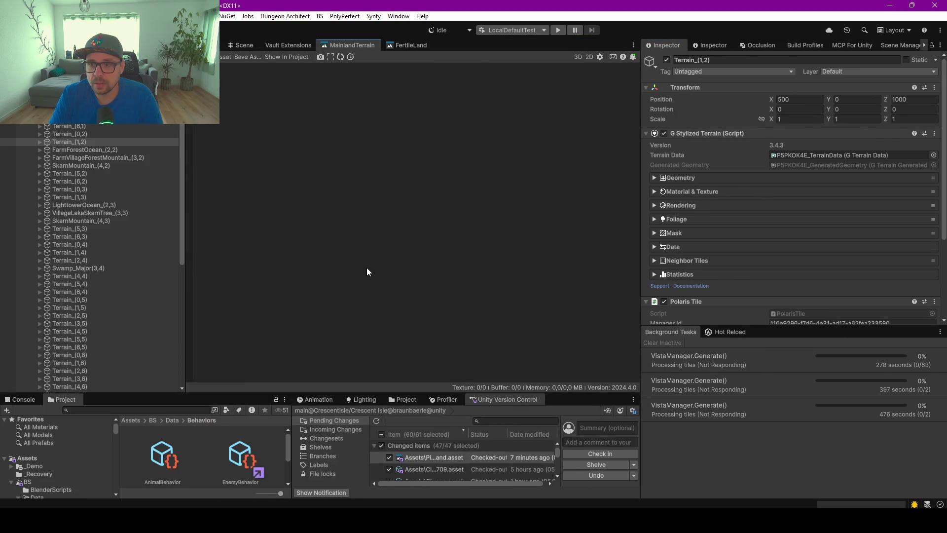
left_click_drag(491, 280, 306, 260)
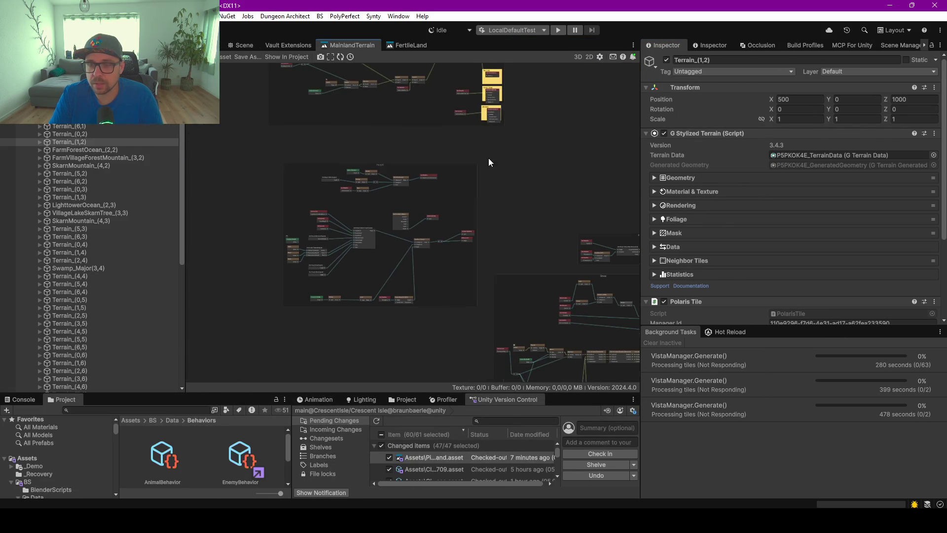
left_click_drag(499, 145, 421, 204)
scroll(402, 167, "up", 5)
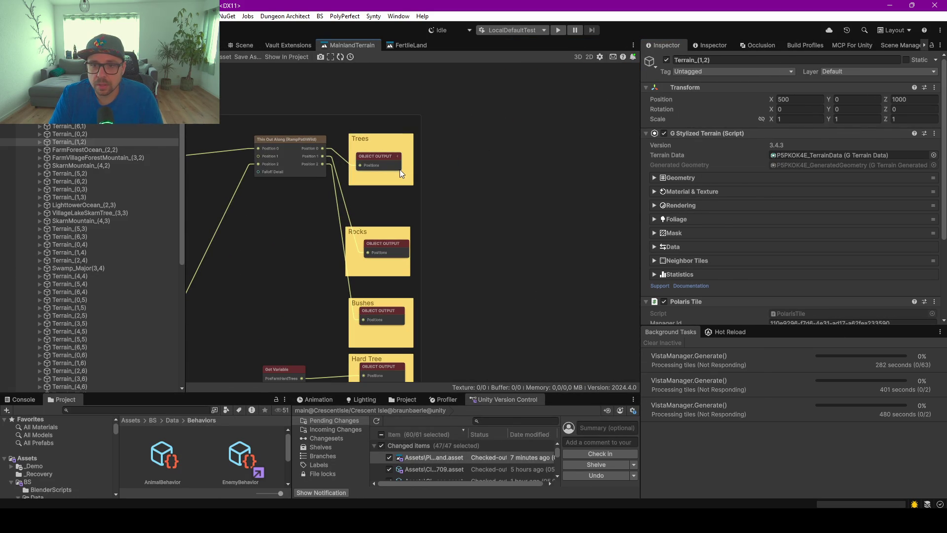
mouse_move(417, 233)
left_mouse_down()
mouse_move(429, 203)
mouse_move(429, 135)
left_mouse_up()
scroll(394, 222, "up", 3)
- Open the Bushes output's BushTemplate asset, which uses the BS_BushesHarvestablePreGen Variant prefab
left_click(394, 222)
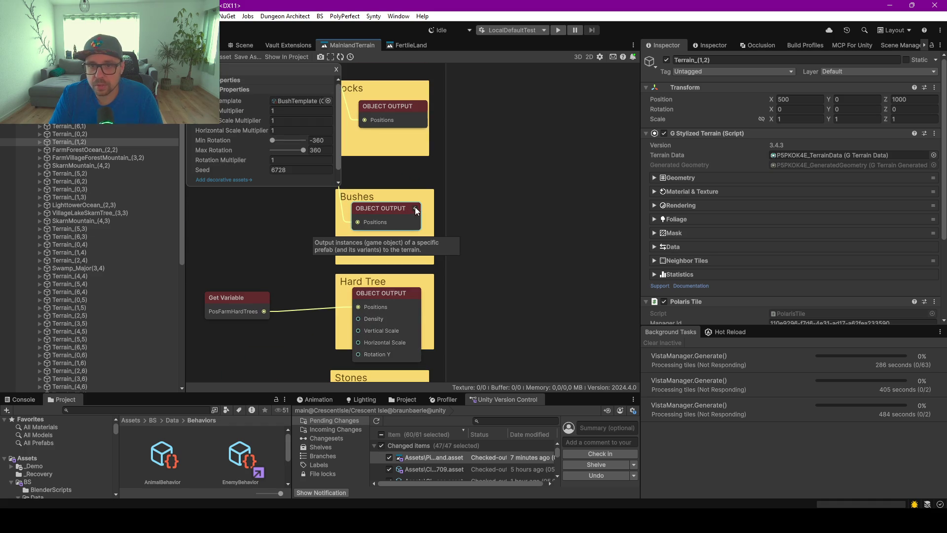
left_click(301, 101)
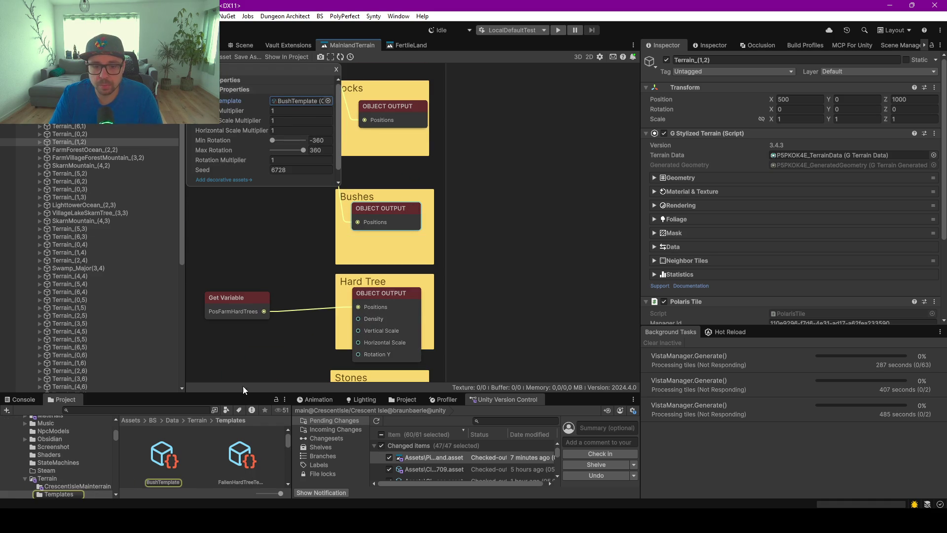
left_click(168, 453)
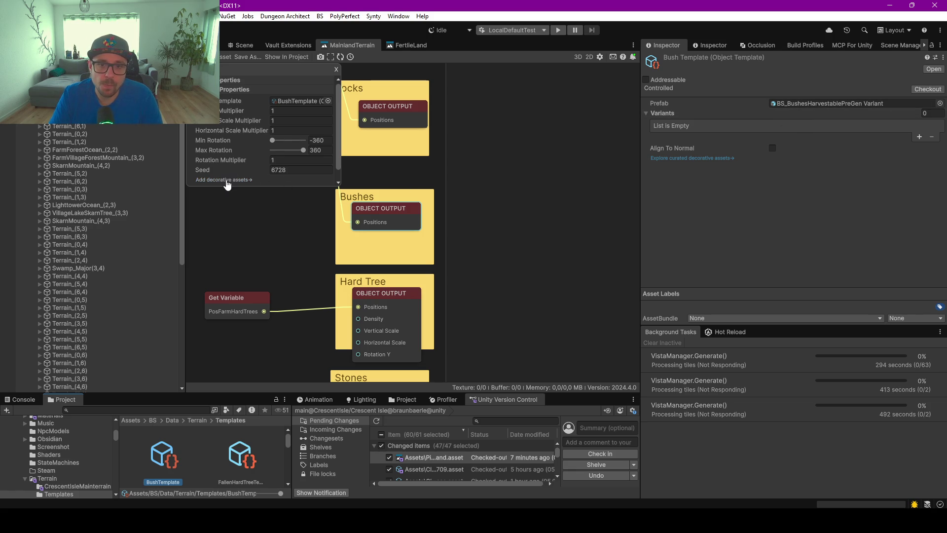
left_click_drag(247, 394, 245, 257)
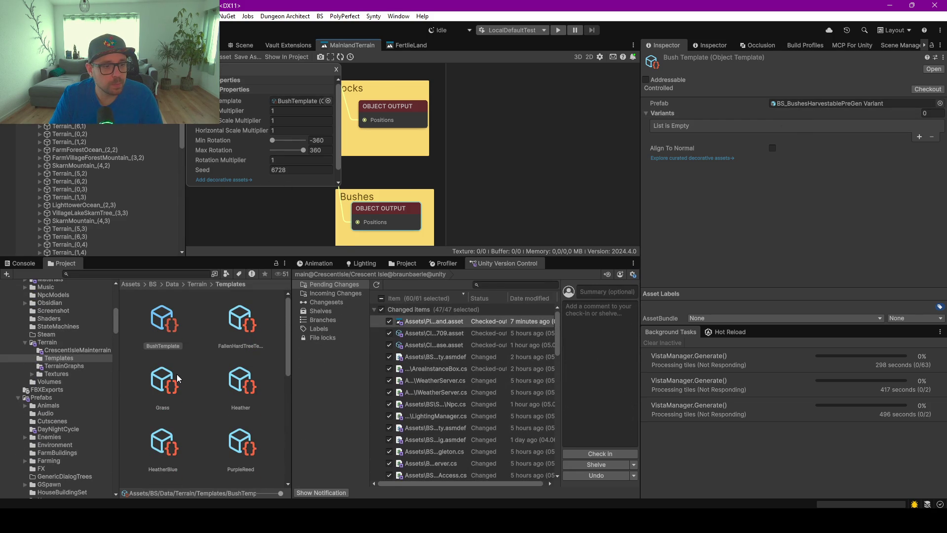
left_click_drag(299, 257, 299, 355)
- Frame the FarmVillageForestMountain_(3,2) tile in the Scene view and select its chunks
left_click(248, 49)
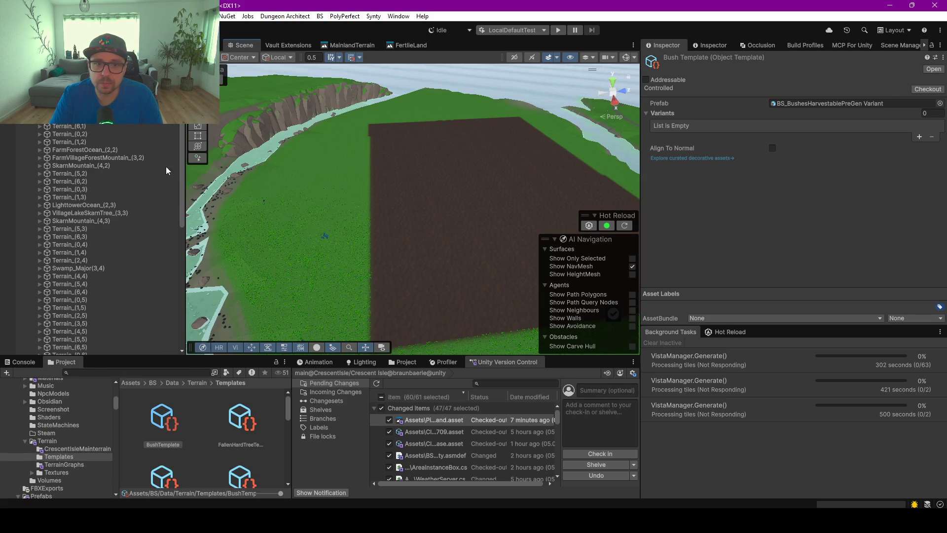
left_click(118, 157)
scroll(119, 166, "up", 4)
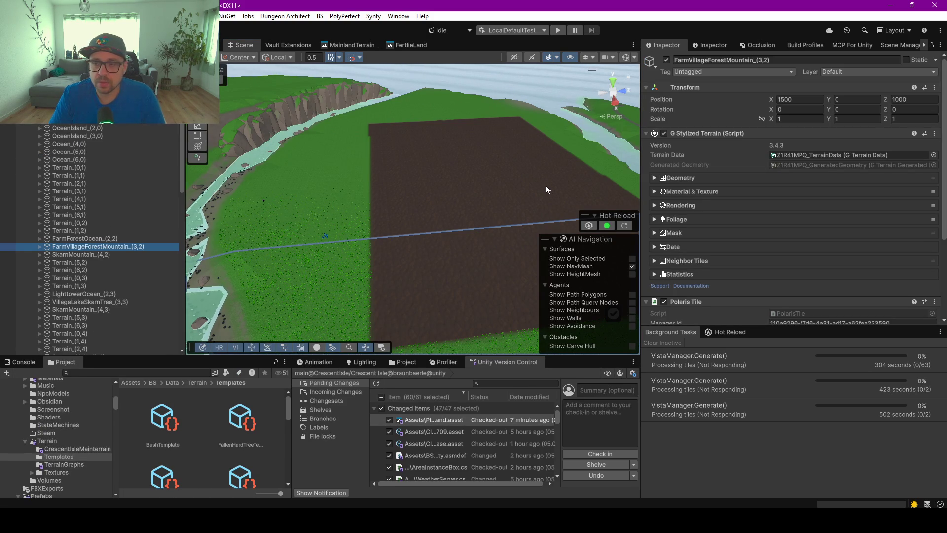
key("f")
scroll(447, 203, "down", 2)
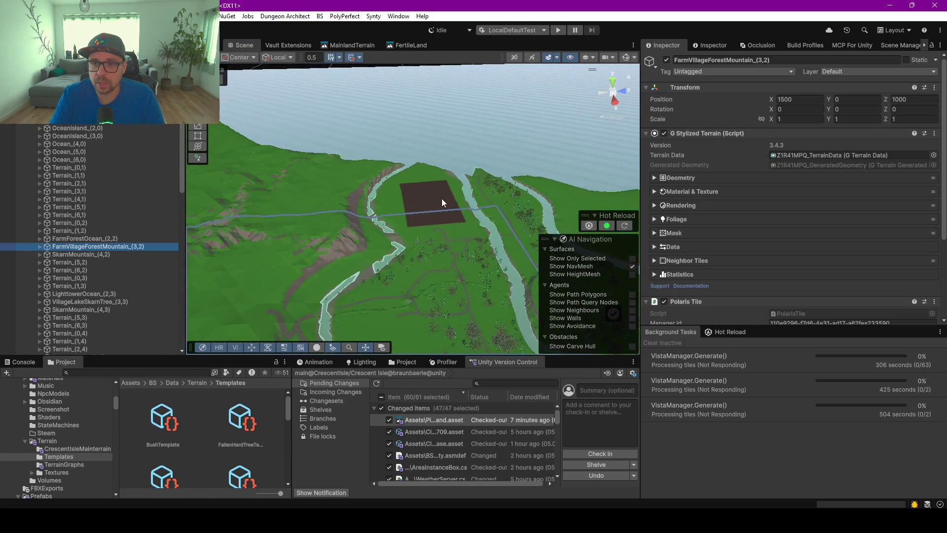
scroll(420, 187, "down", 2)
left_click(417, 182)
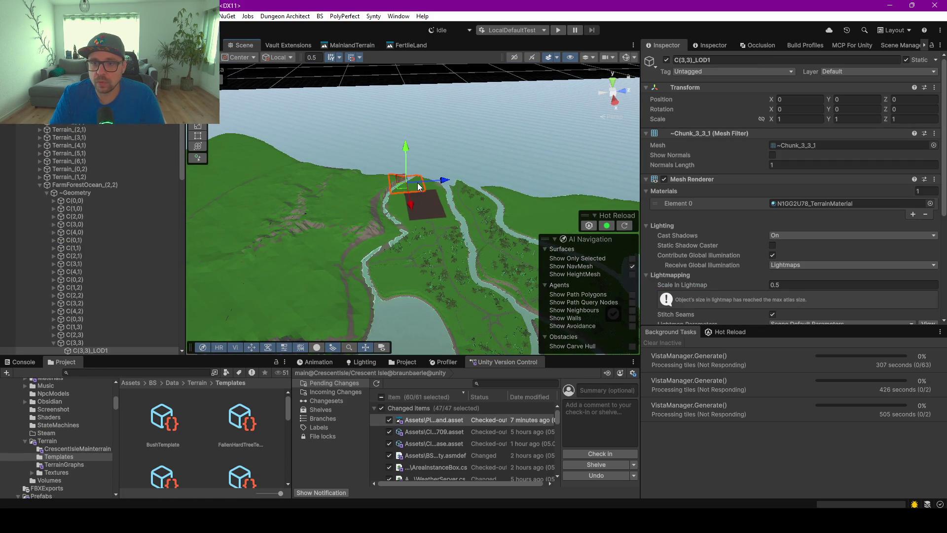
left_click(343, 185)
- Deactivate all 63 terrain tiles through Terrain_(6,8), then reactivate only FarmForestOcean_(2,2)
left_click(74, 184)
left_click(40, 184)
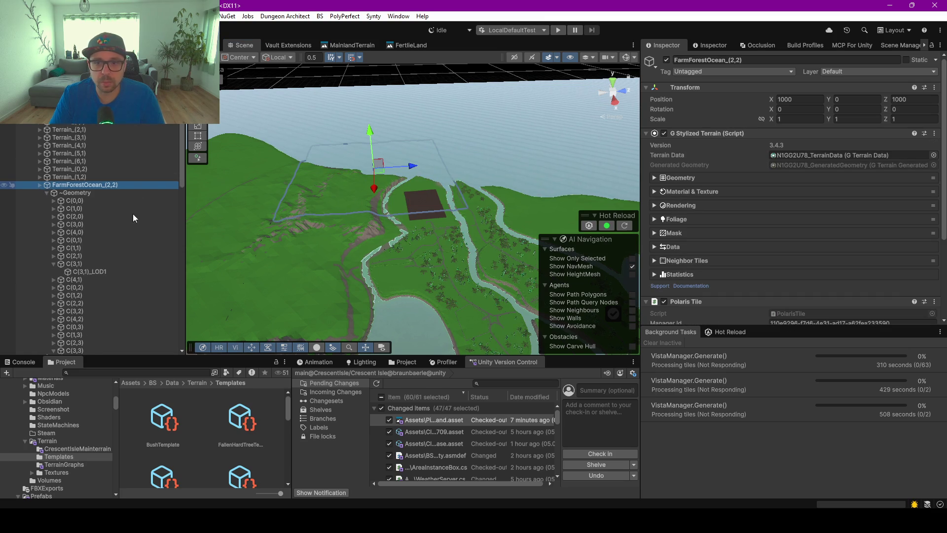
scroll(74, 232, "up", 3)
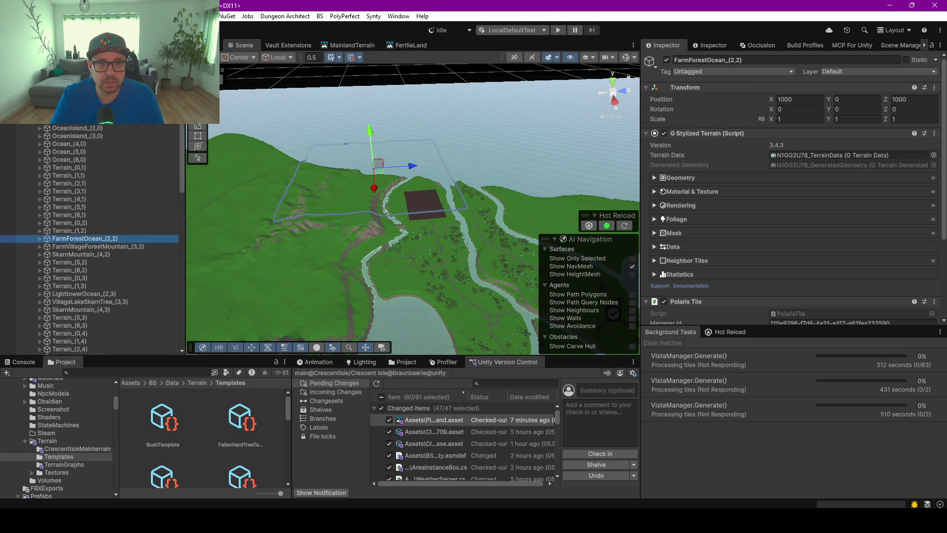
left_click(78, 152)
scroll(82, 196, "down", 10)
left_click(79, 276, "shift")
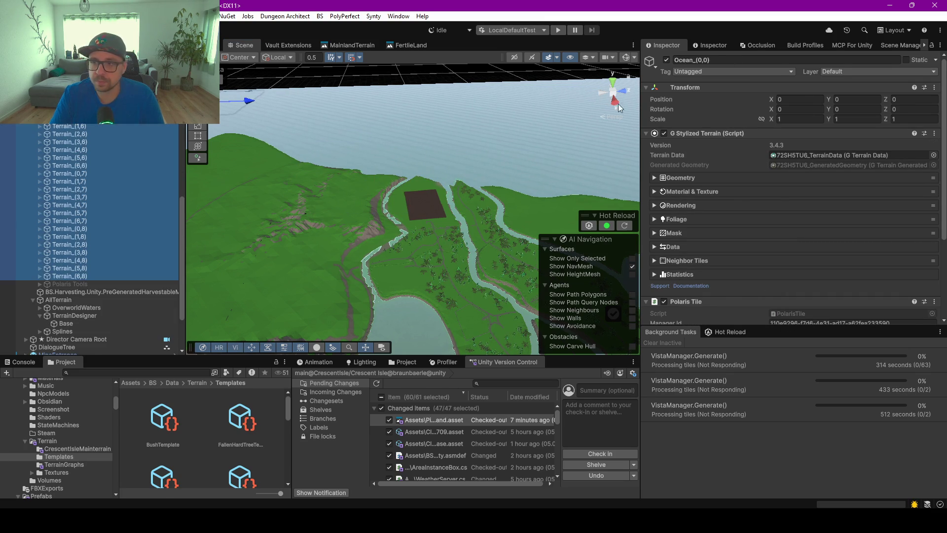
left_click(666, 60)
scroll(79, 158, "up", 10)
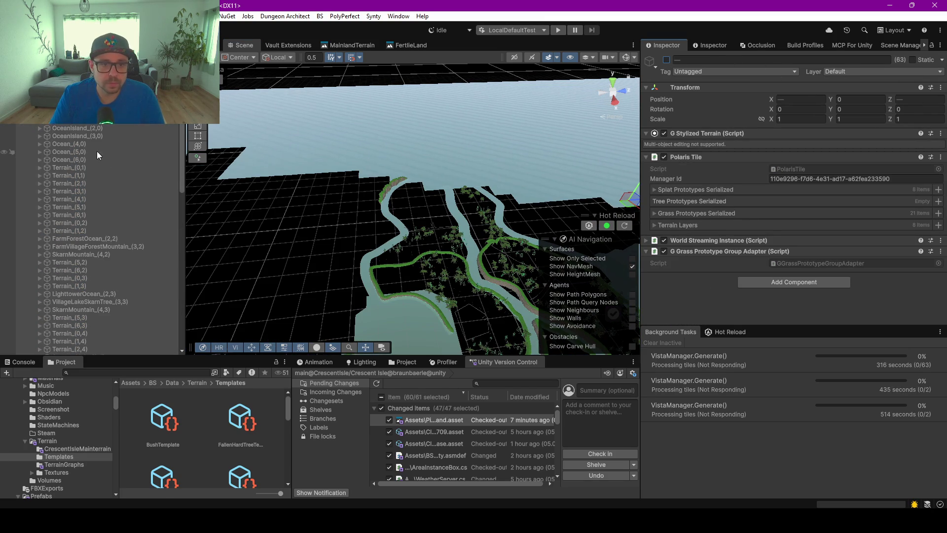
left_click(61, 239)
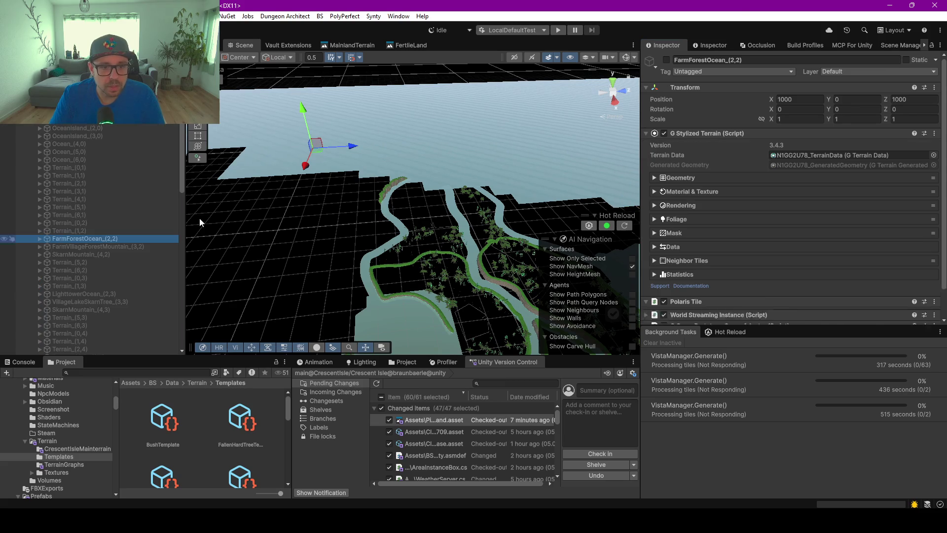
left_click(666, 60)
scroll(415, 213, "up", 6)
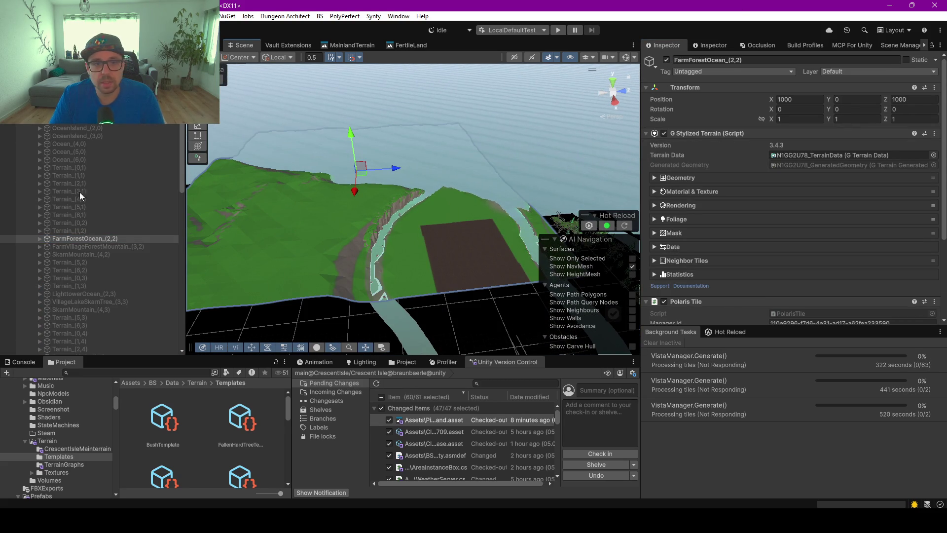
scroll(64, 140, "down", 10)
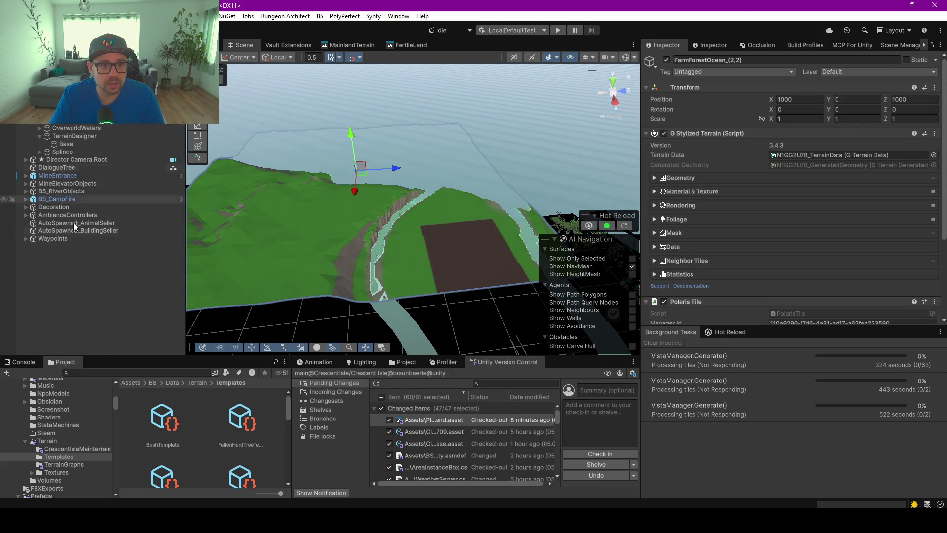
- Select TerrainDesigner, show its child tiles, and collapse the Callbacks section
left_click(69, 136)
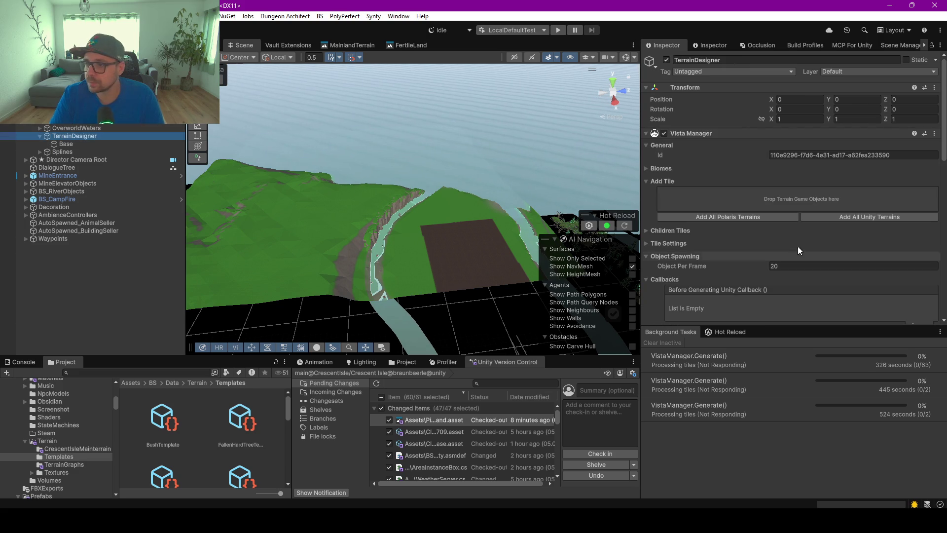
left_click(649, 231)
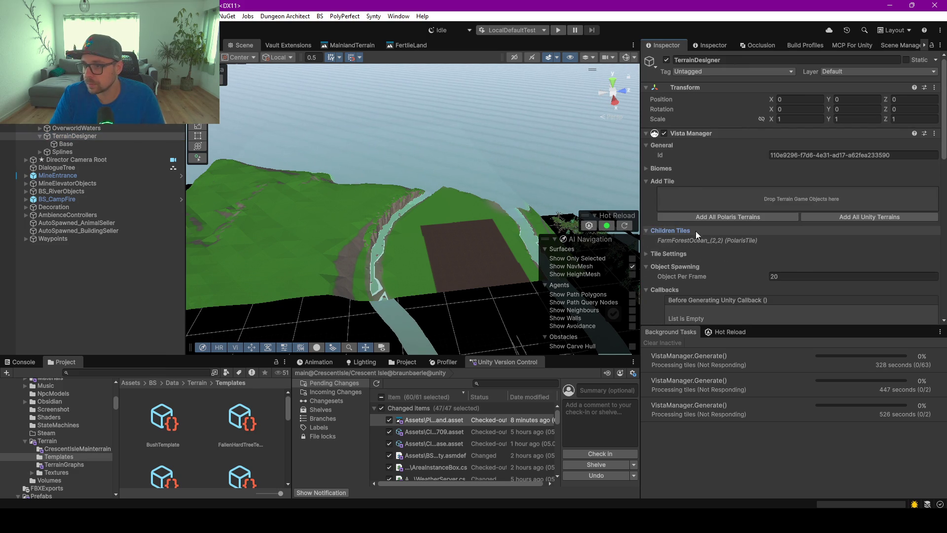
scroll(708, 244, "down", 3)
scroll(708, 241, "up", 5)
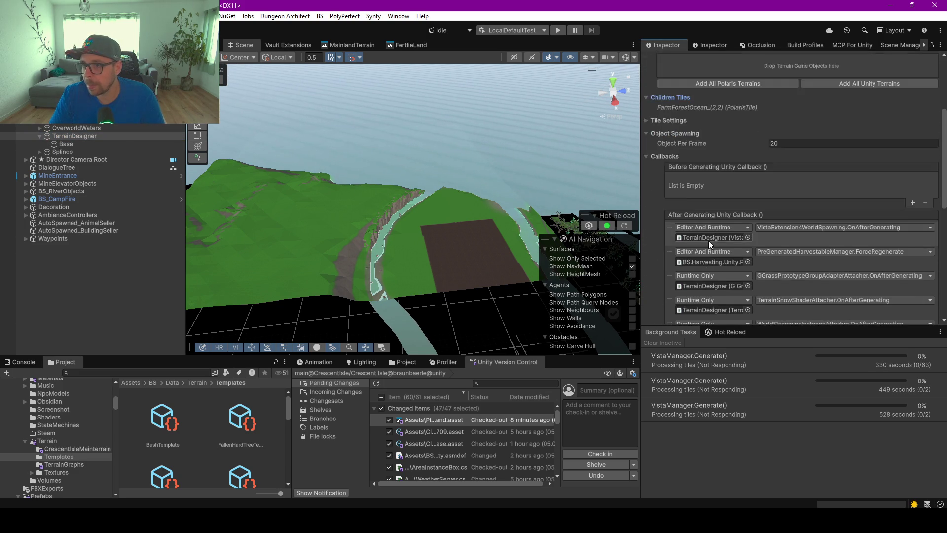
scroll(708, 243, "down", 10)
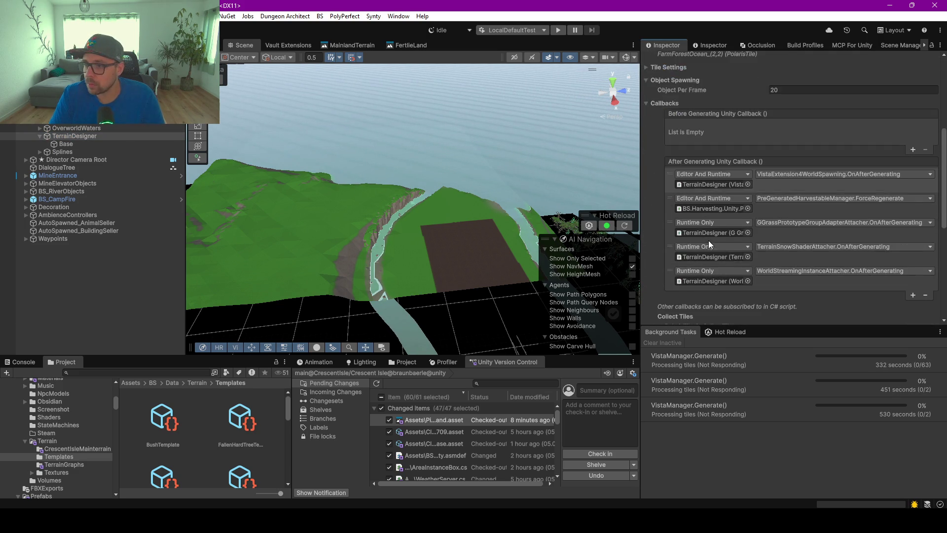
scroll(709, 241, "up", 3)
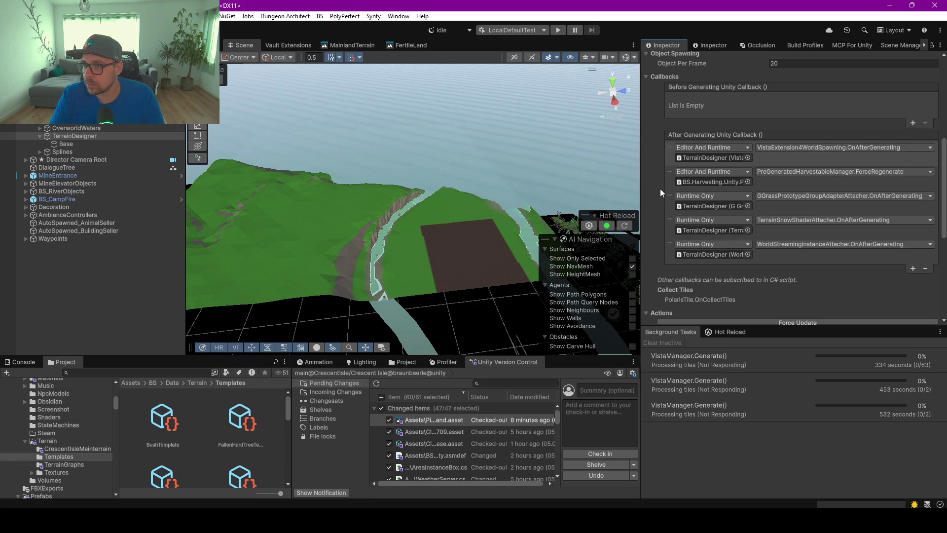
scroll(662, 190, "up", 3)
left_click(647, 156)
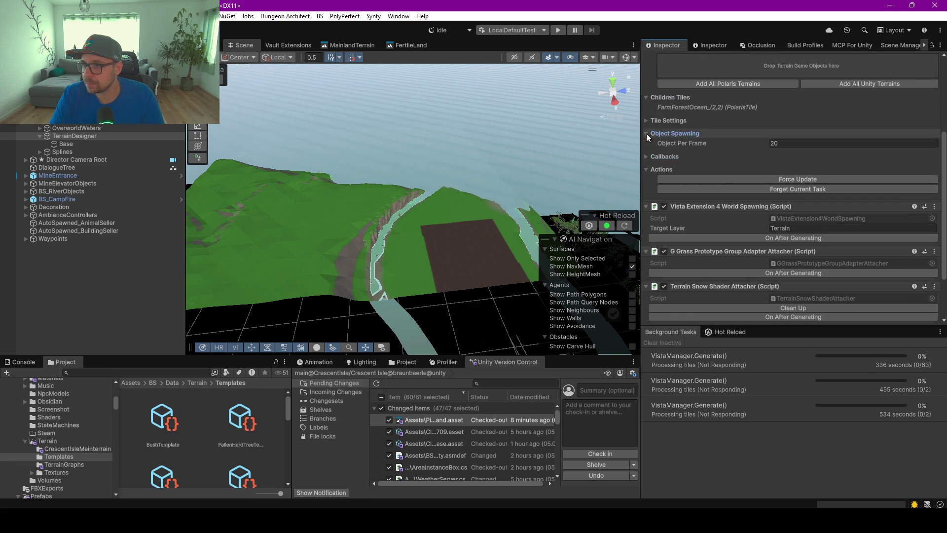
- Collapse Object Spawning, run Force Update, and check the Console log
left_click(646, 133)
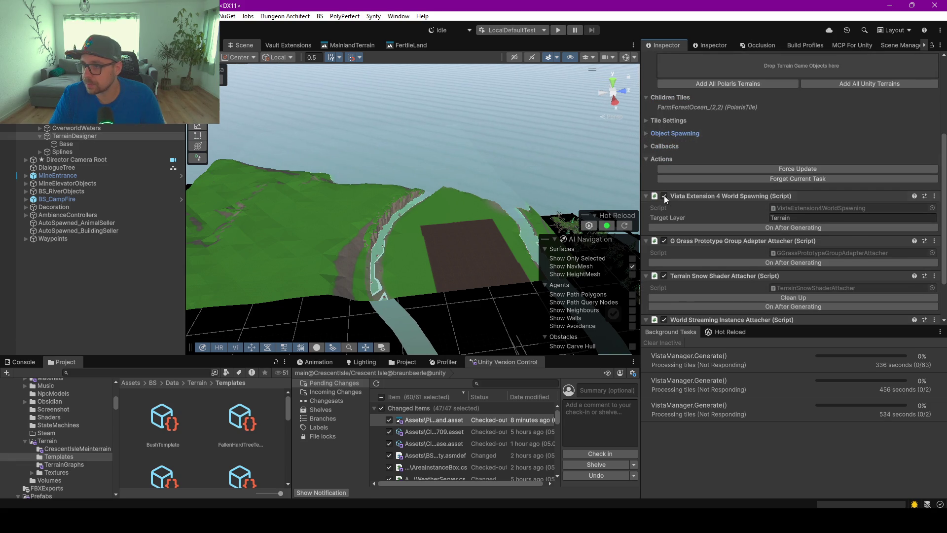
left_click(789, 166)
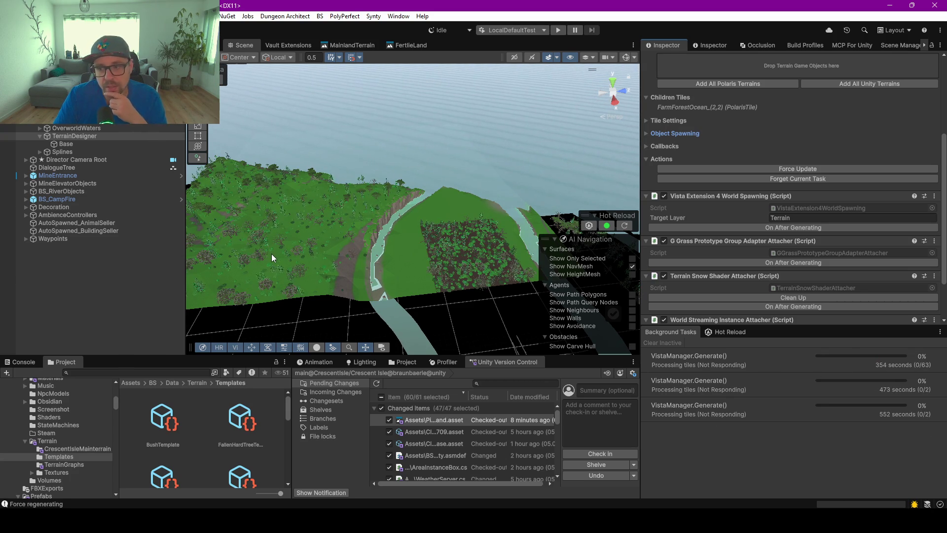
left_click(25, 363)
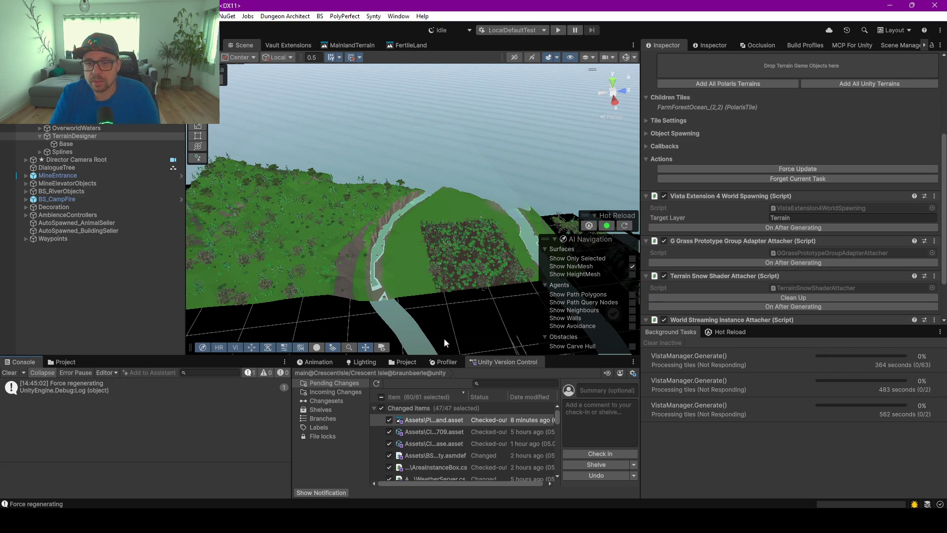
- Enlarge and orbit the Scene view over the regenerated terrain, then list the tiles
left_click_drag(423, 356, 423, 445)
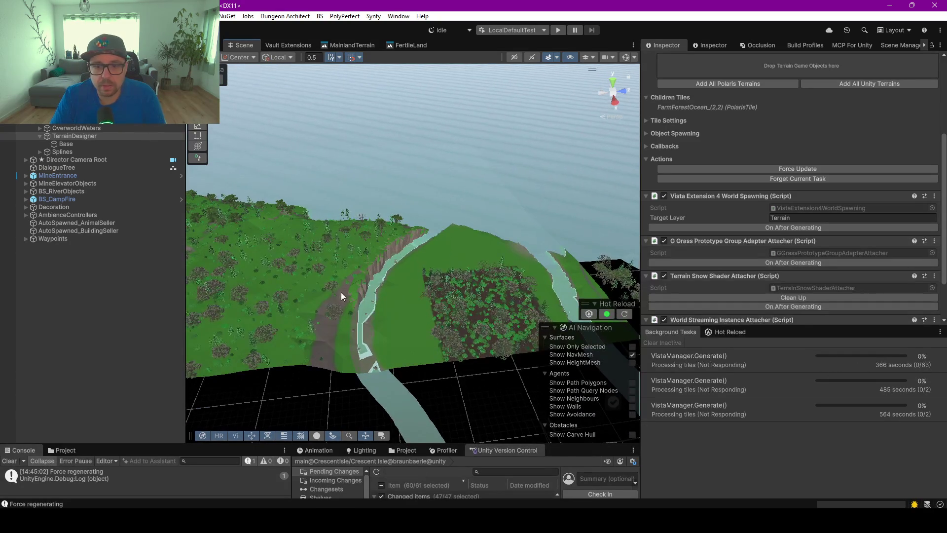
left_click_drag(275, 288, 404, 287)
scroll(403, 288, "down", 5)
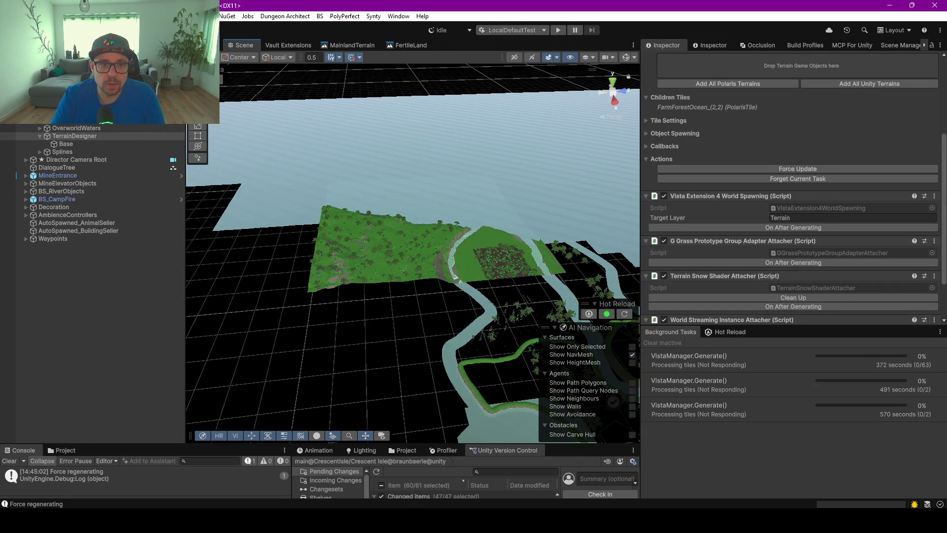
left_click(72, 253)
- Activate the FarmVillageForestMountain_(3,2) tile and Force Update TerrainDesigner to regenerate both tiles
left_click(72, 246)
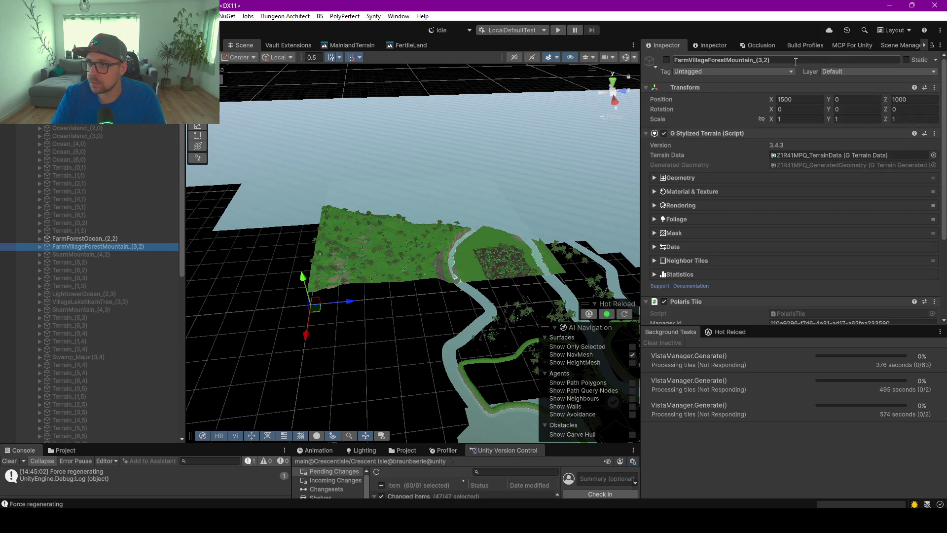
left_click(666, 59)
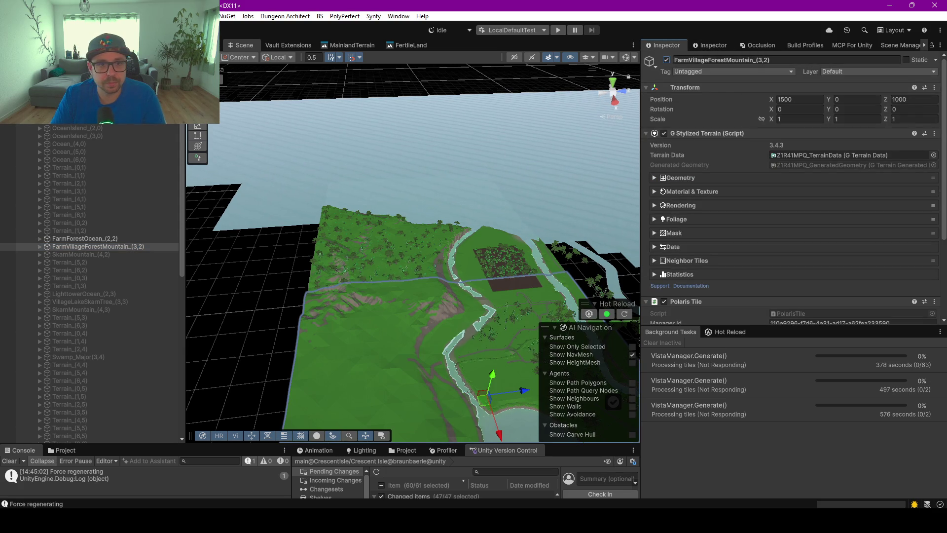
left_click(84, 137)
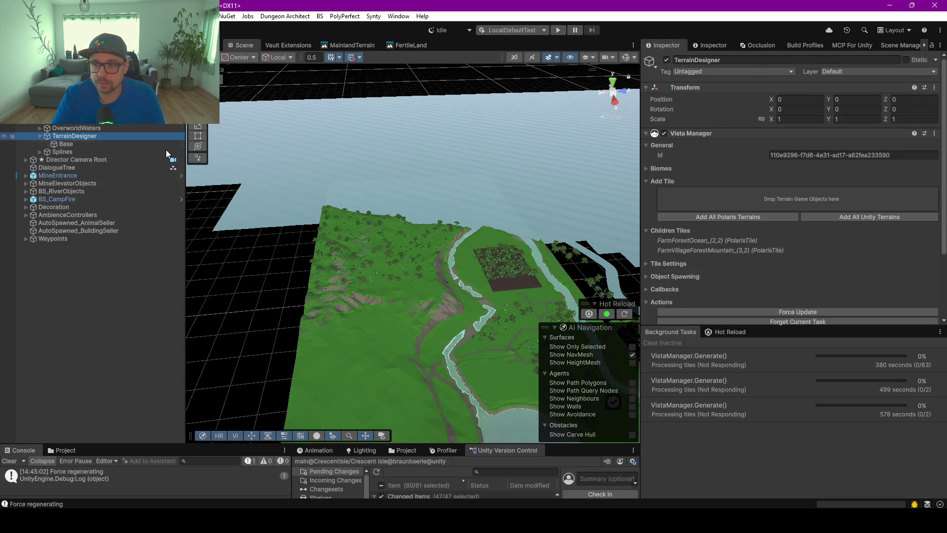
scroll(774, 267, "down", 3)
left_click(782, 259)
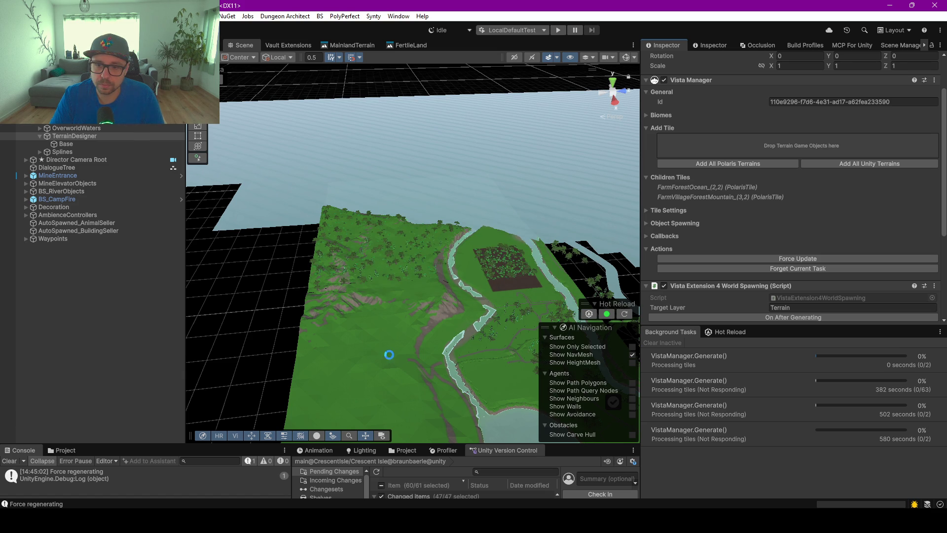
- Enlarge the Scene view, survey the forest across both tiles, and bring up the FertileLand graph
right_click(389, 354)
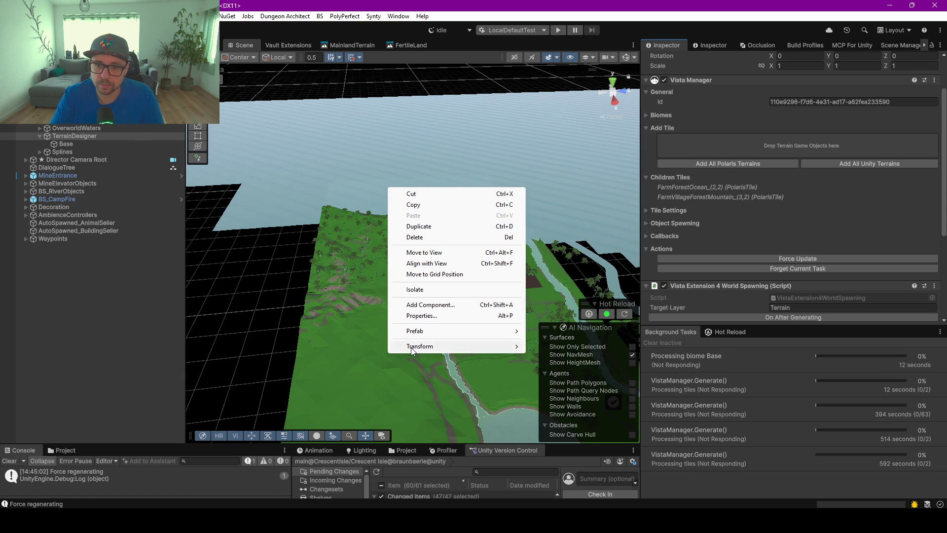
left_click(393, 73)
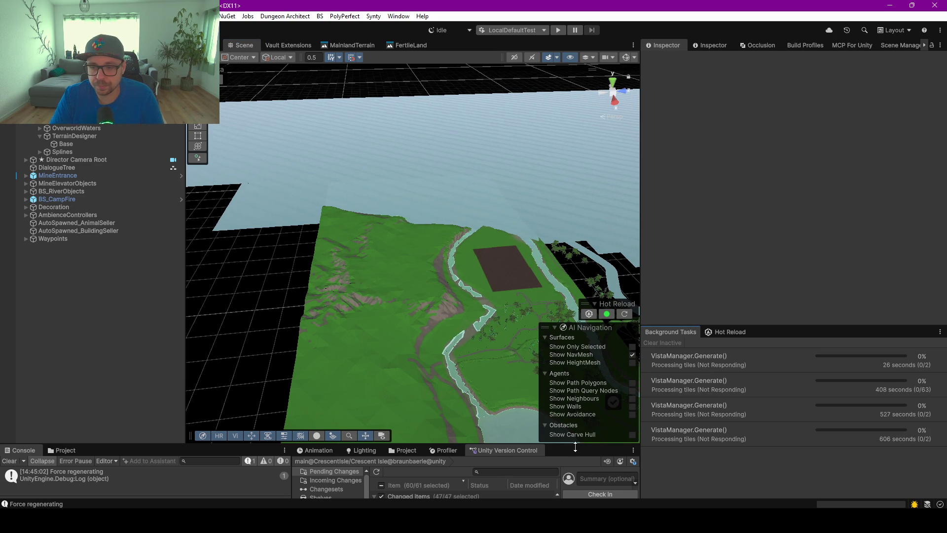
left_click_drag(574, 443, 573, 464)
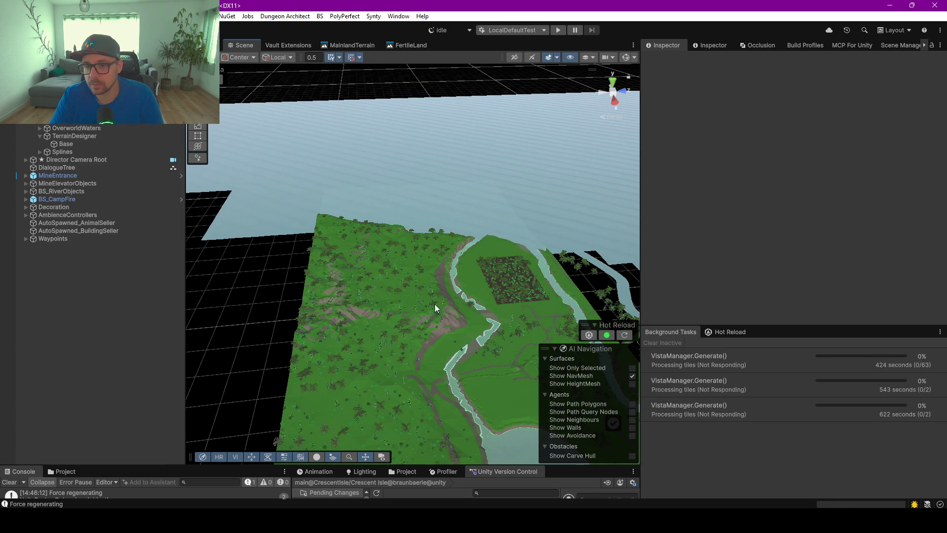
scroll(377, 348, "up", 5)
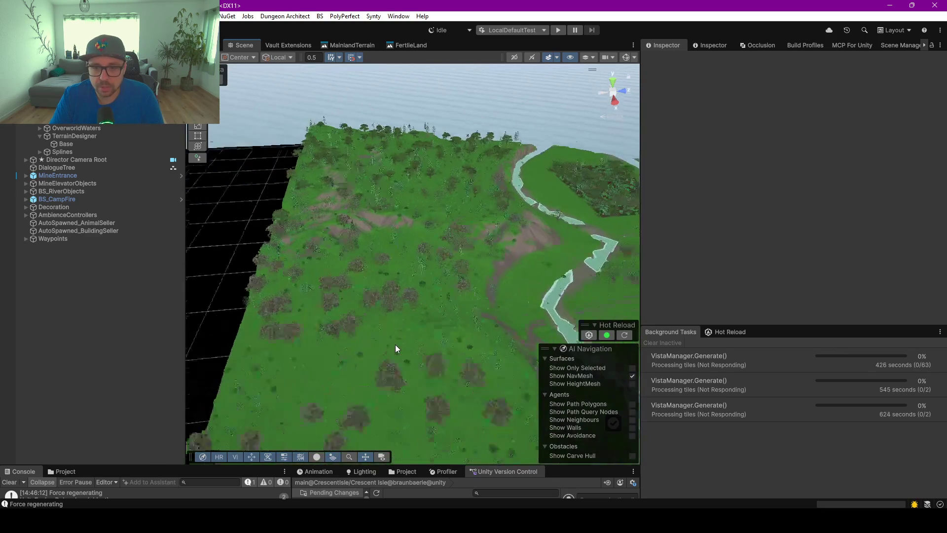
mouse_move(388, 345)
left_mouse_down()
mouse_move(480, 297)
mouse_move(463, 282)
mouse_move(478, 281)
mouse_move(429, 283)
mouse_move(424, 291)
mouse_move(439, 296)
left_mouse_up()
scroll(450, 283, "up", 5)
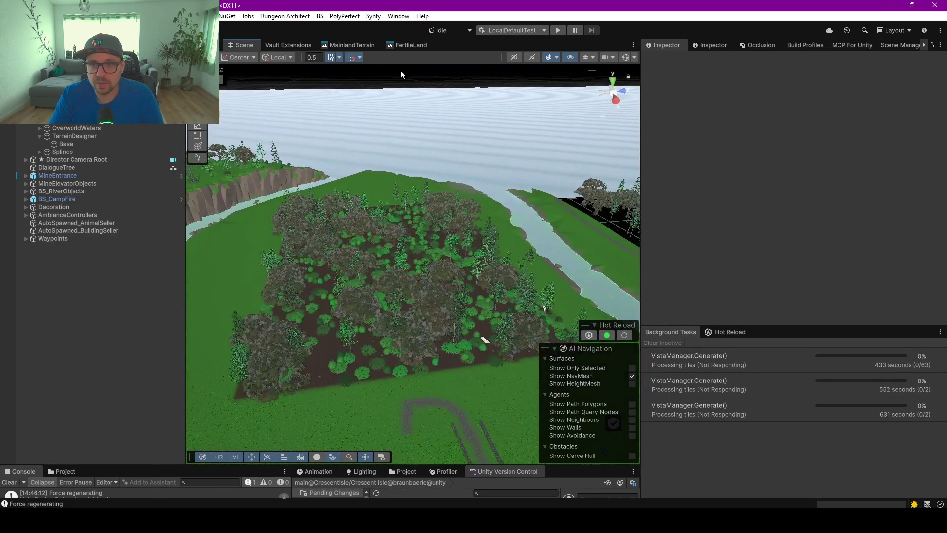
left_click(403, 46)
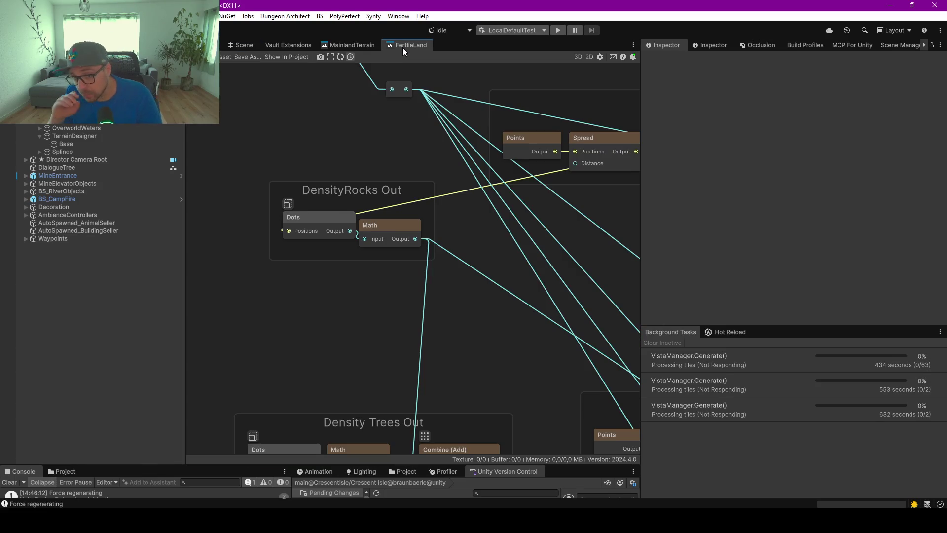
- Drag the Math node feeding the FertileLand output lower and select it to show its One Minus settings
scroll(407, 69, "down", 6)
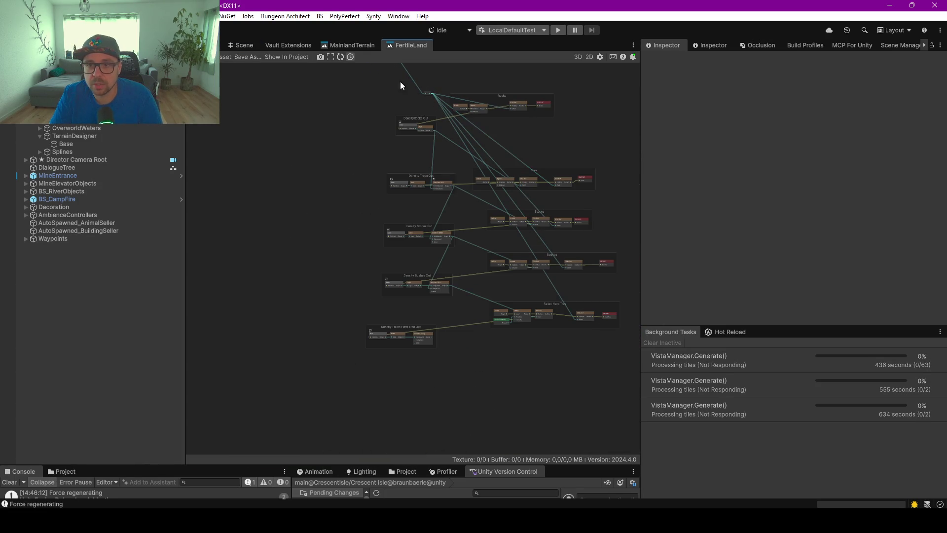
left_click_drag(364, 95, 320, 204)
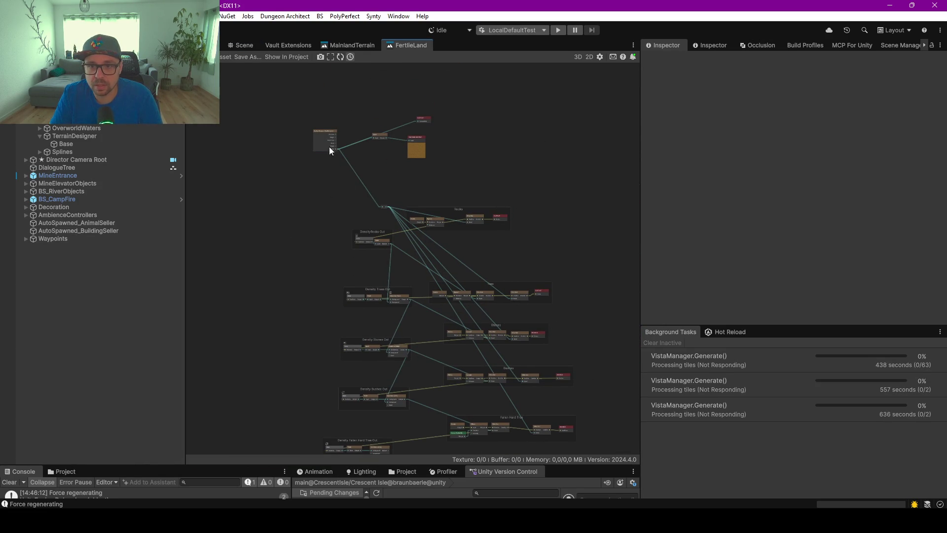
scroll(405, 227, "up", 3)
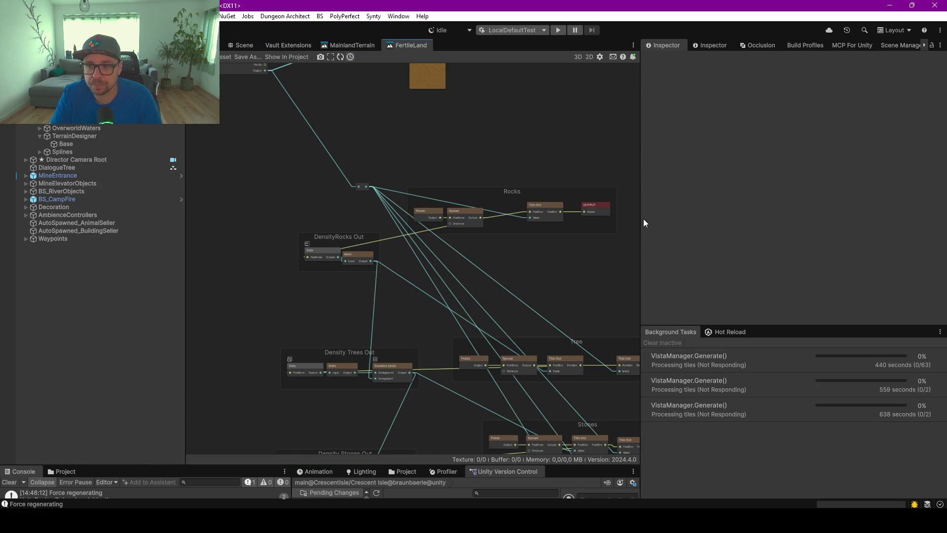
scroll(425, 188, "up", 2)
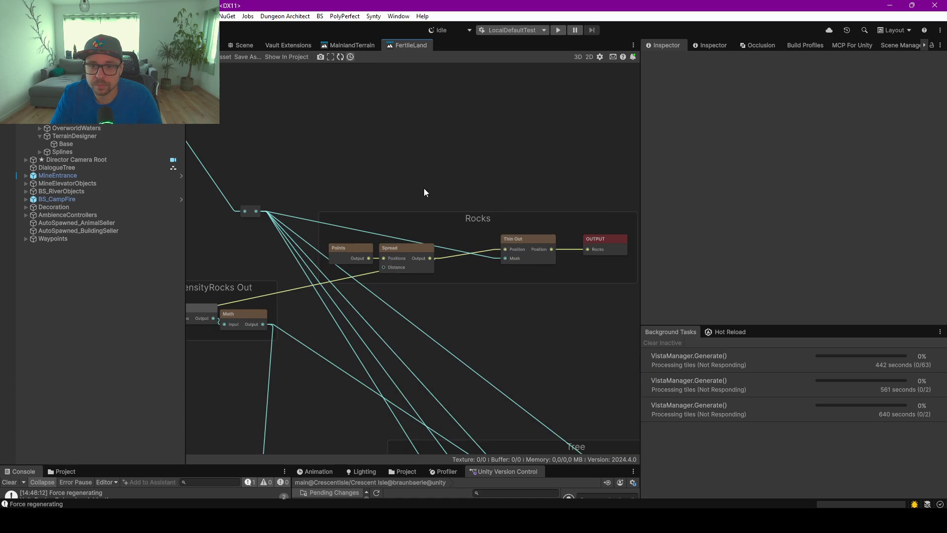
scroll(376, 212, "down", 2)
mouse_move(376, 211)
left_mouse_down()
mouse_move(383, 206)
mouse_move(431, 264)
left_mouse_up()
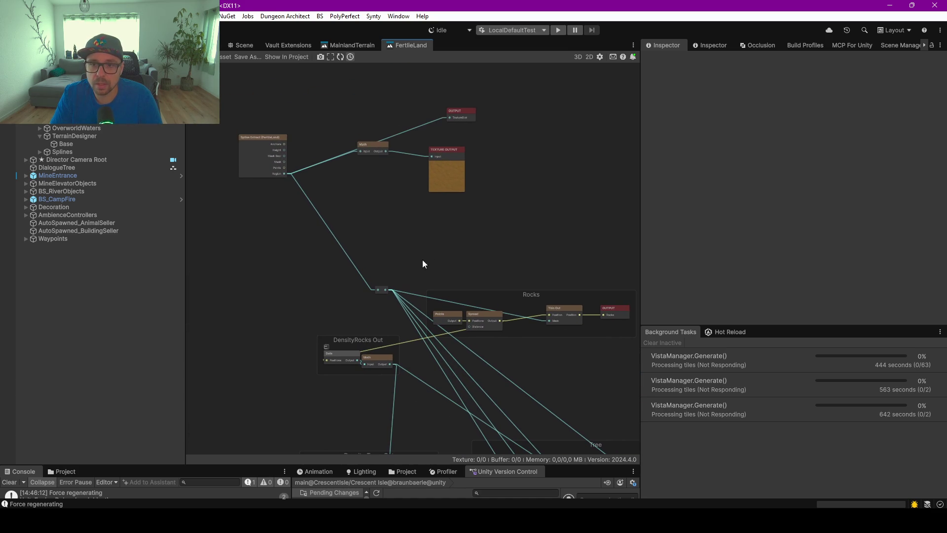
left_click_drag(374, 146, 375, 176)
left_click(375, 176)
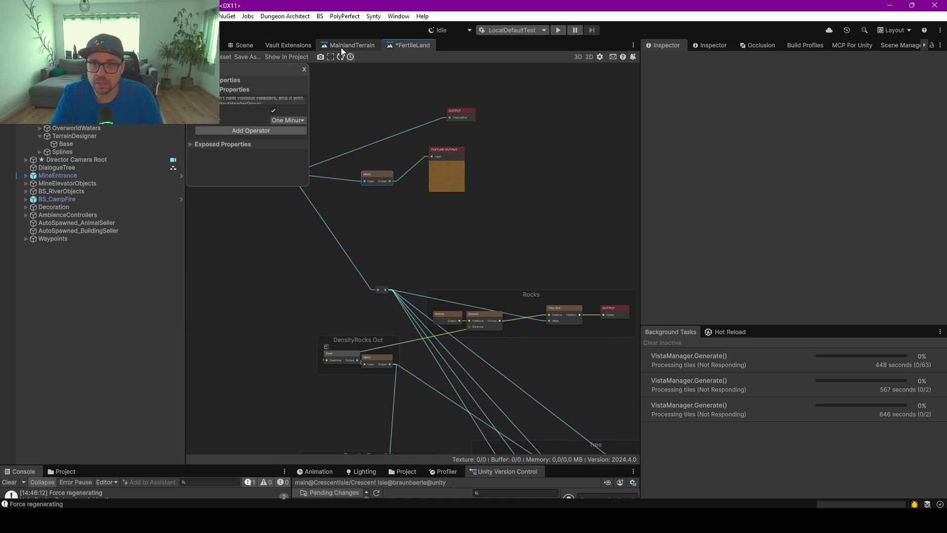
- In MainlandTerrain, connect the lower Append node's output to Thin Out Along Position 2 and reposition it
left_click(352, 45)
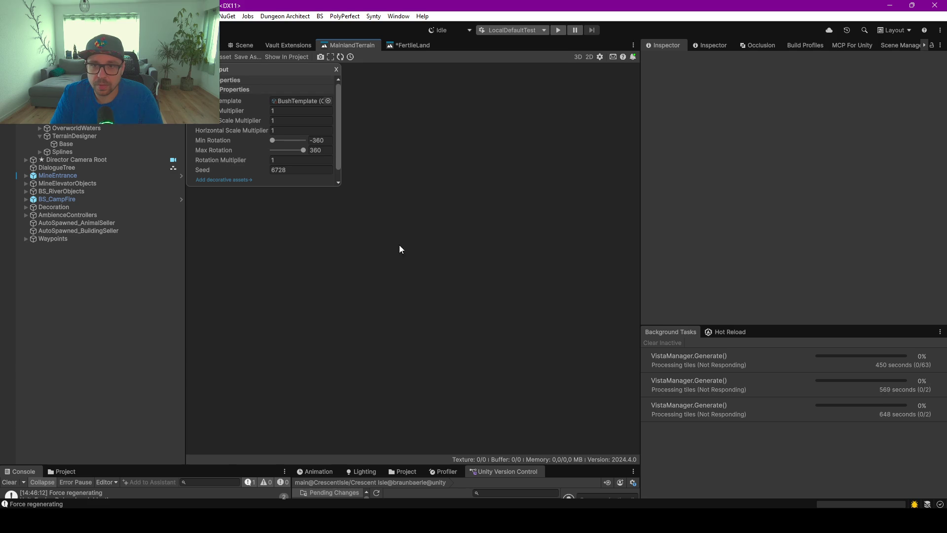
scroll(445, 271, "up", 3)
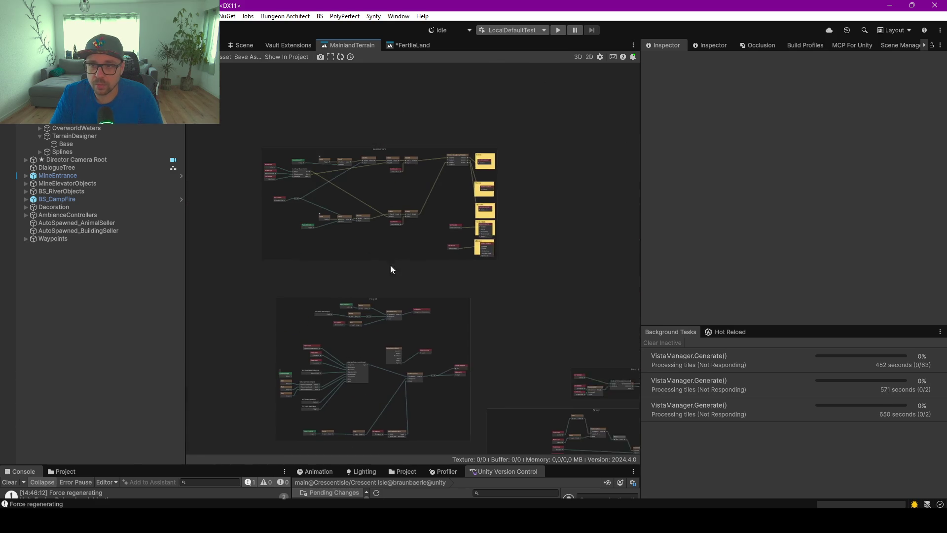
scroll(460, 188, "up", 5)
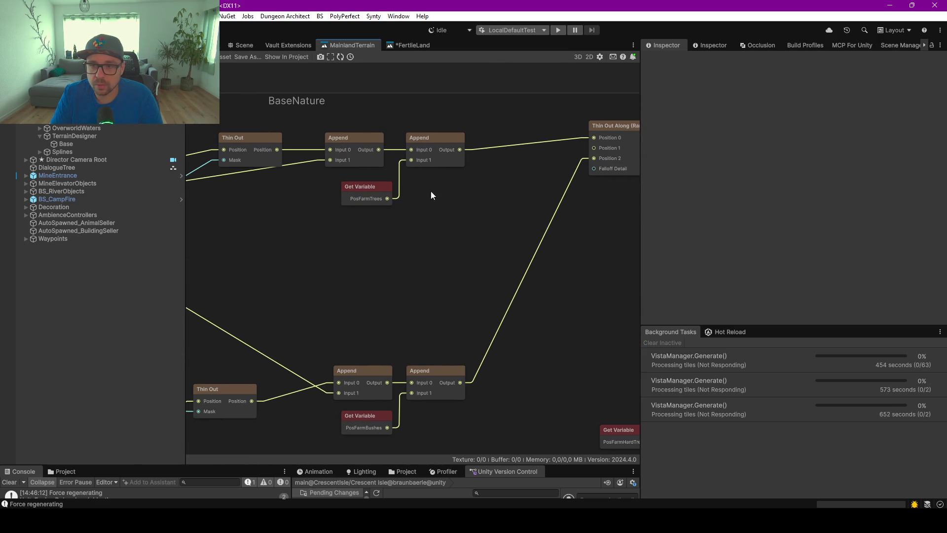
mouse_move(386, 159)
left_mouse_down()
mouse_move(586, 98)
mouse_move(570, 146)
mouse_move(383, 180)
mouse_move(396, 211)
left_mouse_up()
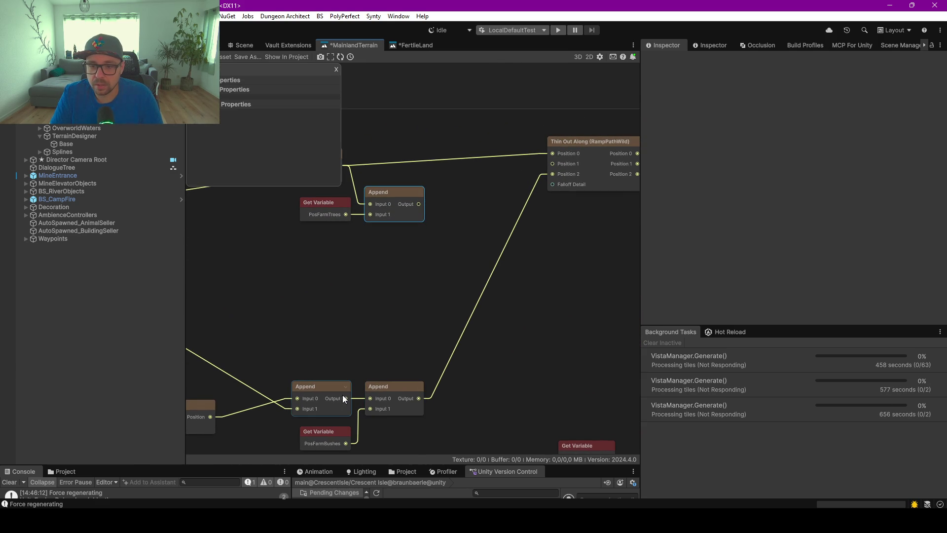
mouse_move(345, 400)
left_mouse_down()
mouse_move(572, 180)
mouse_move(552, 175)
left_mouse_up()
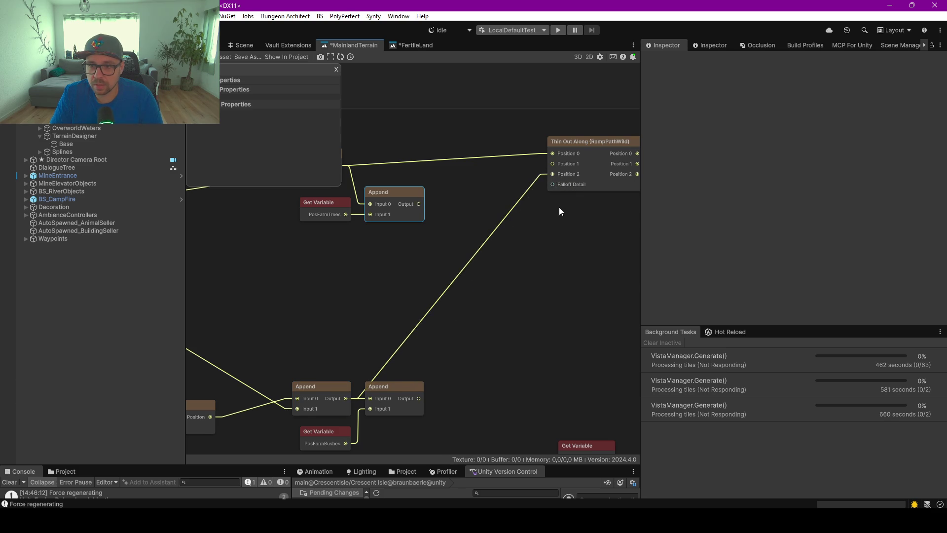
key("a")
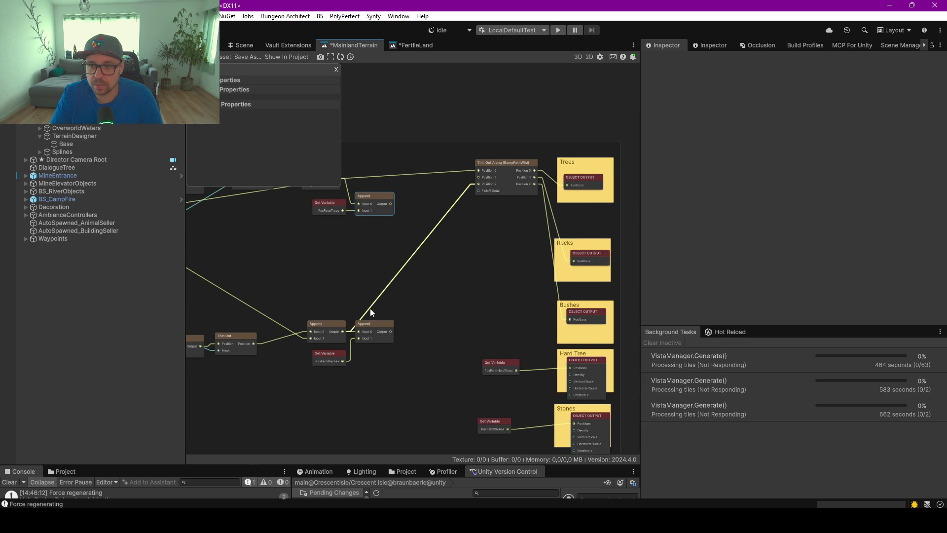
left_click_drag(323, 327, 308, 283)
- Delete the PosFarmHardTrees and PosFarmStones connections into the Hard Tree and Stones outputs
left_click_drag(430, 265, 502, 288)
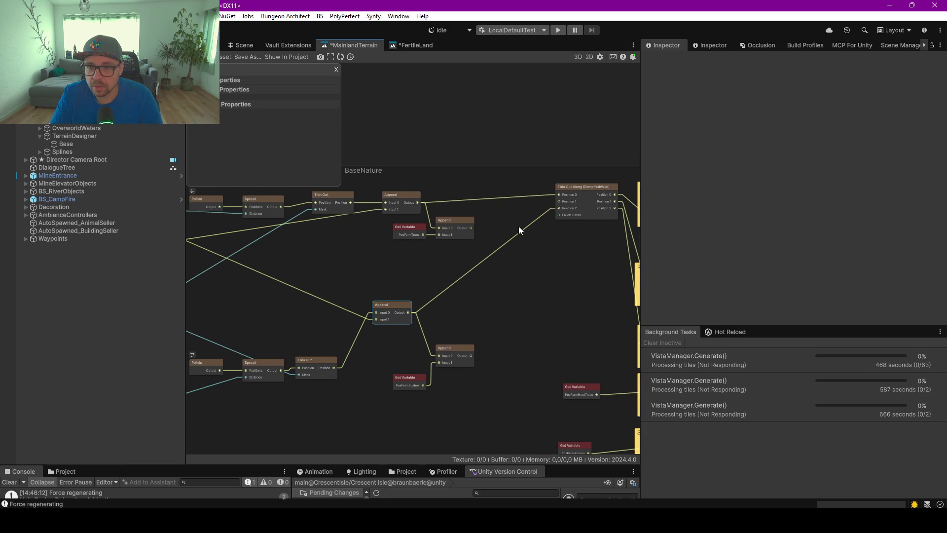
left_click_drag(411, 252, 510, 253)
scroll(293, 255, "up", 2)
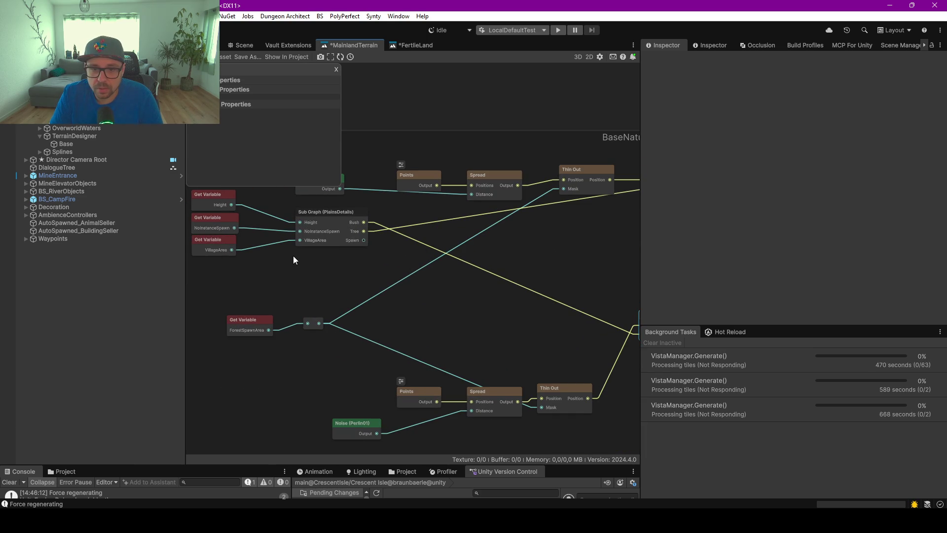
left_click_drag(340, 255, 344, 283)
scroll(344, 283, "up", 1)
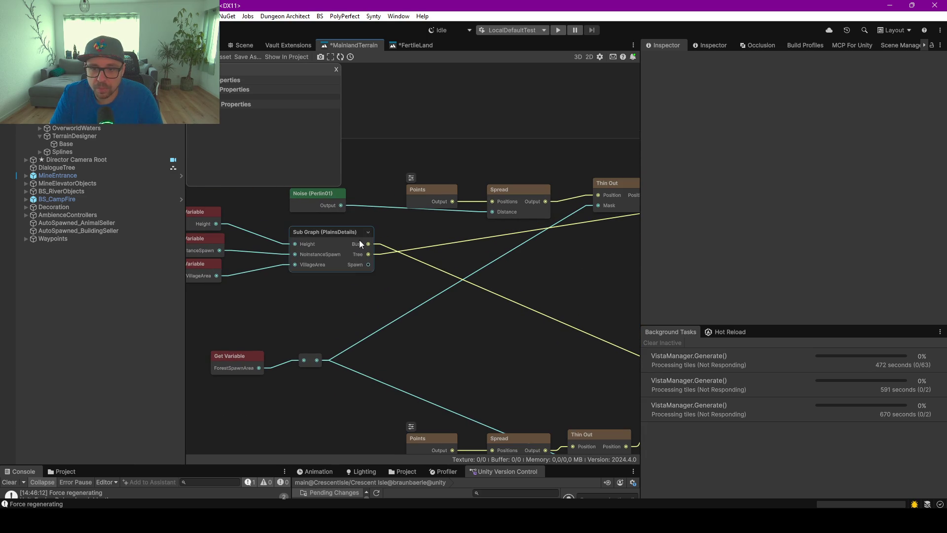
scroll(493, 264, "down", 5)
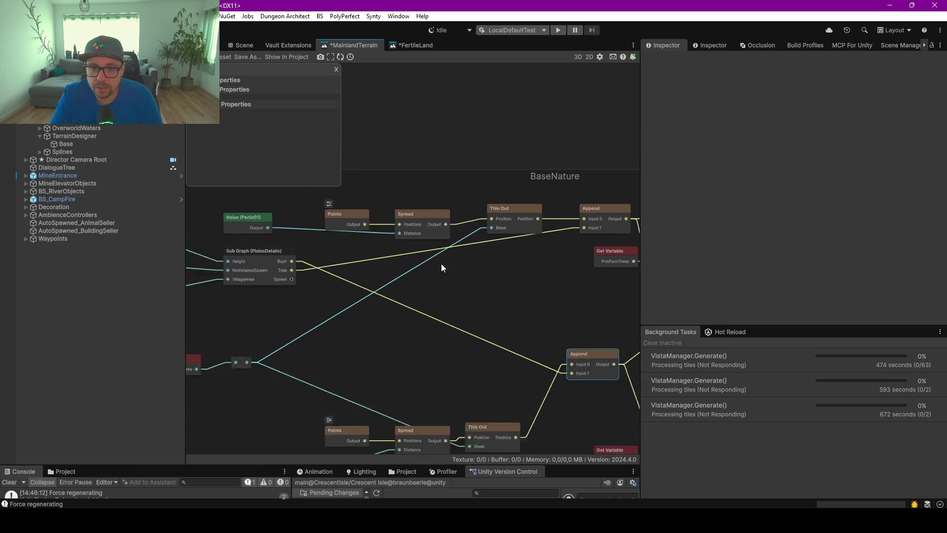
scroll(468, 284, "up", 2)
left_click_drag(432, 282, 267, 280)
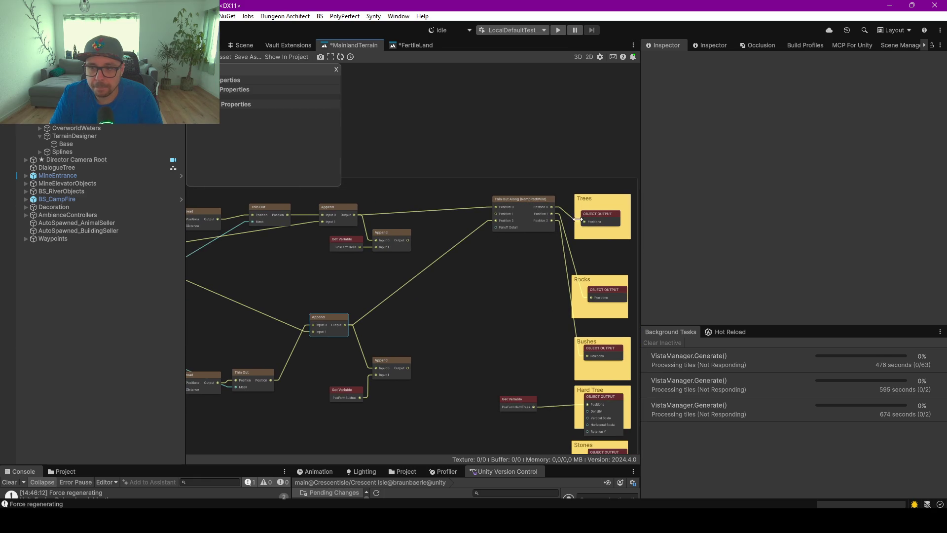
left_click_drag(522, 344, 483, 219)
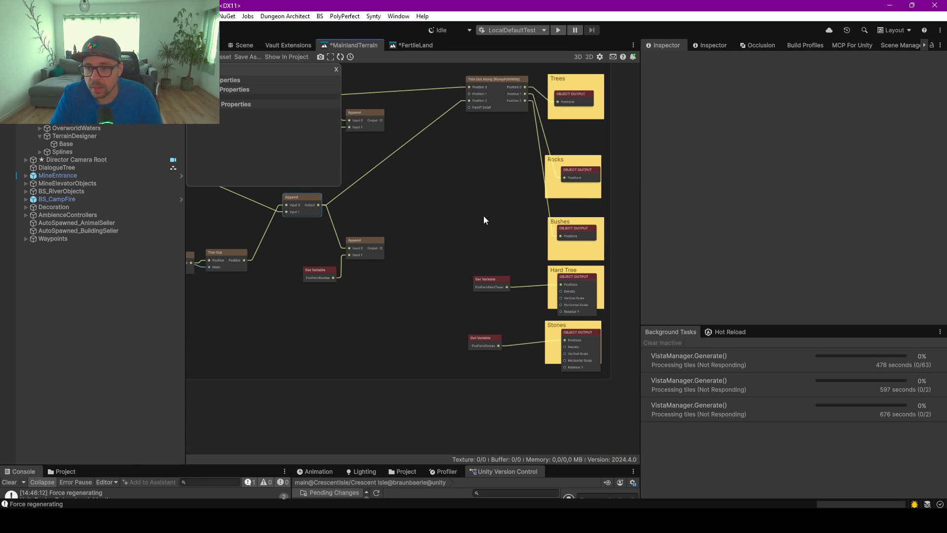
scroll(519, 301, "up", 3)
left_click_drag(520, 303, 454, 292)
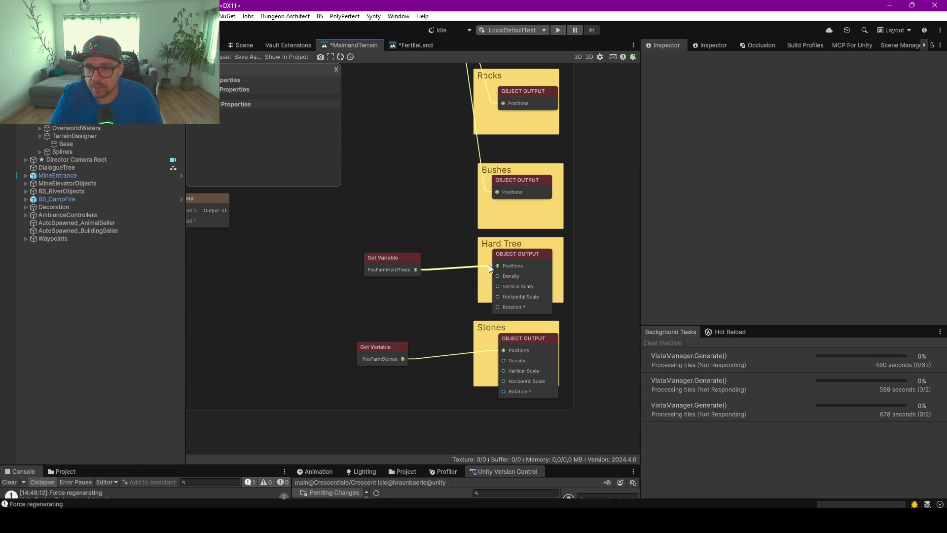
key("Delete")
left_click(494, 350)
key("Delete")
- Inspect the Thin Out node's properties and return to the BaseNature group
scroll(408, 315, "down", 3)
scroll(377, 278, "up", 3)
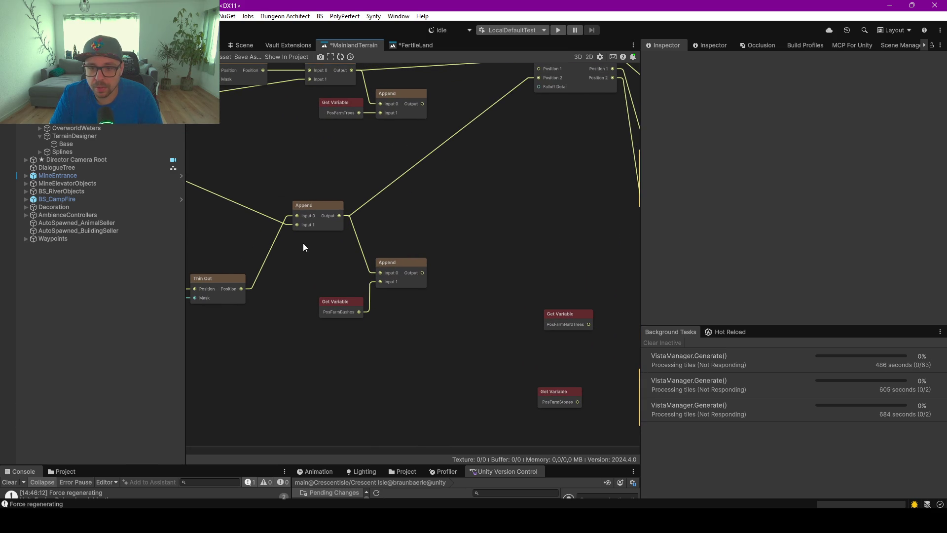
scroll(437, 262, "down", 3)
scroll(462, 264, "up", 3)
scroll(381, 260, "down", 3)
scroll(496, 288, "up", 3)
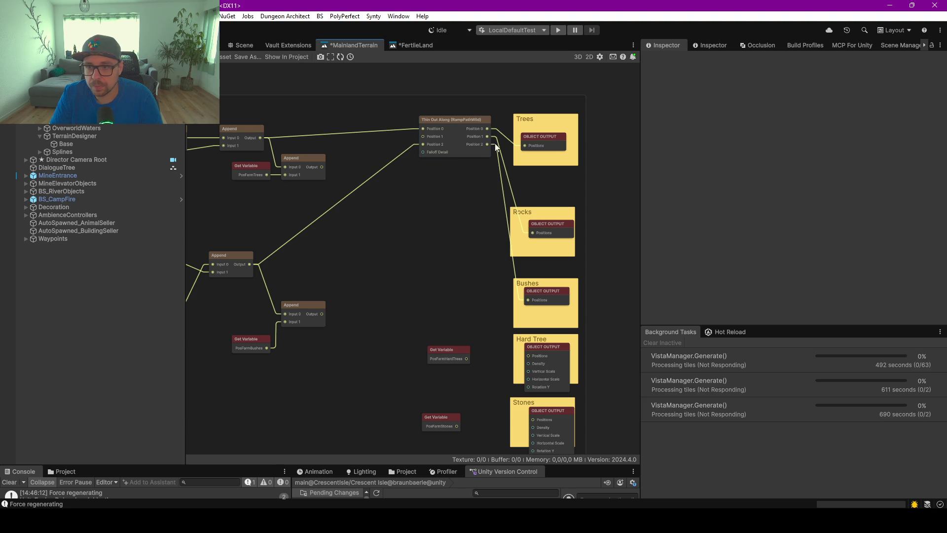
scroll(331, 260, "down", 3)
scroll(407, 213, "up", 3)
scroll(330, 239, "down", 2)
scroll(299, 206, "up", 2)
left_click(268, 175)
left_click(409, 176)
left_click_drag(395, 281, 540, 267)
scroll(556, 310, "down", 3)
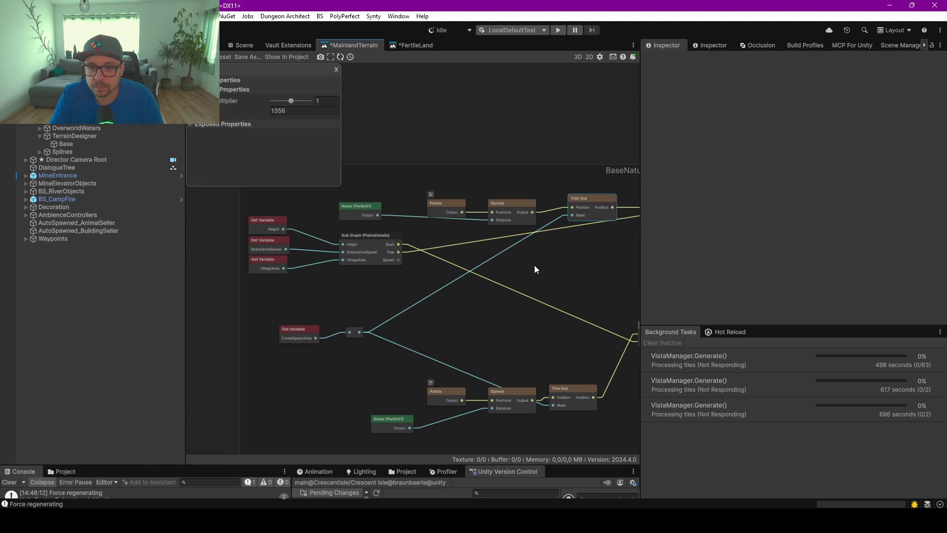
scroll(427, 279, "up", 2)
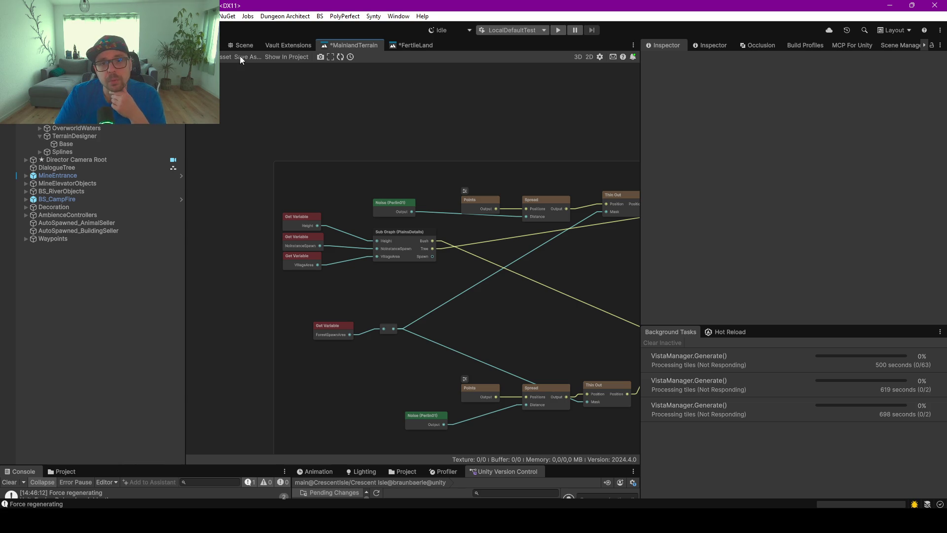
- Save the MainlandTerrain graph with Ctrl+S and view the river and bare brown farm field from above
key("ctrl+s")
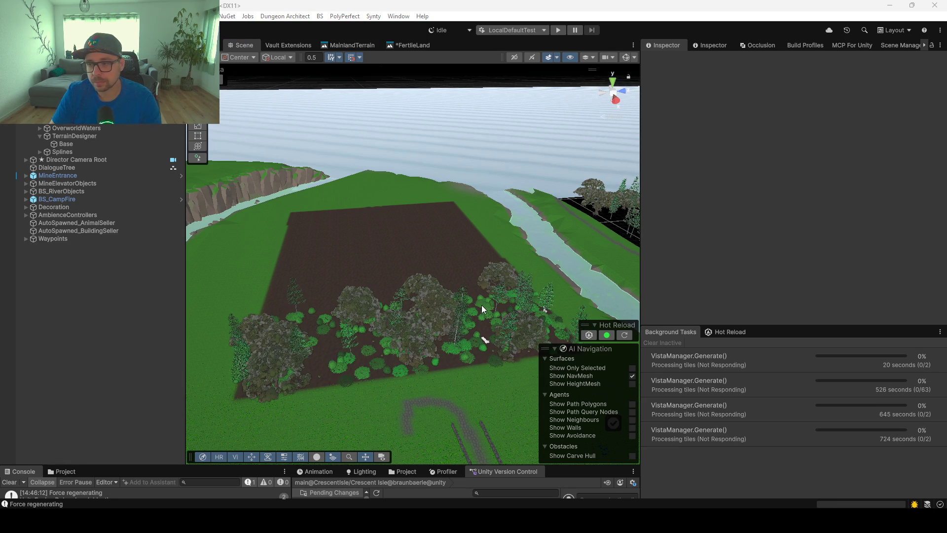
mouse_move(519, 256)
left_mouse_down()
mouse_move(396, 253)
mouse_move(420, 274)
left_mouse_up()
scroll(423, 277, "down", 3)
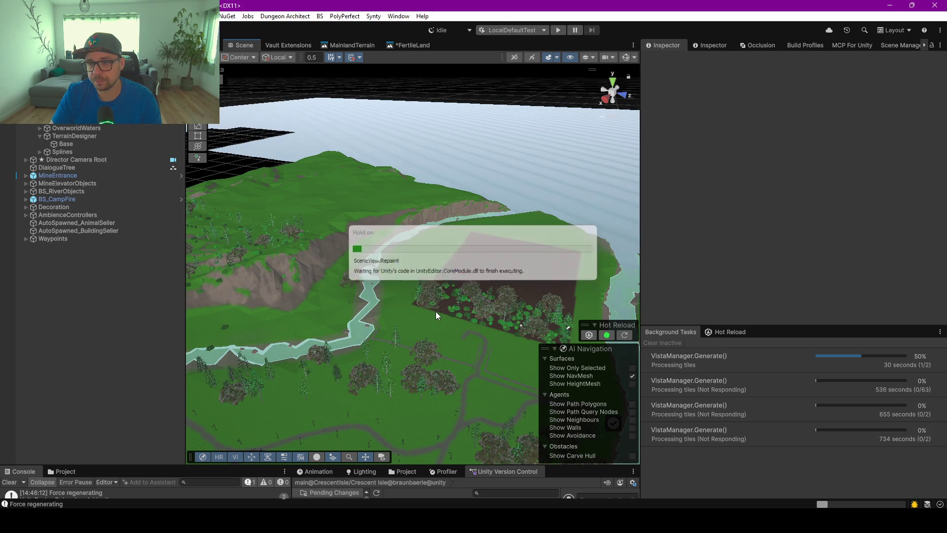
mouse_move(523, 294)
left_mouse_down()
mouse_move(491, 294)
mouse_move(566, 297)
mouse_move(507, 282)
mouse_move(347, 281)
mouse_move(602, 294)
mouse_move(530, 298)
left_mouse_up()
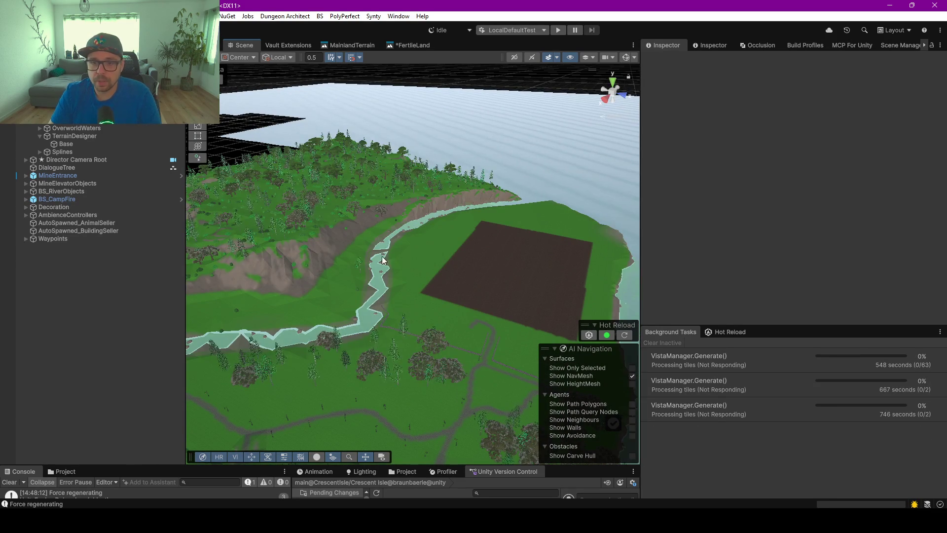
scroll(388, 275, "up", 2)
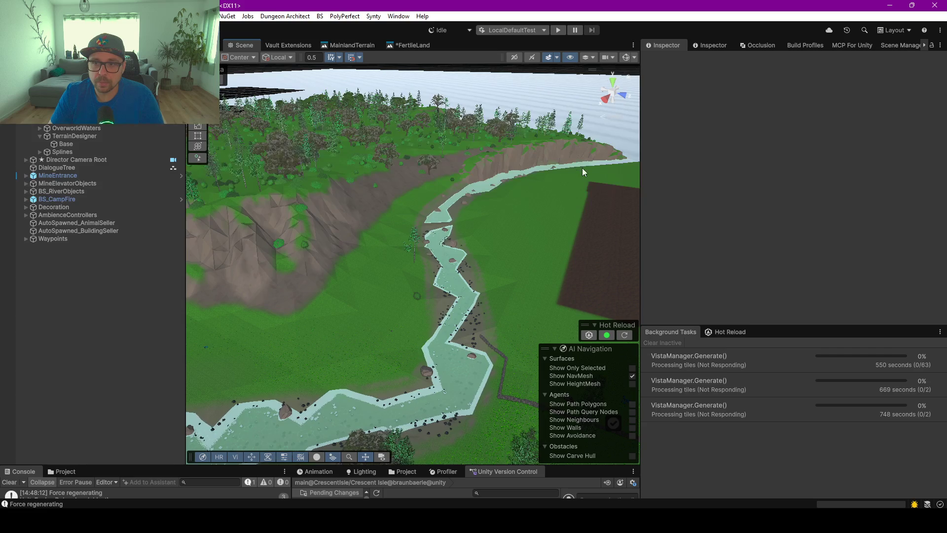
scroll(582, 168, "down", 5)
left_click_drag(569, 253, 510, 292)
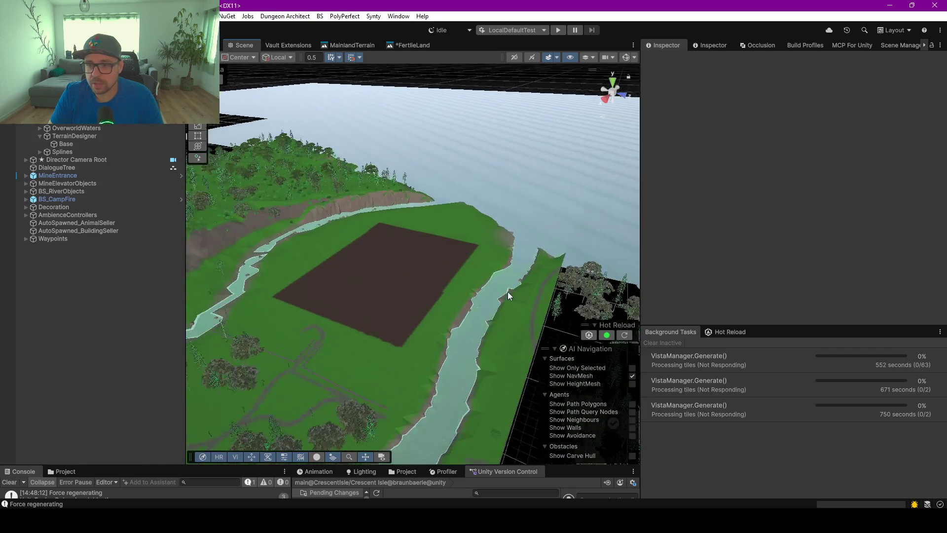
scroll(510, 291, "up", 5)
mouse_move(279, 319)
left_mouse_down()
mouse_move(362, 344)
mouse_move(558, 294)
mouse_move(486, 188)
mouse_move(477, 190)
left_mouse_up()
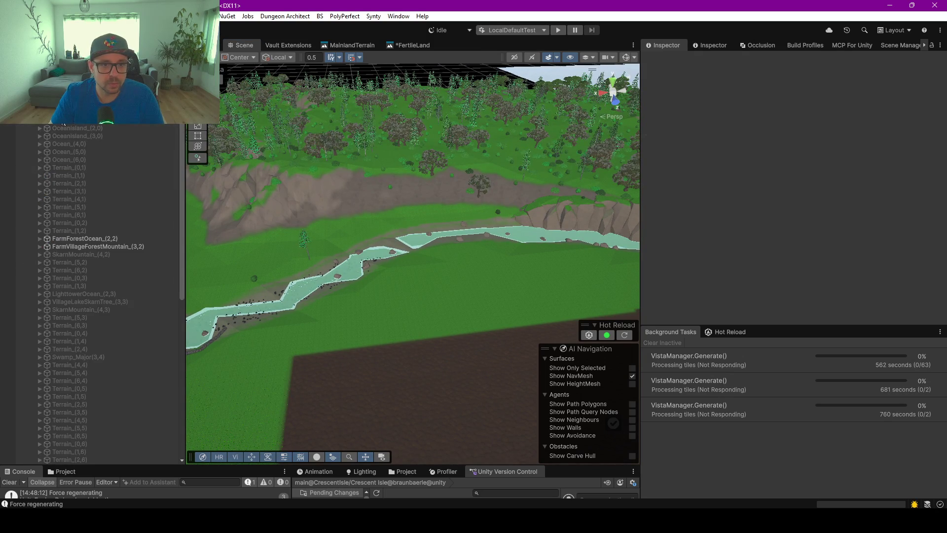
- Force Regenerate the PreGeneratedHarvestableManager and check the regenerated trees along the river
scroll(126, 211, "down", 10)
left_click(79, 320, "shift")
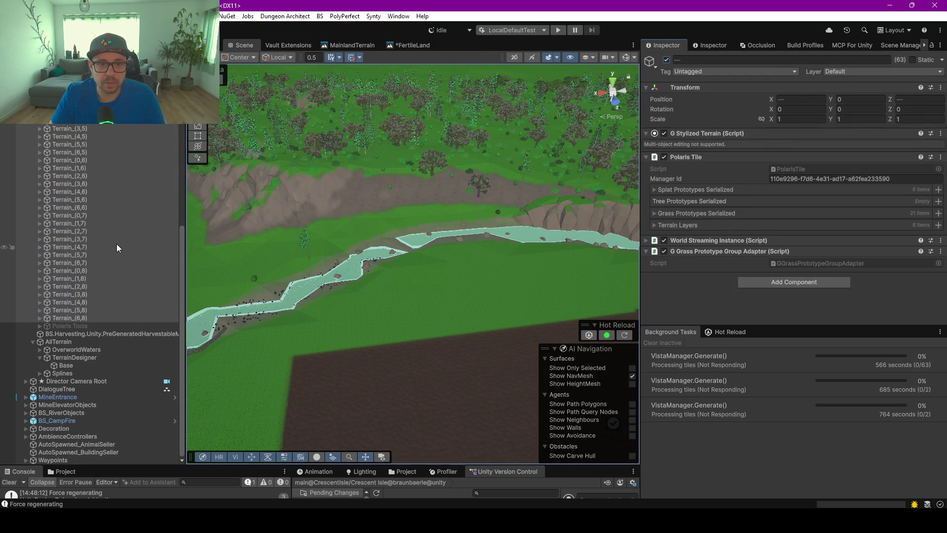
scroll(99, 266, "up", 10)
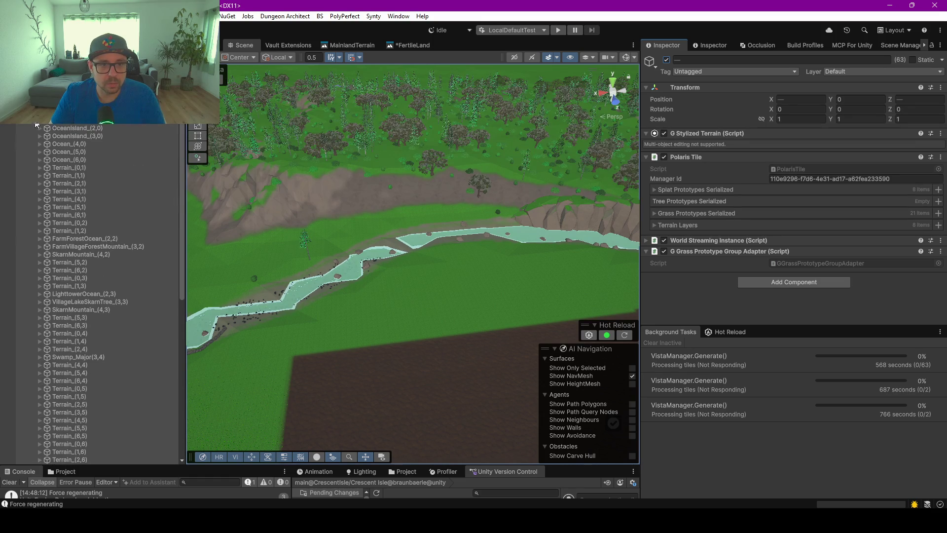
key("Left")
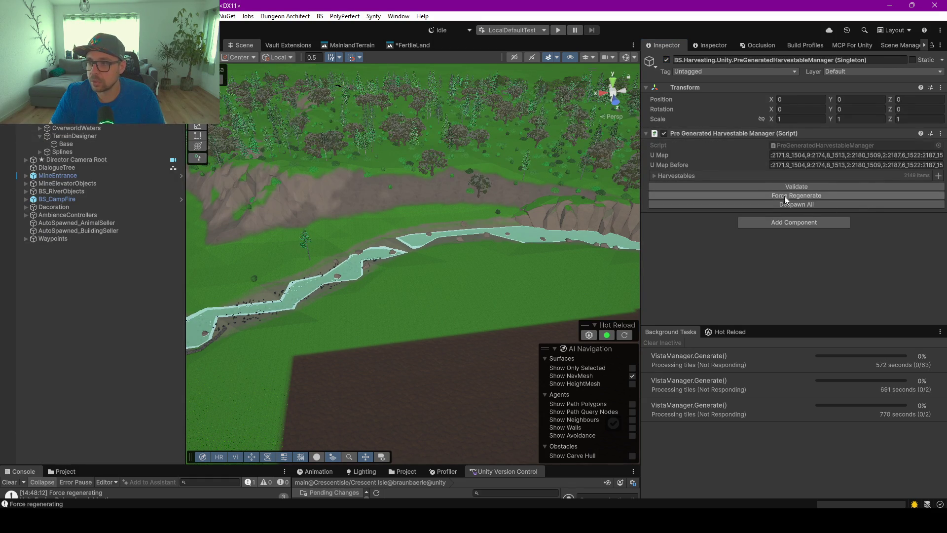
left_click(797, 204)
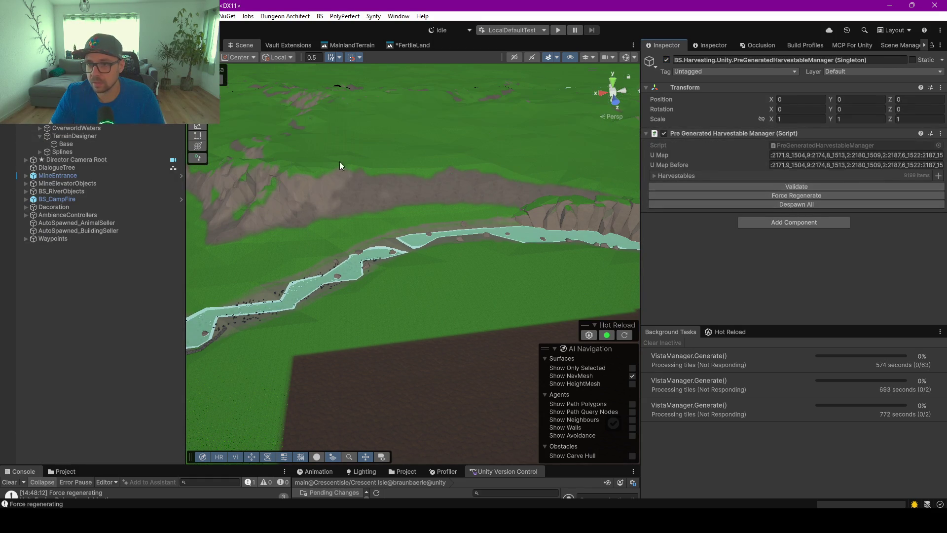
mouse_move(359, 225)
left_mouse_down()
mouse_move(470, 286)
mouse_move(312, 250)
mouse_move(537, 296)
left_mouse_up()
scroll(424, 274, "up", 3)
mouse_move(452, 285)
left_mouse_down()
mouse_move(244, 268)
mouse_move(332, 241)
mouse_move(250, 223)
mouse_move(309, 229)
mouse_move(324, 258)
left_mouse_up()
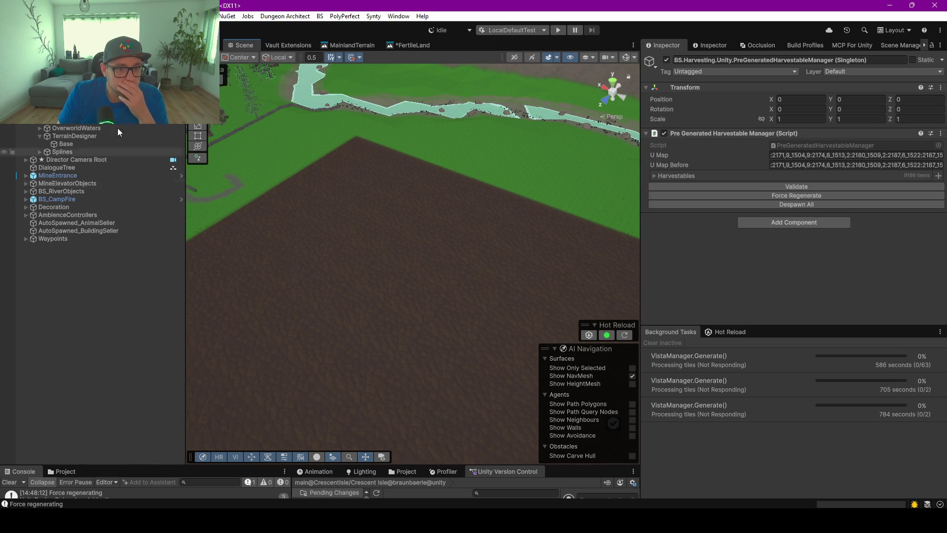
- Close the FertileLand and MainlandTerrain graph tabs, leaving only the Scene view
mouse_move(185, 278)
left_mouse_down()
mouse_move(133, 277)
mouse_move(202, 283)
mouse_move(169, 281)
left_mouse_up()
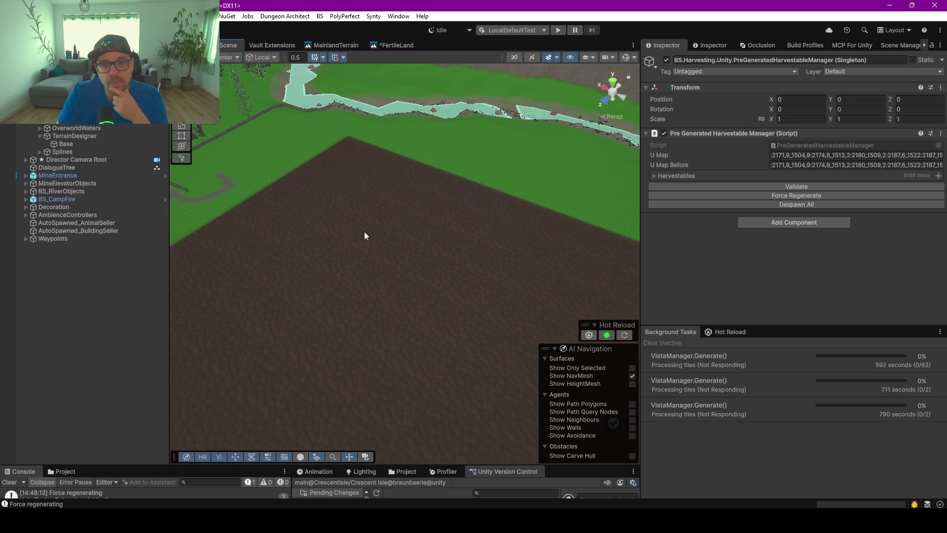
right_click(394, 49)
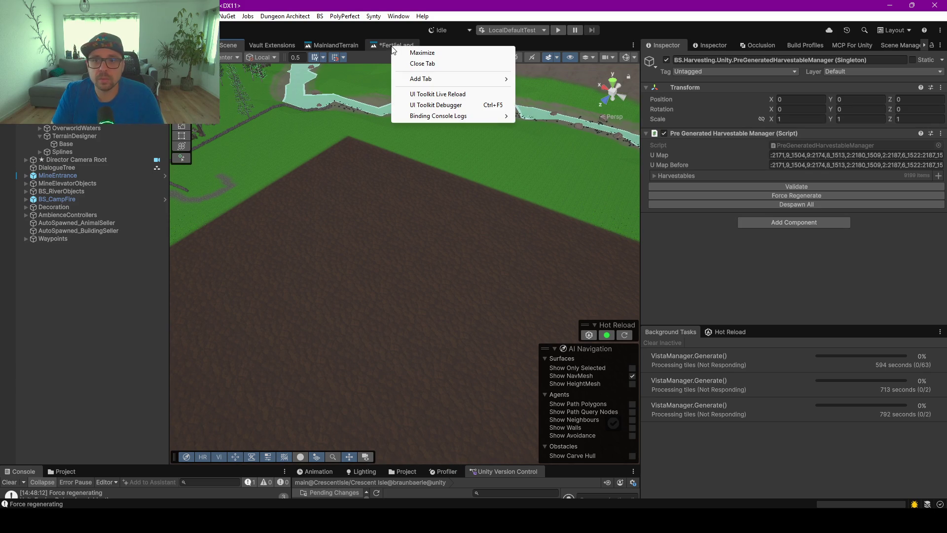
left_click(422, 63)
right_click(335, 45)
left_click(363, 62)
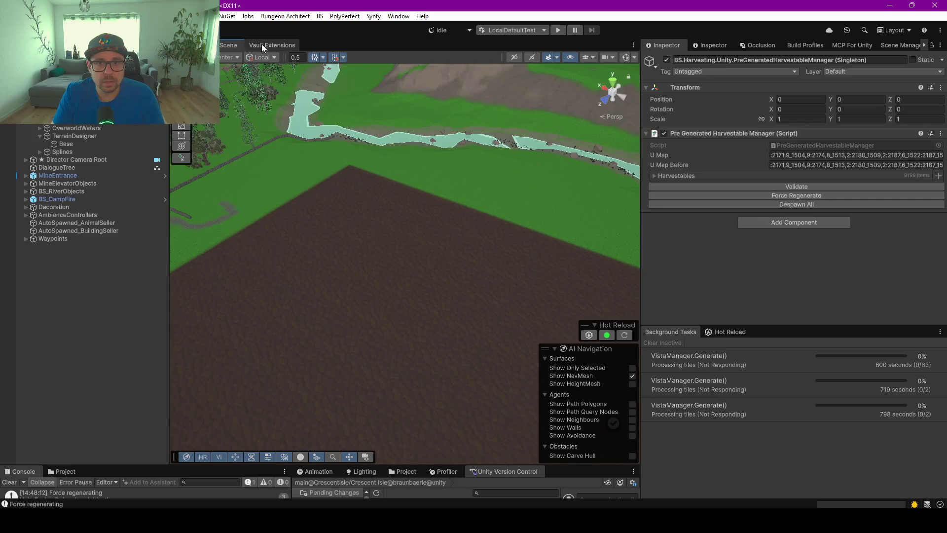
- In Vault Extensions, expand WorldSpawnablesCategory and list the SpawnArea assets
left_click(262, 45)
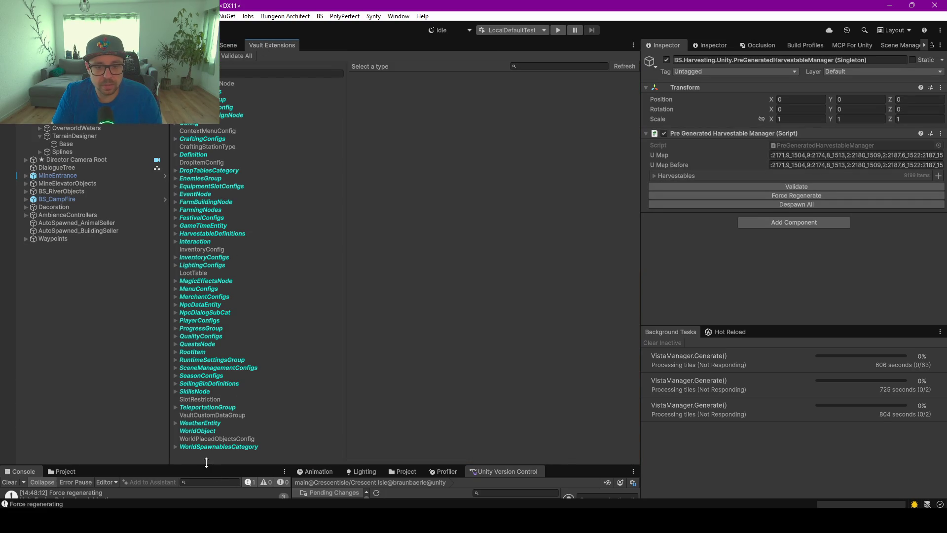
left_click(176, 447)
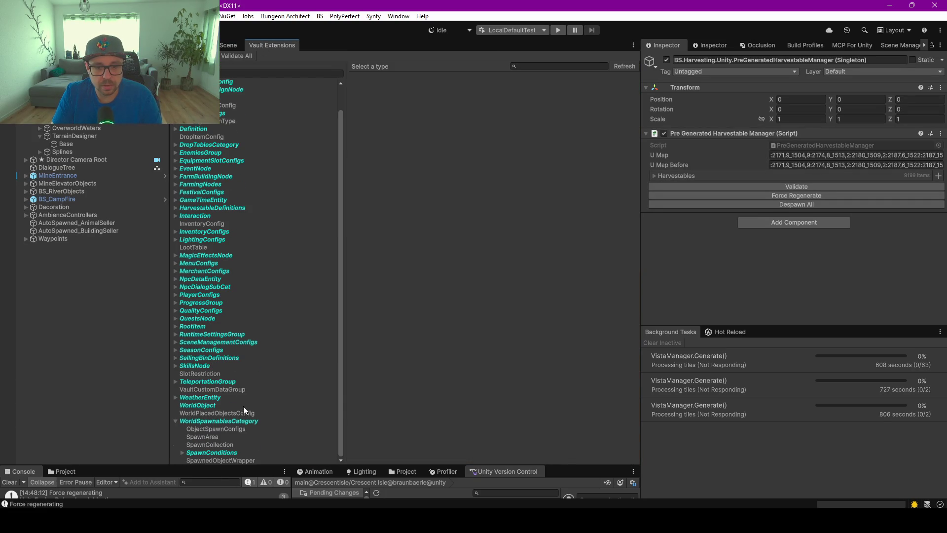
left_click(212, 438)
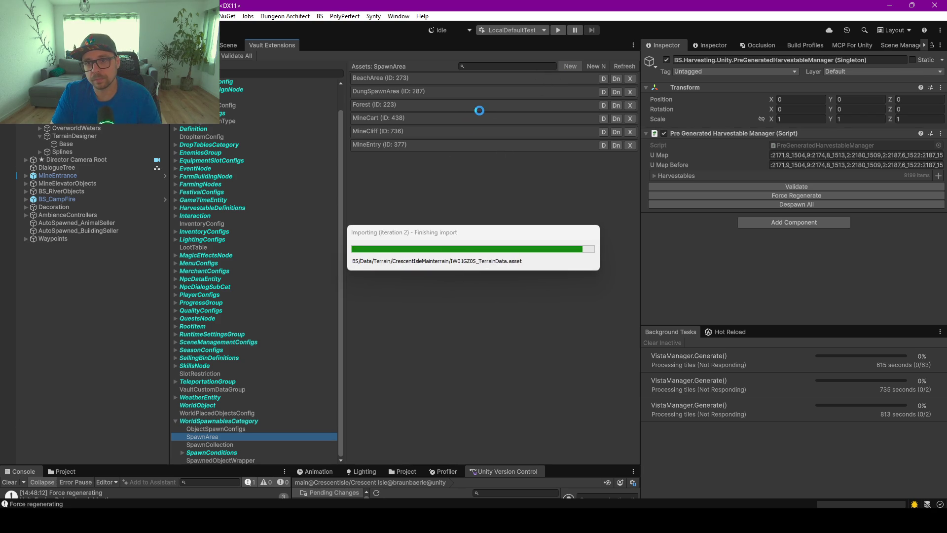
- Title the new unassigned spawn area 'Farm'
left_click(438, 162)
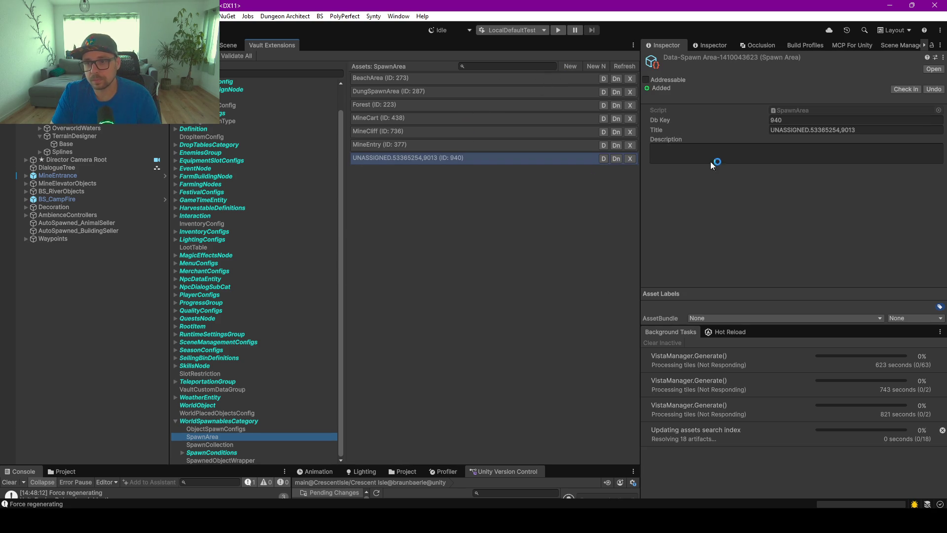
left_click(823, 132)
type("Farm")
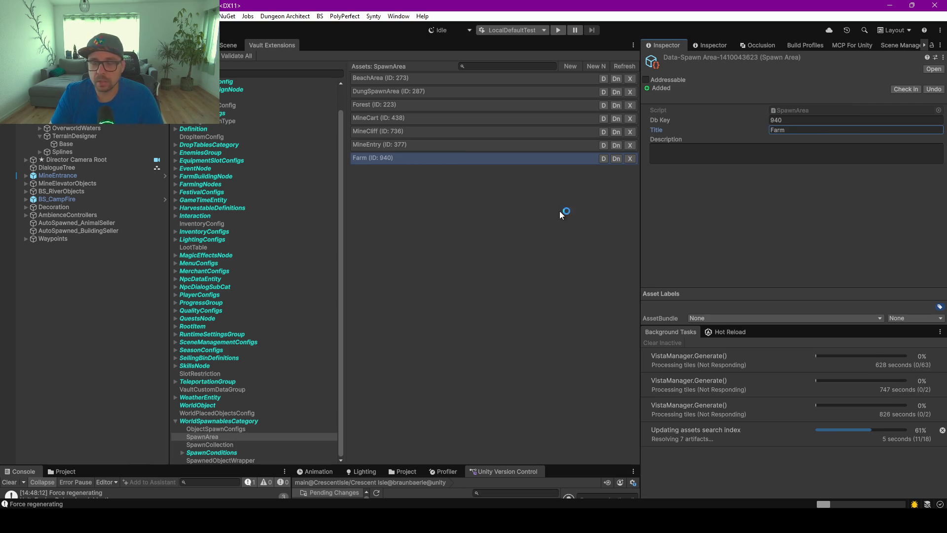
- Review BaseConfig's spawn collections list, then show the SpawnCollection assets
left_click(213, 428)
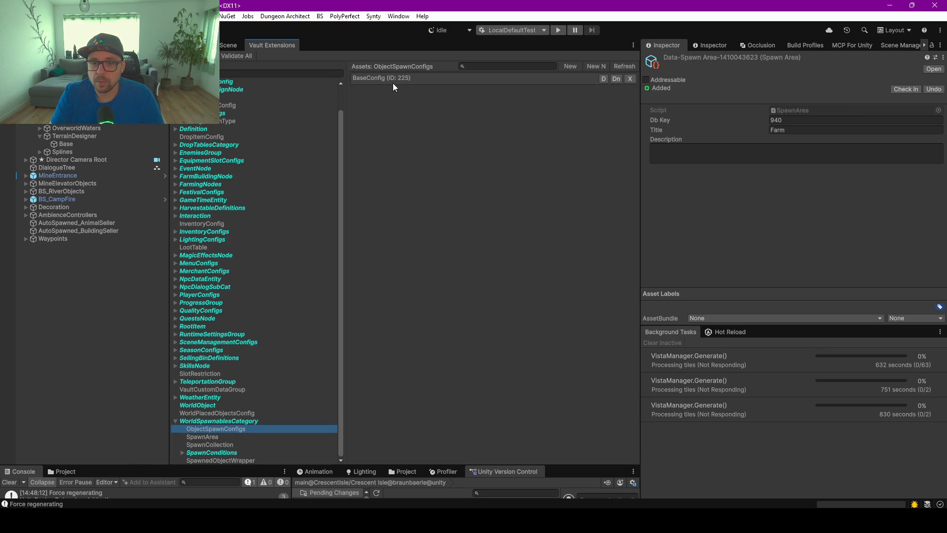
left_click(359, 79)
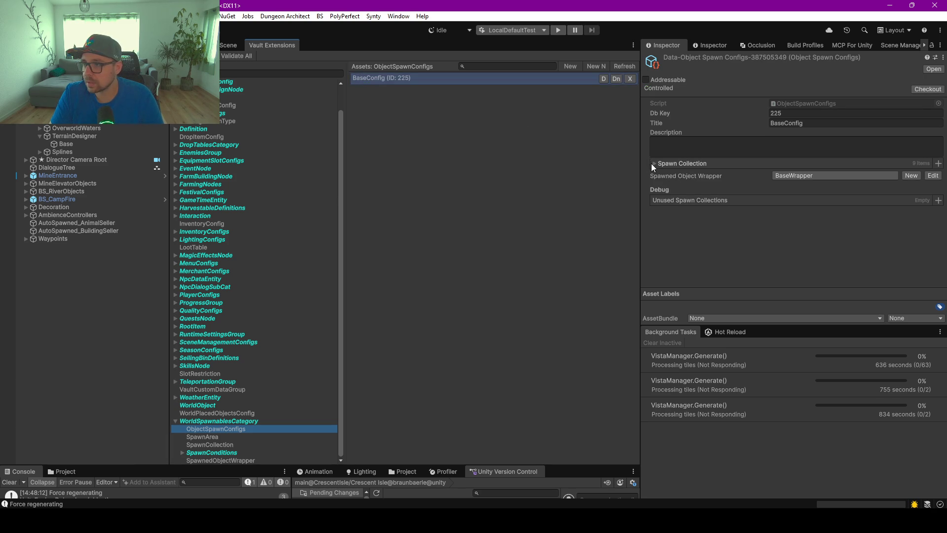
left_click(652, 163)
scroll(701, 205, "down", 2)
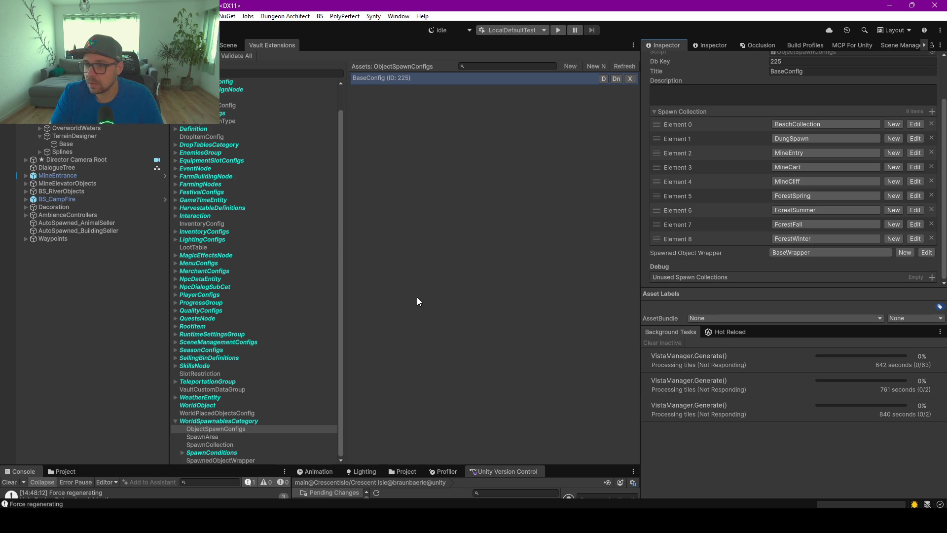
left_click(233, 437)
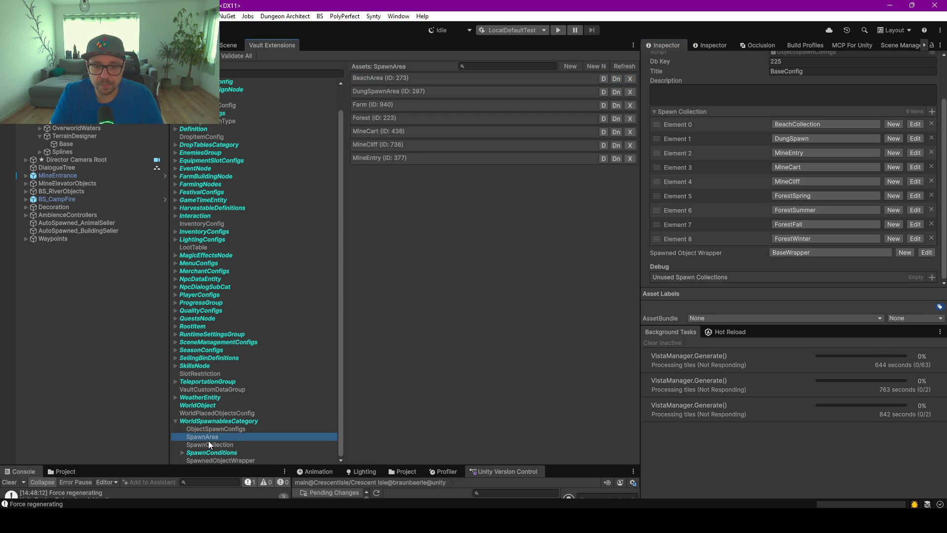
left_click(209, 444)
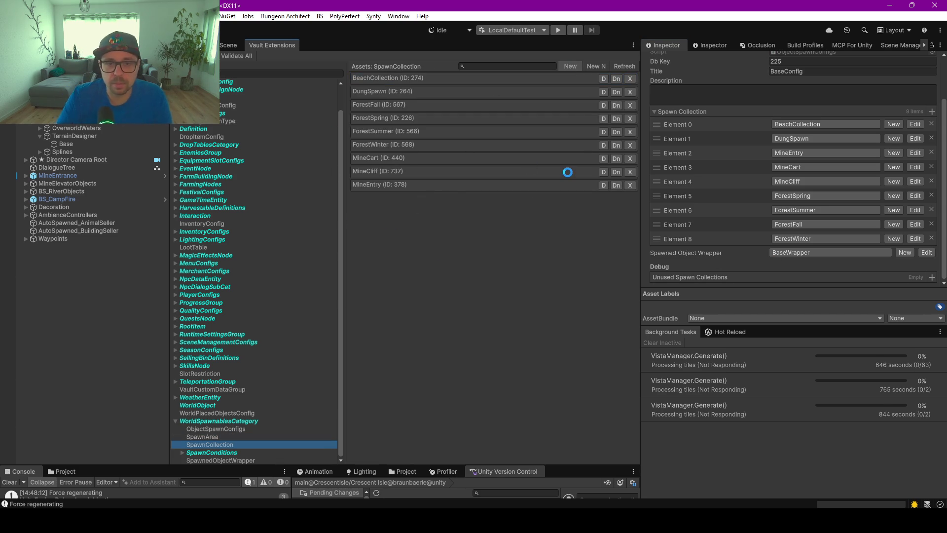
- Title the new collection FarmCollection, set its Spawn Area to Farm, and add a harvestable entry
left_click(823, 132)
type("FarmCollection")
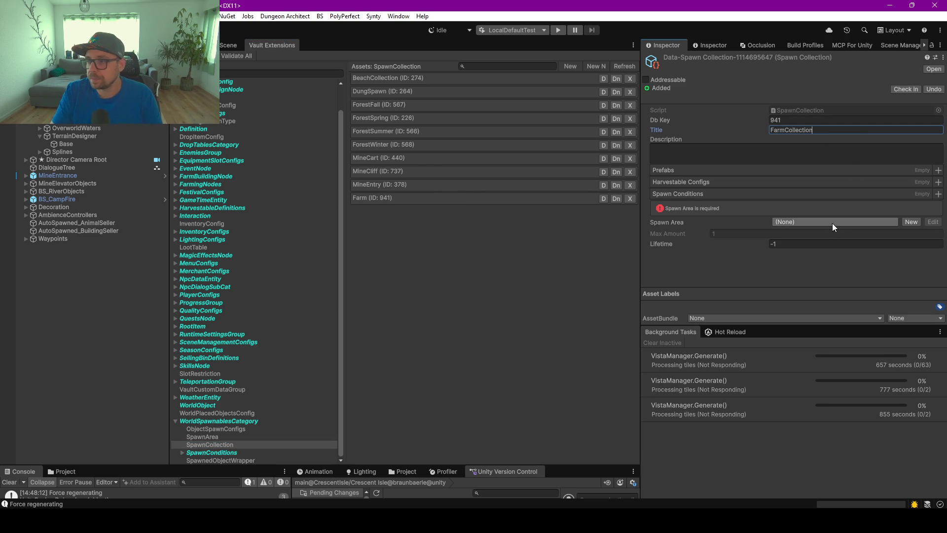
left_click(830, 223)
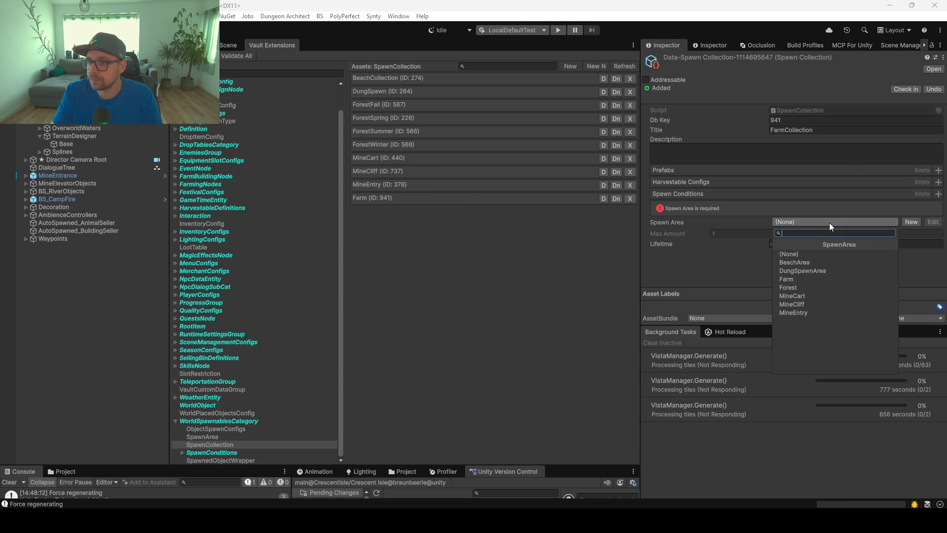
left_click(799, 279)
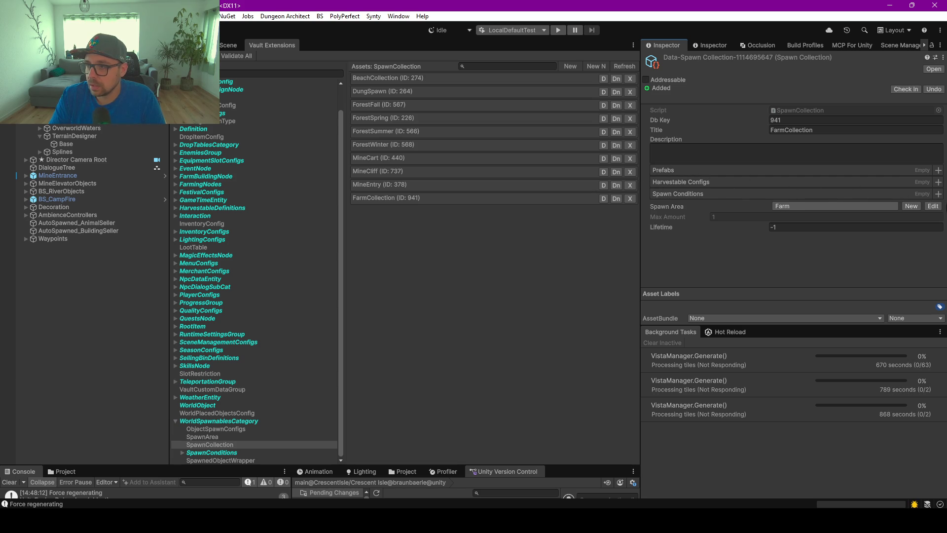
left_click(938, 182)
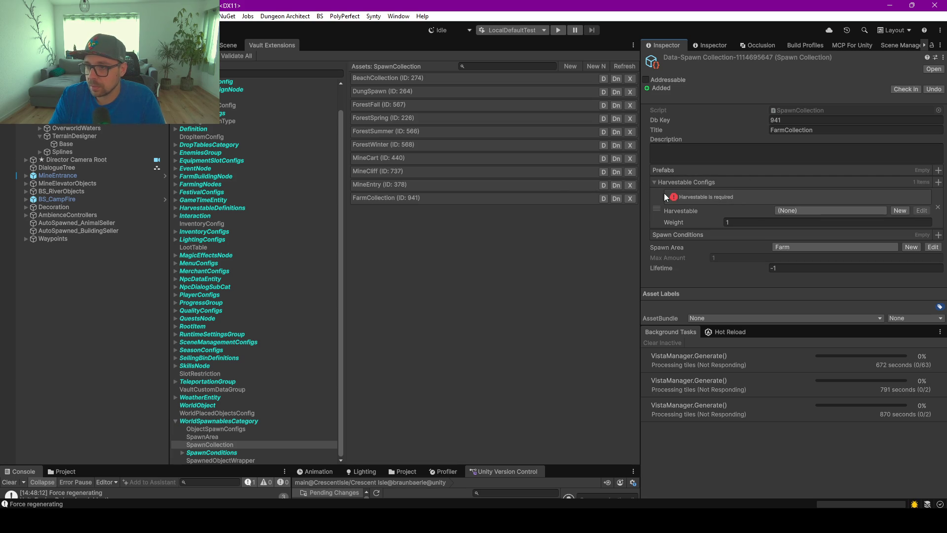
- Set the Harvestable Configs size to 4 and pick Bush, TreeBirch and FallenHardTree
right_click(804, 184)
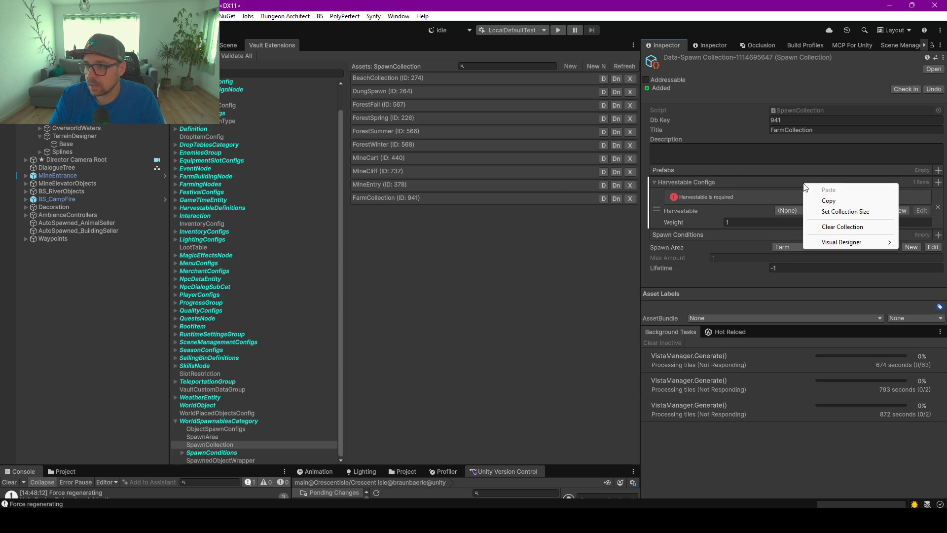
left_click(838, 211)
type("4")
left_click(849, 241)
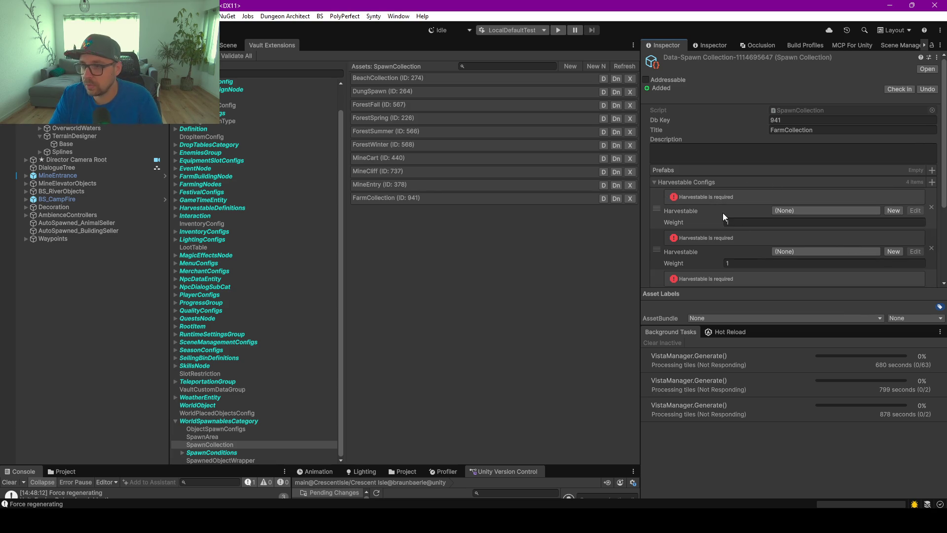
scroll(726, 214, "down", 2)
left_click(783, 155)
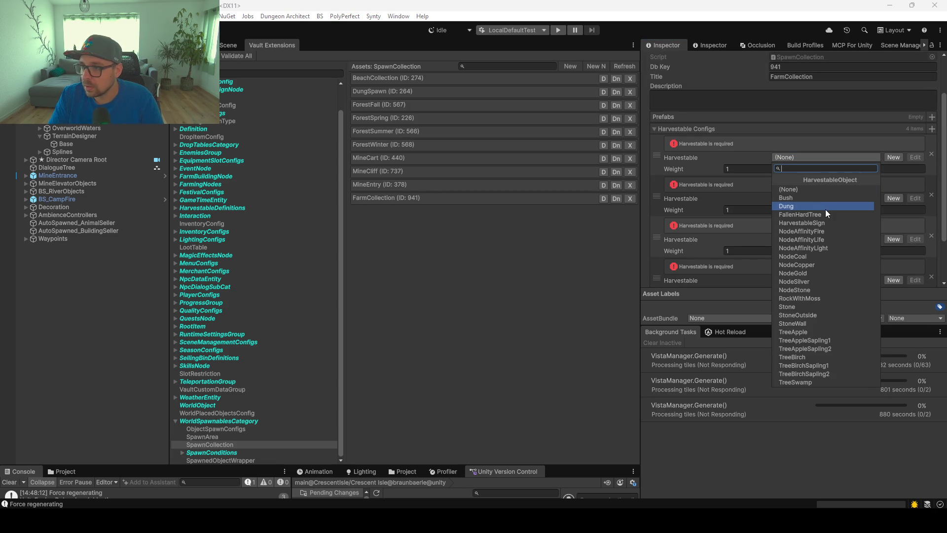
left_click(809, 199)
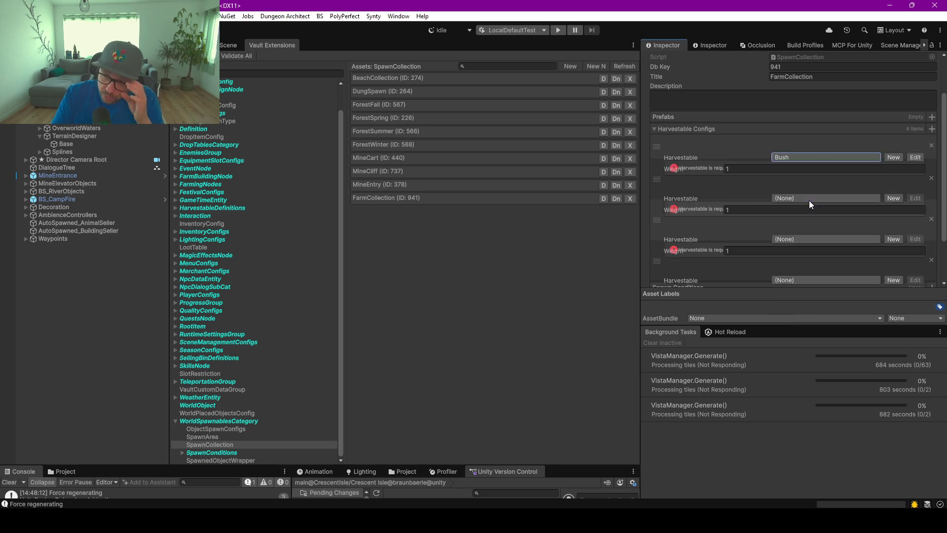
left_click(787, 141)
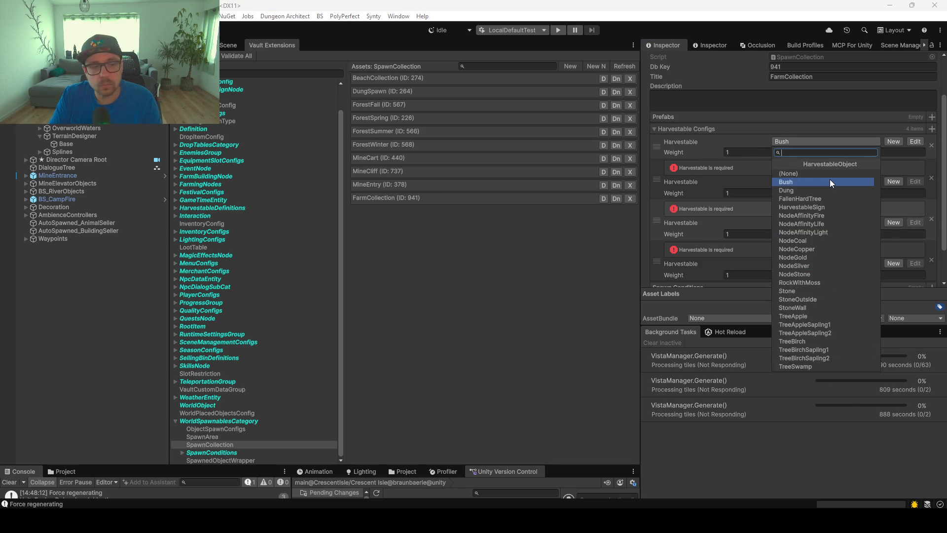
left_click(794, 183)
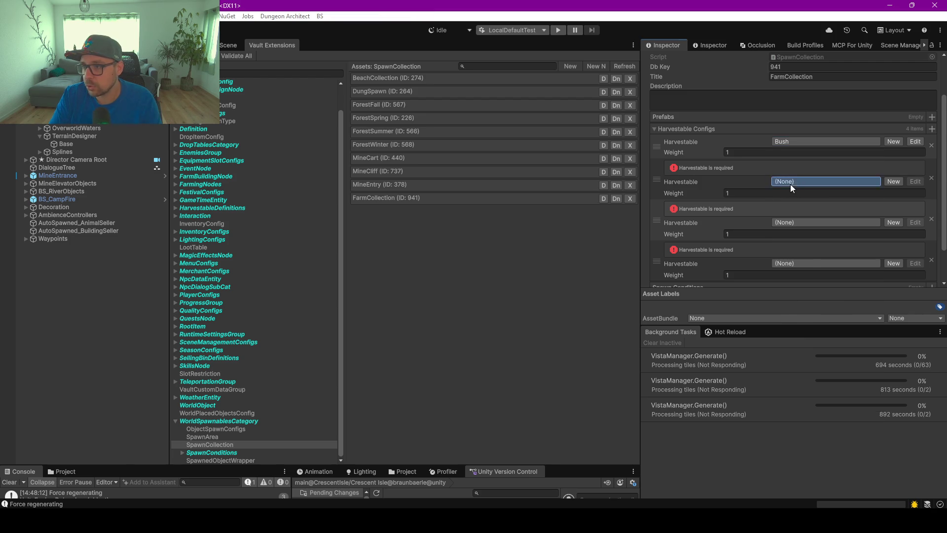
left_click(790, 183)
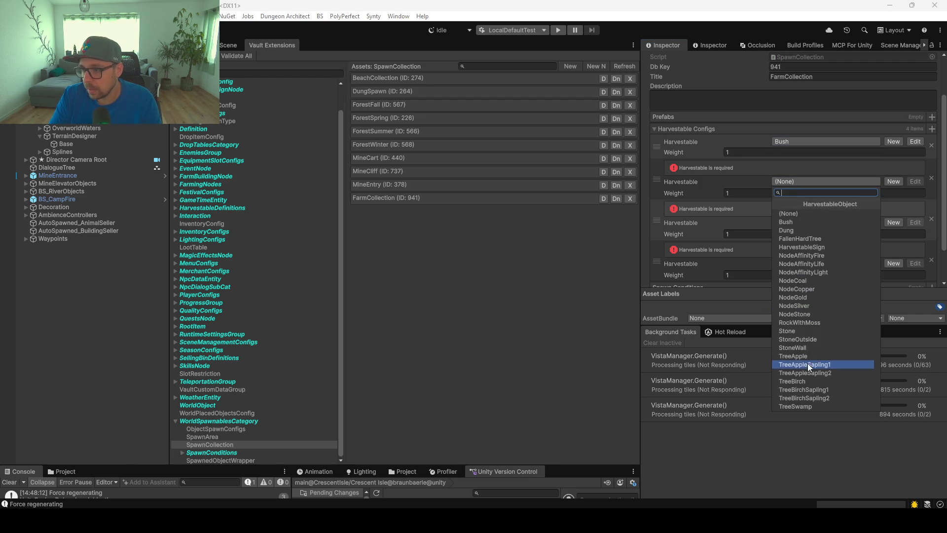
left_click(809, 384)
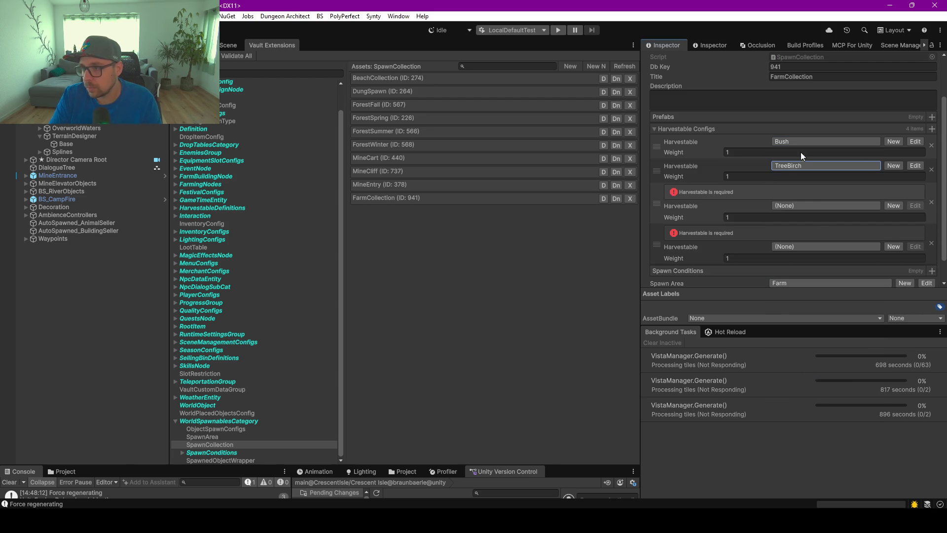
left_click(787, 207)
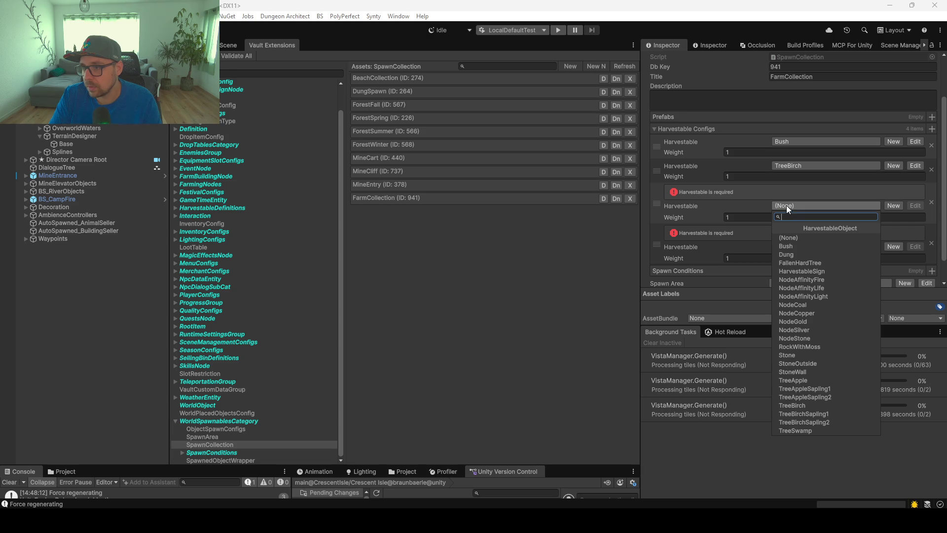
left_click(807, 262)
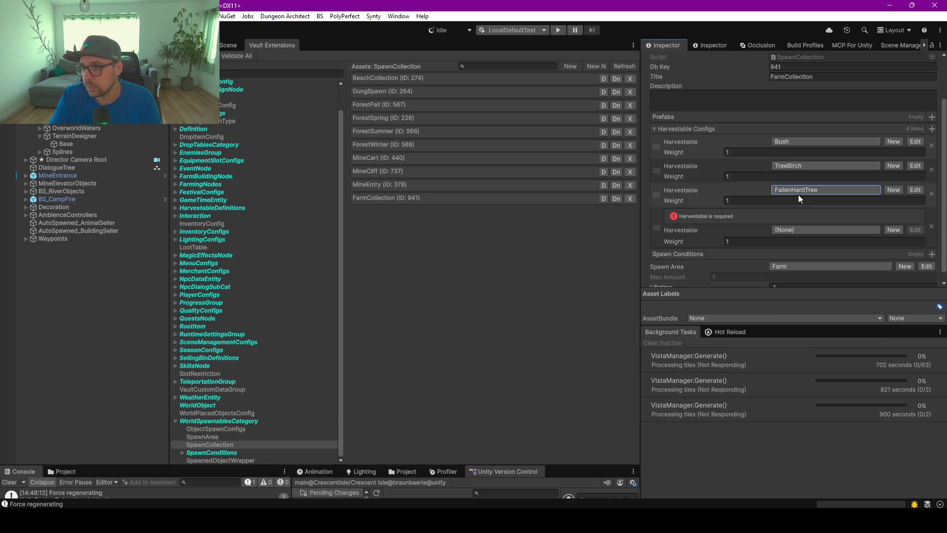
- Add a fifth entry and assign Stone and RockWithMoss as the fourth and fifth harvestables
scroll(777, 233, "down", 1)
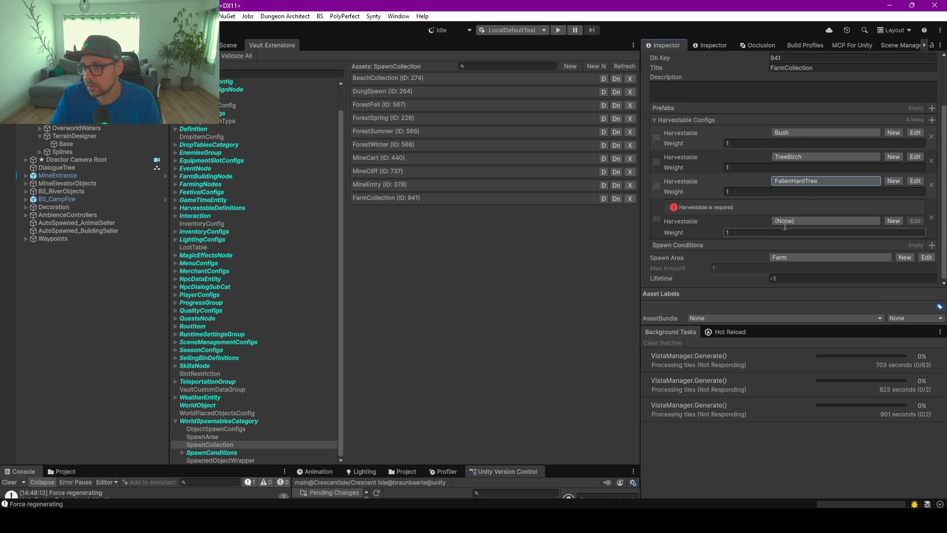
left_click(932, 120)
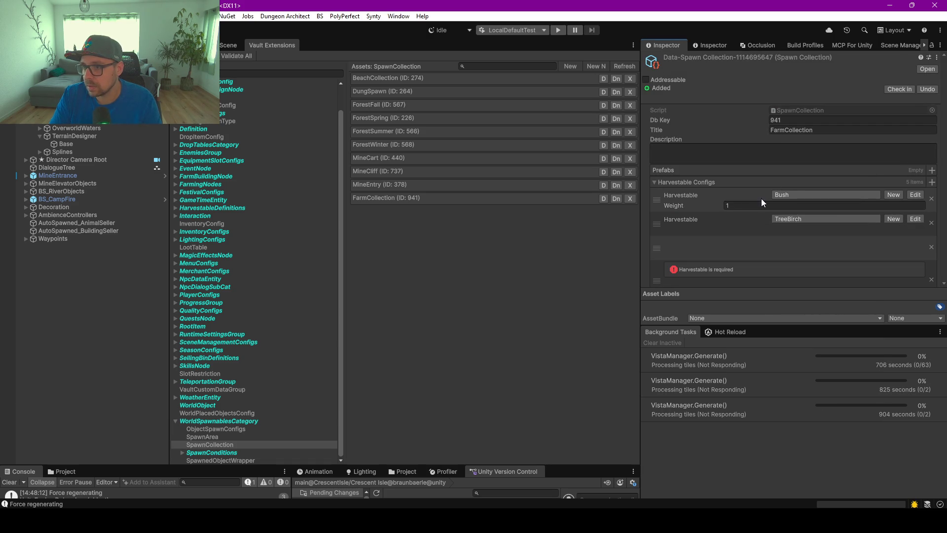
left_click(393, 188)
left_click(393, 197)
scroll(728, 226, "down", 3)
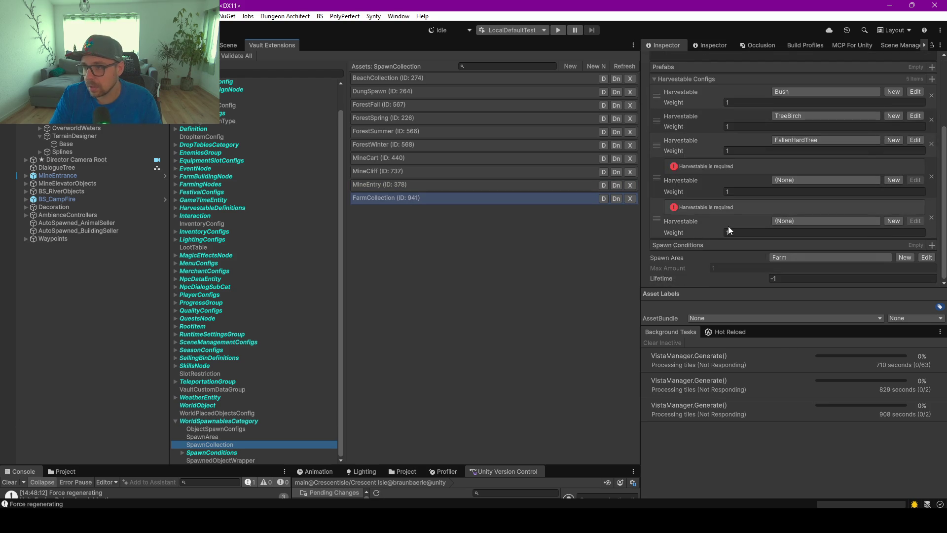
left_click(789, 209)
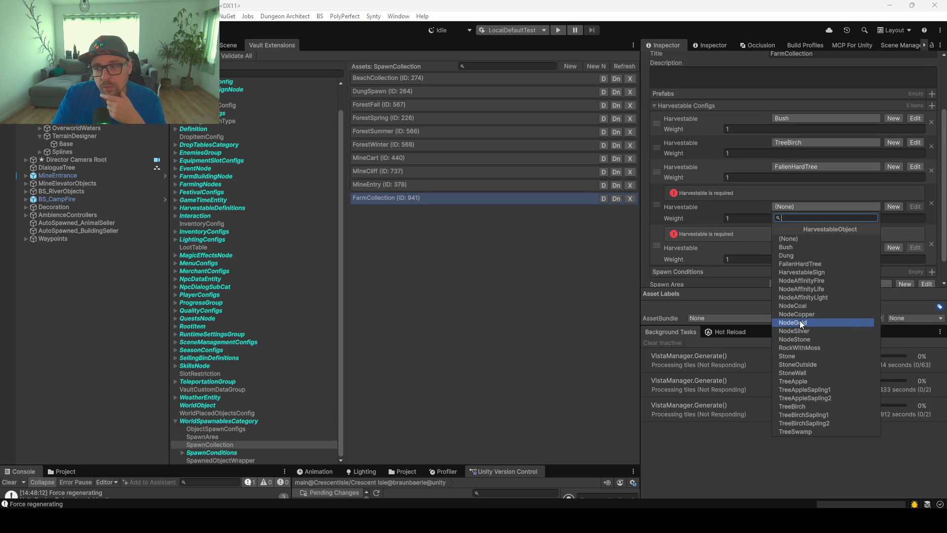
left_click(797, 357)
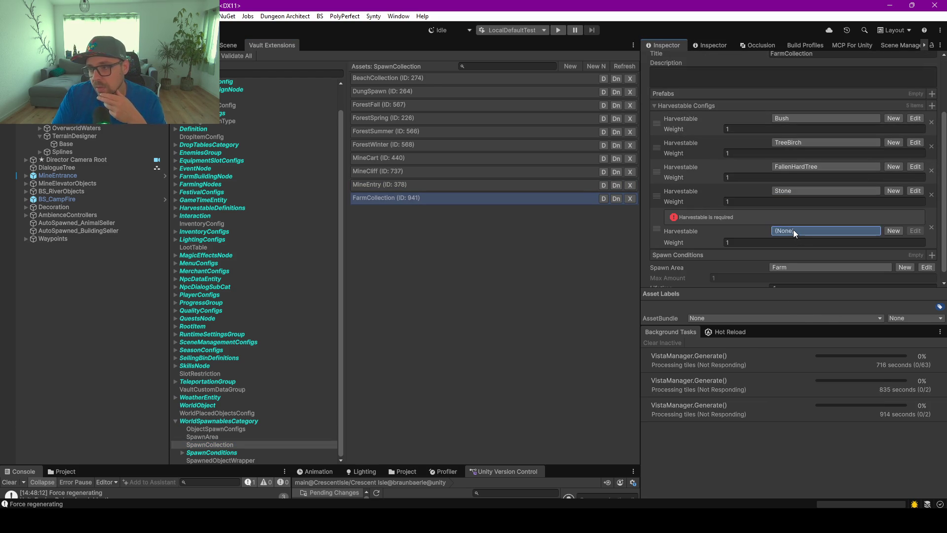
left_click(793, 229)
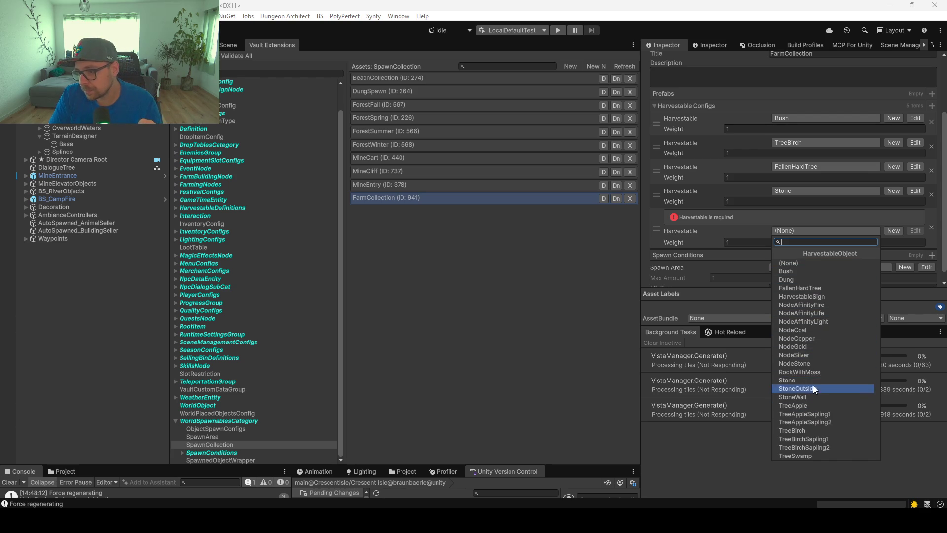
left_click(807, 371)
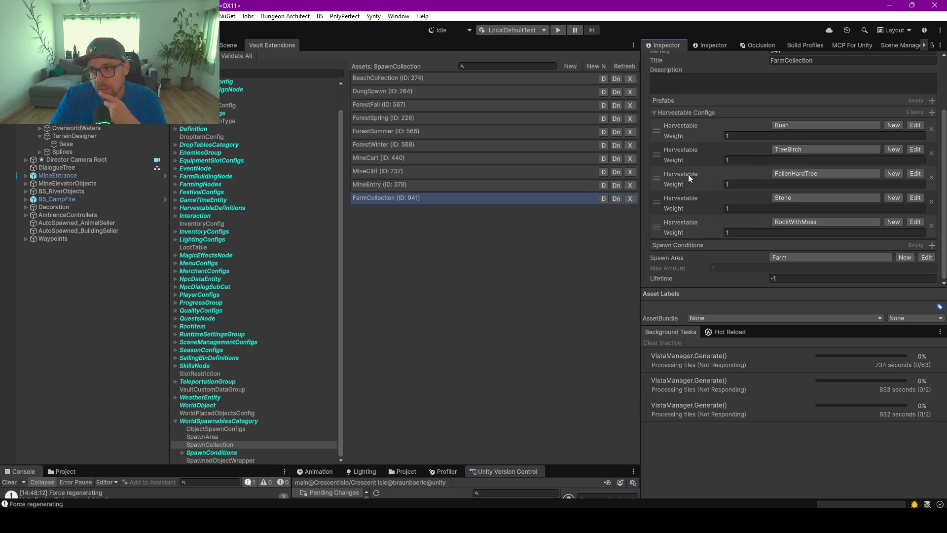
- Move TreeBirch to the top of FarmCollection's harvestable list, ahead of Bush
mouse_move(659, 154)
left_mouse_down()
mouse_move(658, 127)
mouse_move(676, 144)
left_mouse_up()
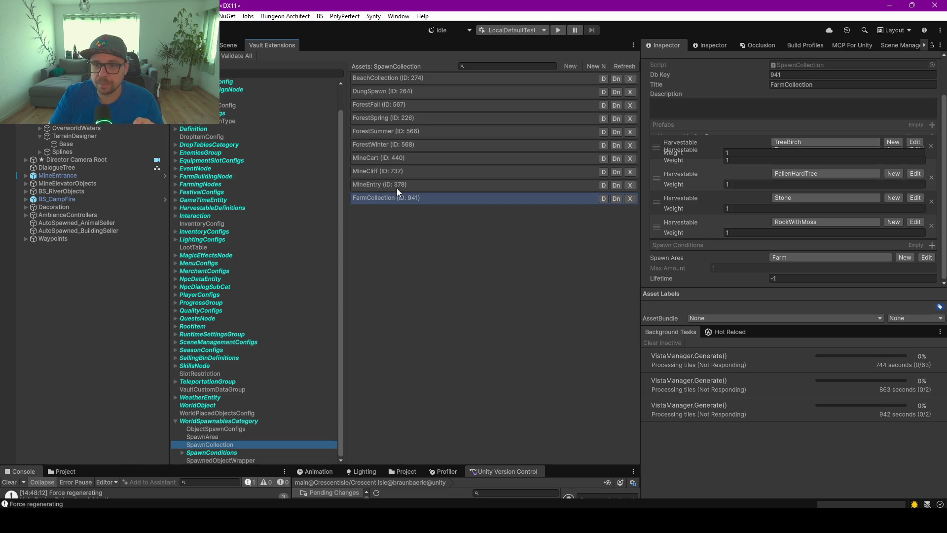
left_click(253, 326)
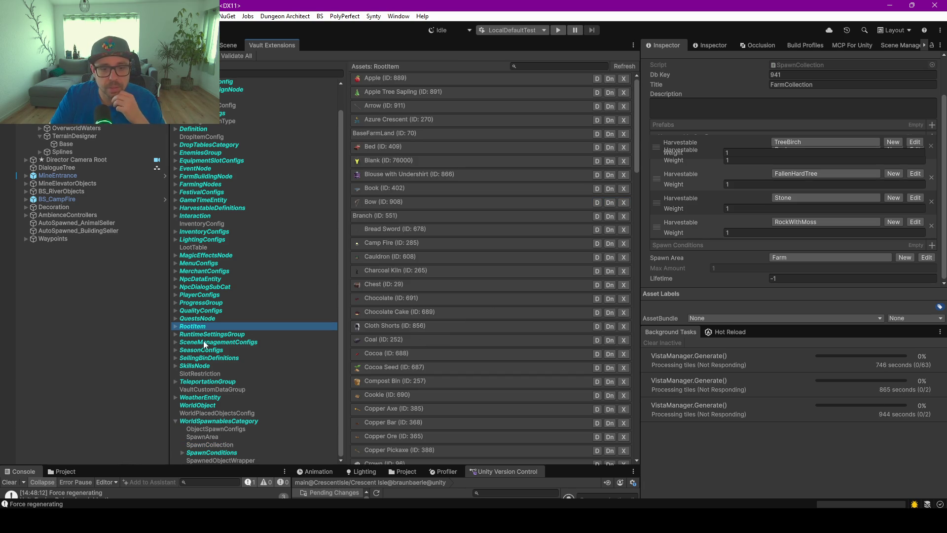
left_click(209, 445)
left_click(383, 198)
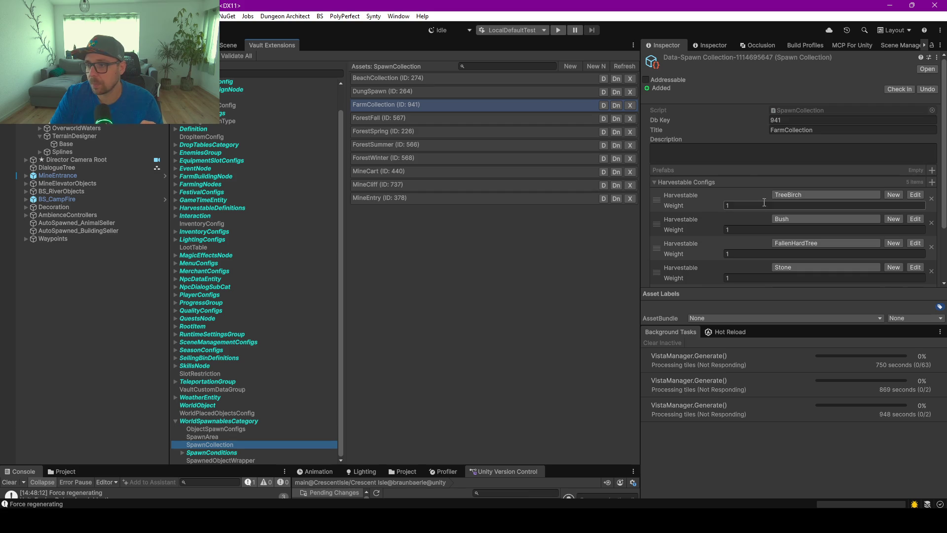
scroll(735, 209, "down", 3)
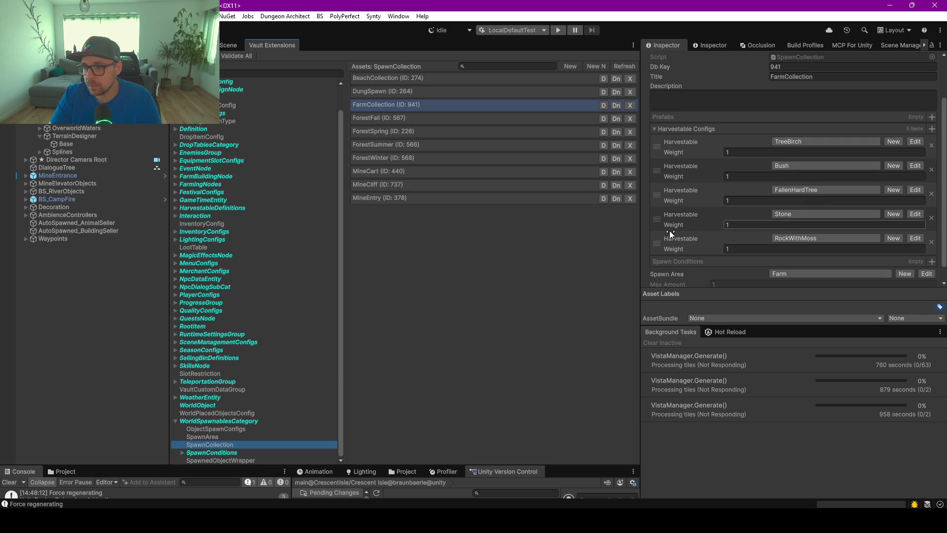
mouse_move(656, 228)
left_mouse_down()
mouse_move(576, 268)
mouse_move(665, 239)
mouse_move(660, 203)
mouse_move(749, 245)
left_mouse_up()
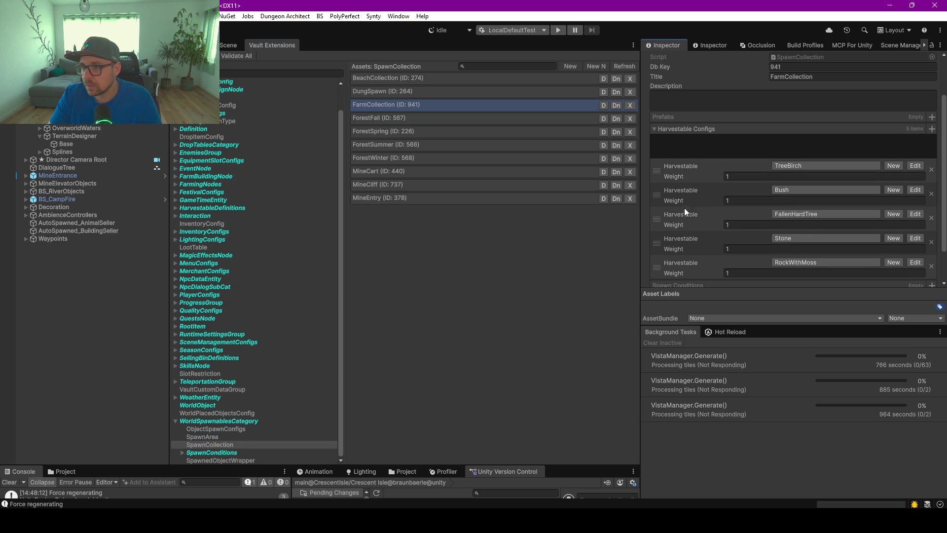
- Set harvestable weights: TreeBirch 100, Bush 80, FallenHardTree 20, Stone 80, RockWithMoss 50
mouse_move(673, 218)
left_mouse_down()
mouse_move(658, 268)
mouse_move(736, 179)
left_mouse_up()
type("00")
left_click(736, 177)
type("80")
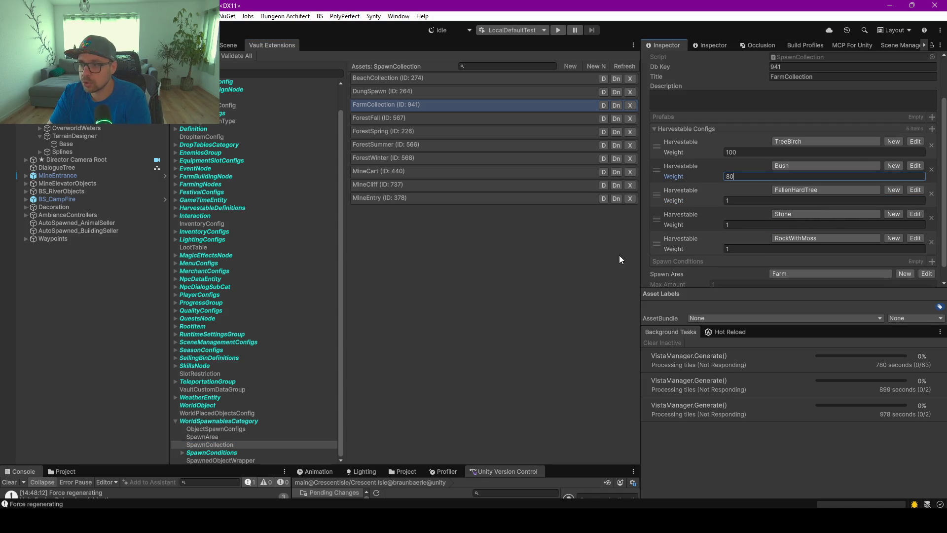
left_click(748, 249)
type("80")
left_click(742, 274)
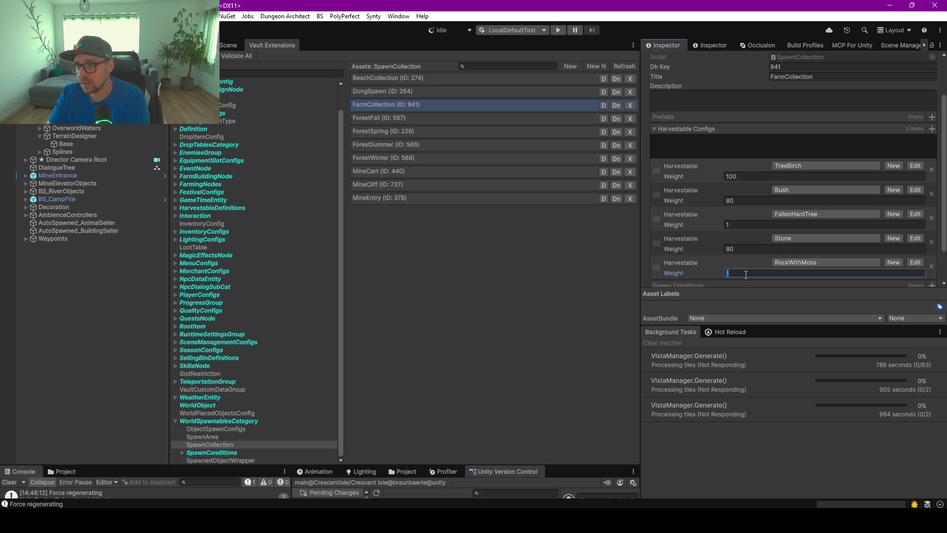
type("50")
left_click(729, 225)
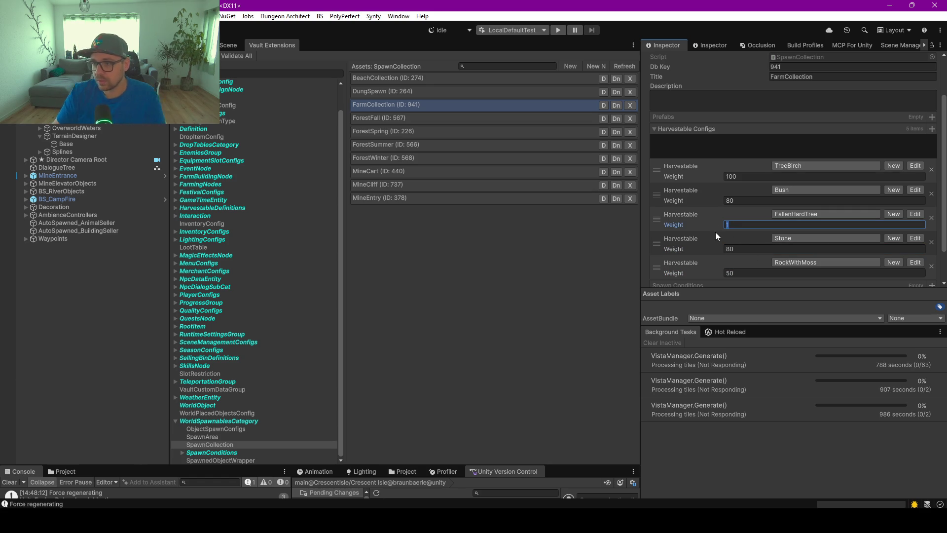
type("30")
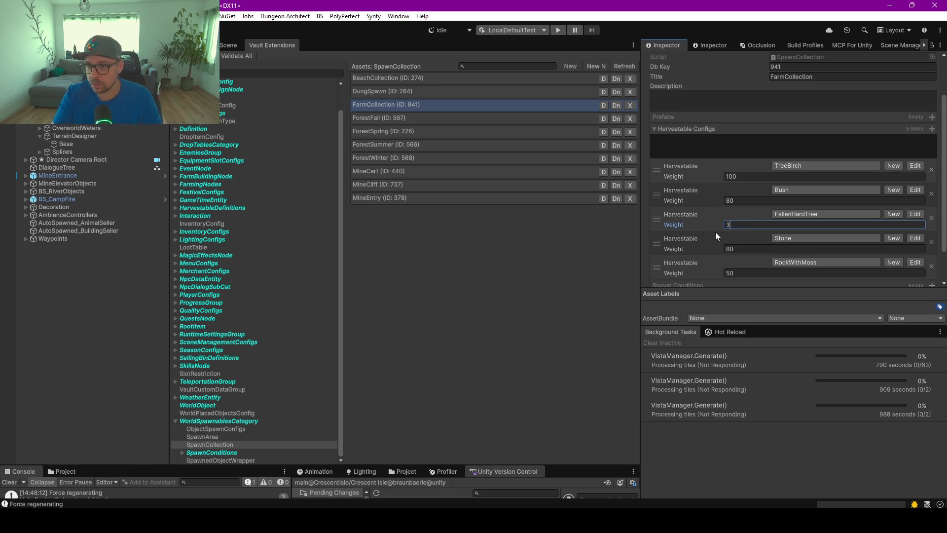
left_click(534, 232)
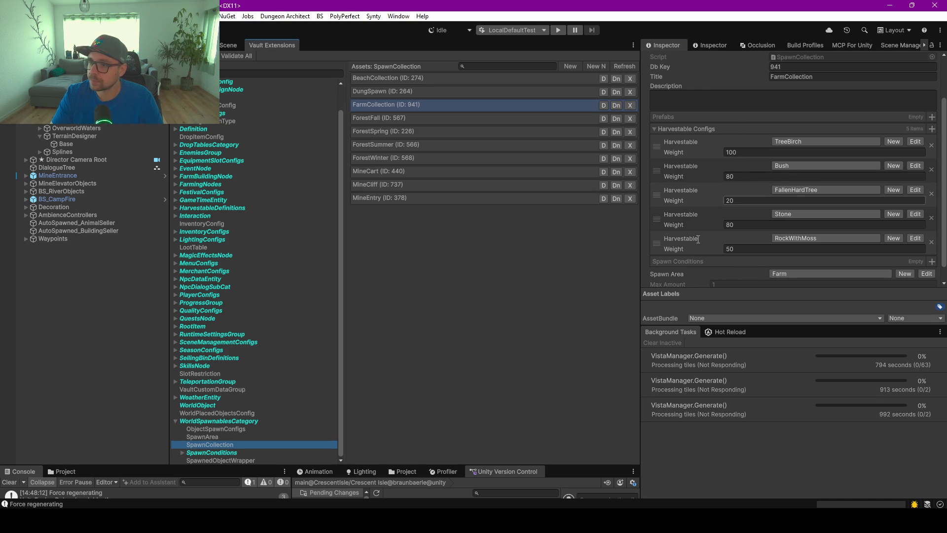
left_click(723, 323)
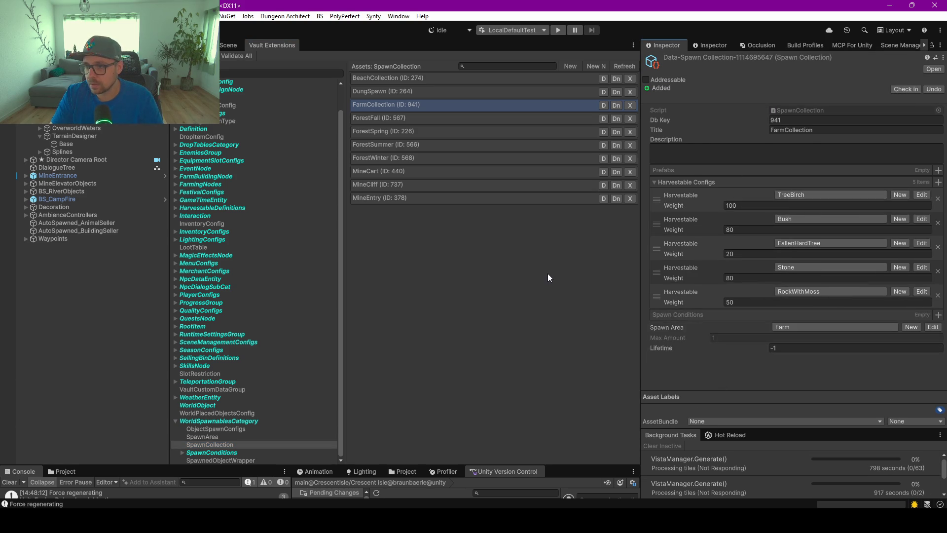
- List the SpawnConditions assets and inspect SpringSpawnCondition
left_click(439, 119)
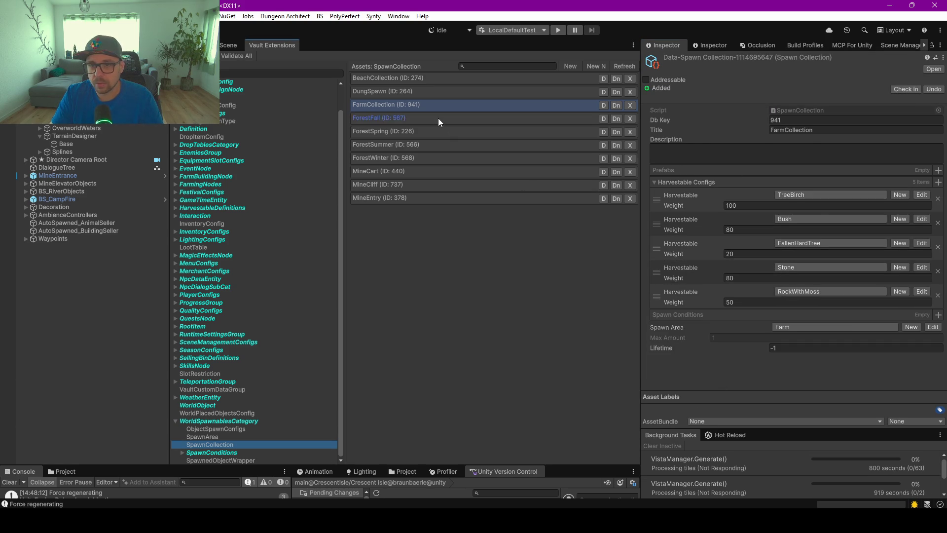
left_click(398, 104)
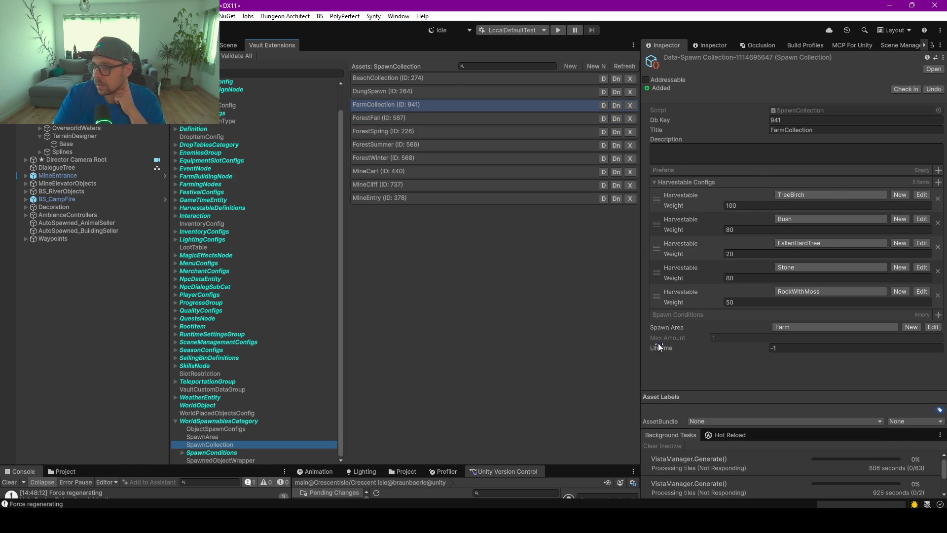
left_click(712, 339)
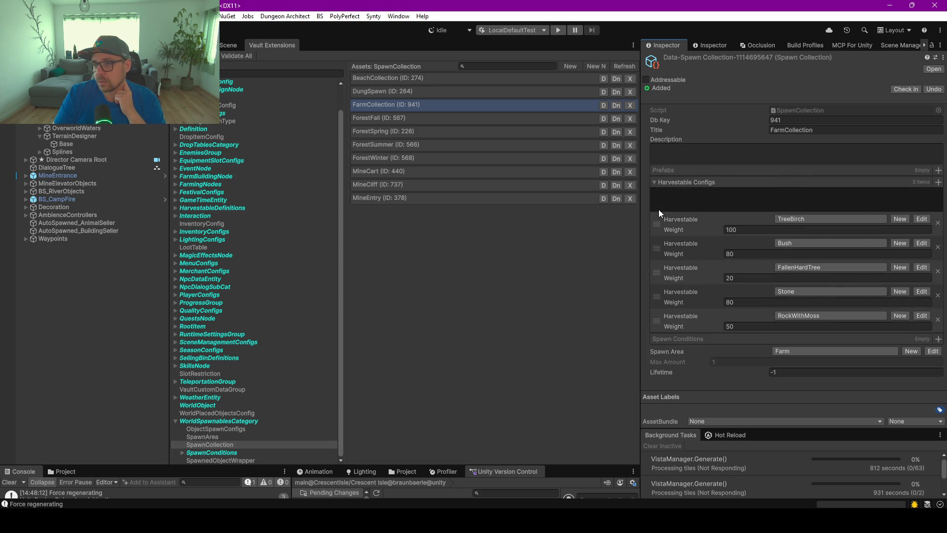
left_click(433, 324)
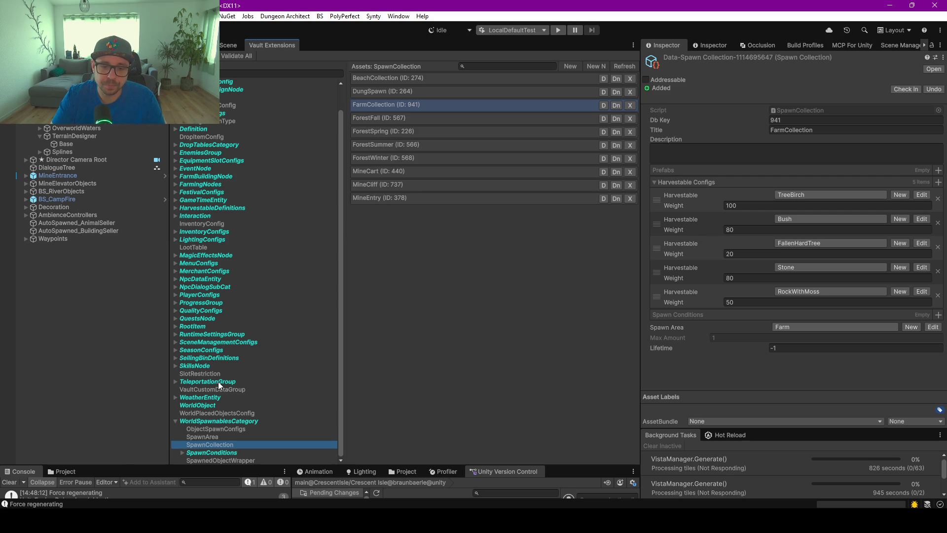
left_click(217, 453)
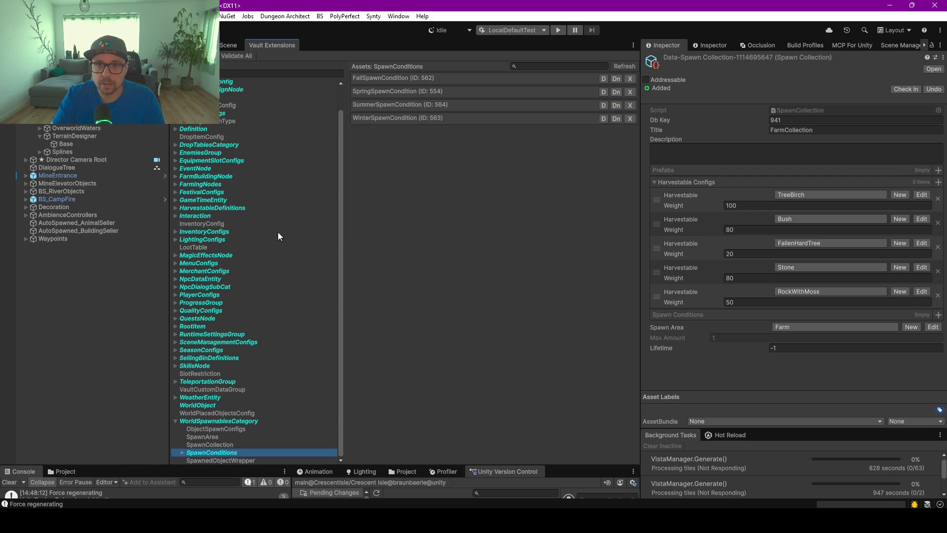
left_click(384, 91)
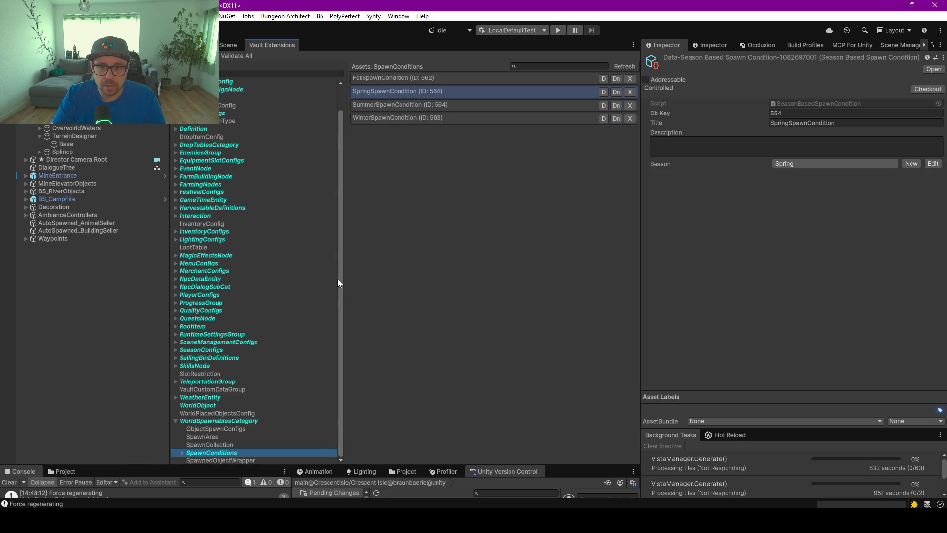
- Browse the SpawnArea and SpawnedObjectWrapper assets, then open the BaseConfig spawn configuration
left_click(203, 436)
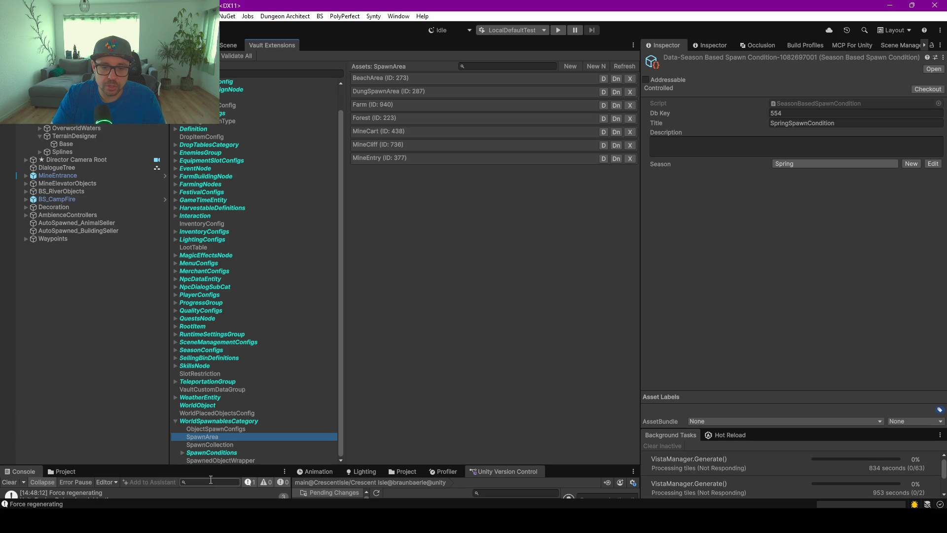
left_click(201, 461)
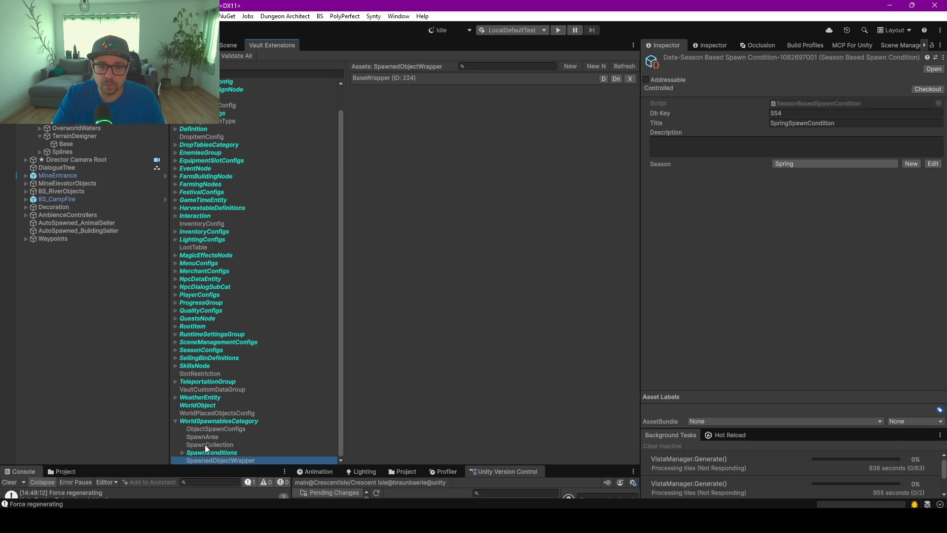
left_click(204, 436)
left_click(205, 429)
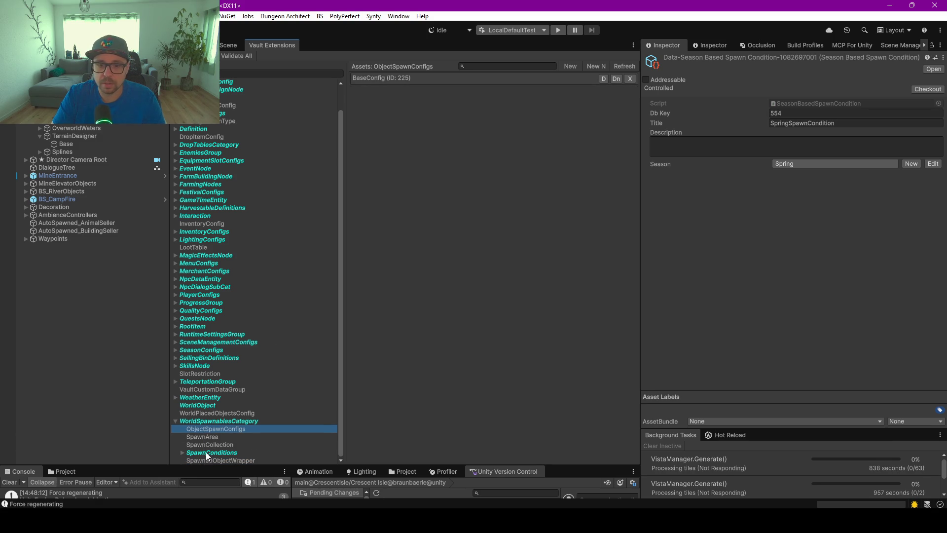
left_click(381, 79)
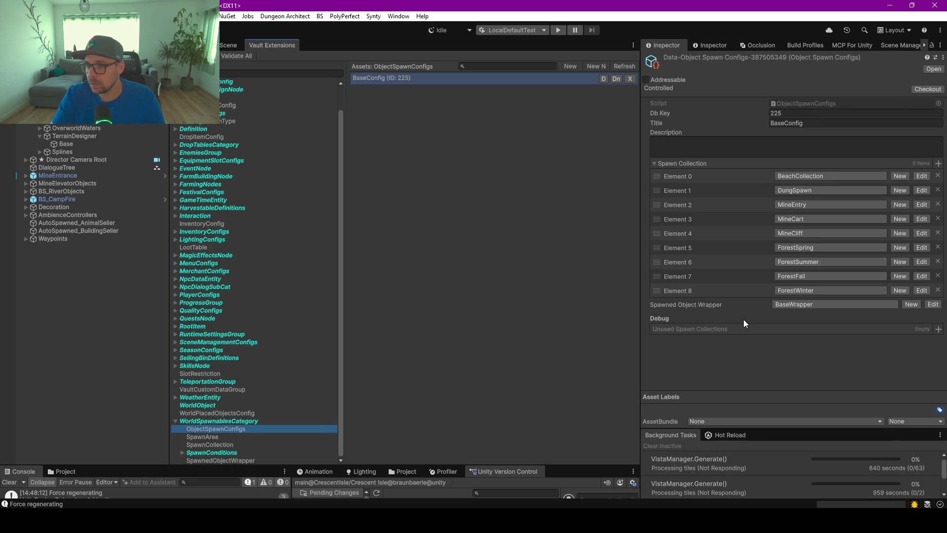
- Add a new Element 9 to BaseConfig's Spawn Collection list and set it to FarmCollection
left_click(938, 163)
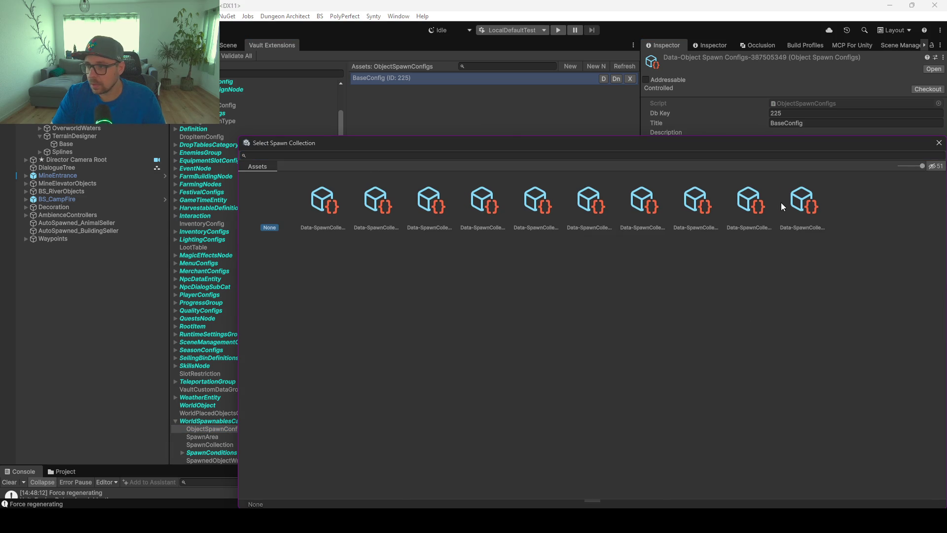
double_click(802, 212)
left_click(795, 304)
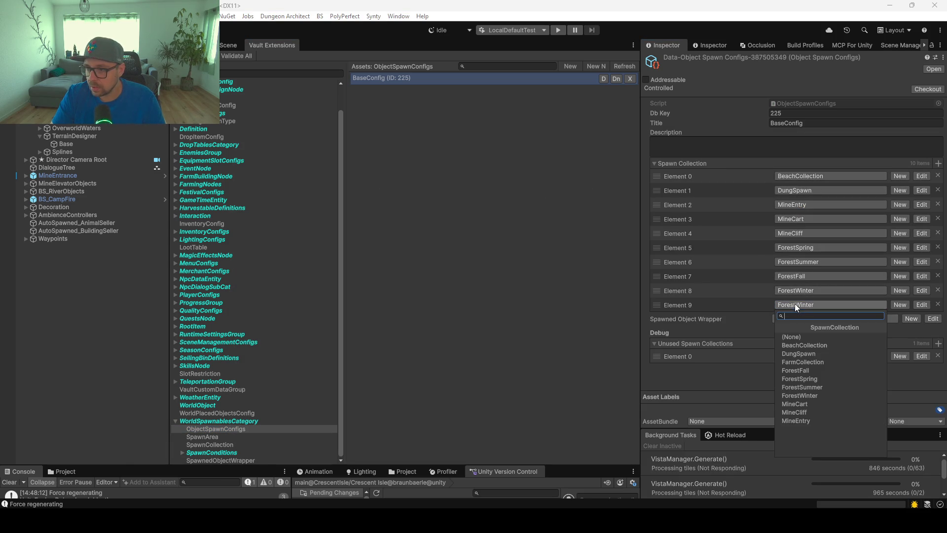
left_click(803, 365)
left_click_drag(803, 356, 803, 305)
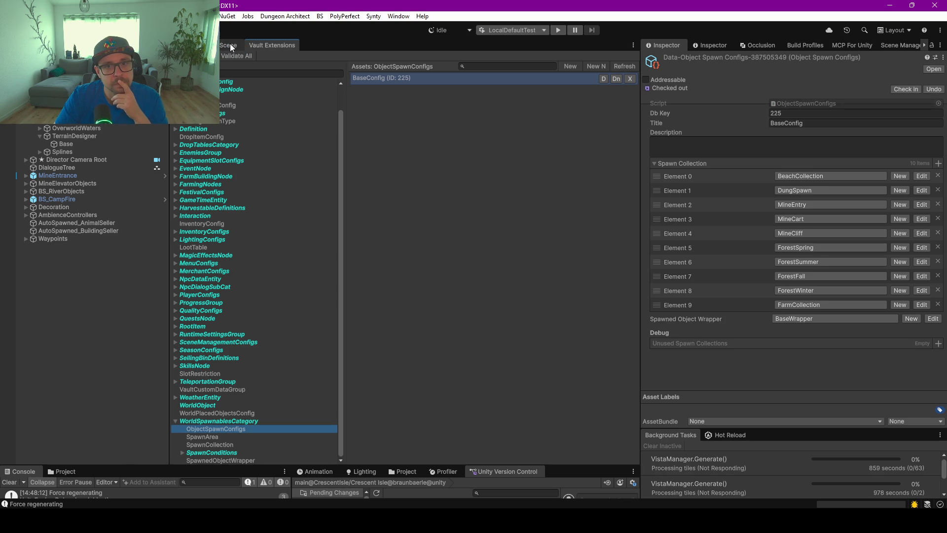
left_click(227, 43)
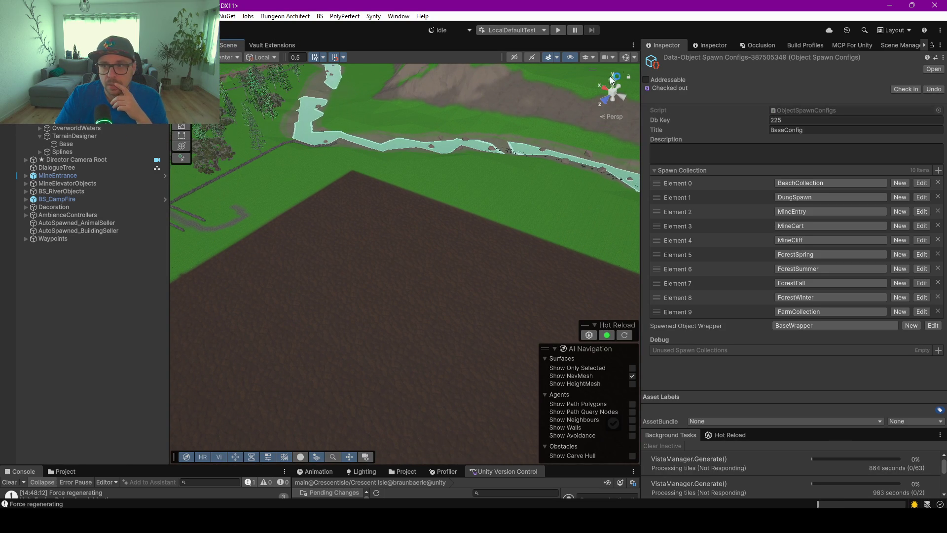
- Turn on Gizmos in the Scene view and select the terrain at the field's edge
left_click(626, 55)
scroll(383, 193, "down", 3)
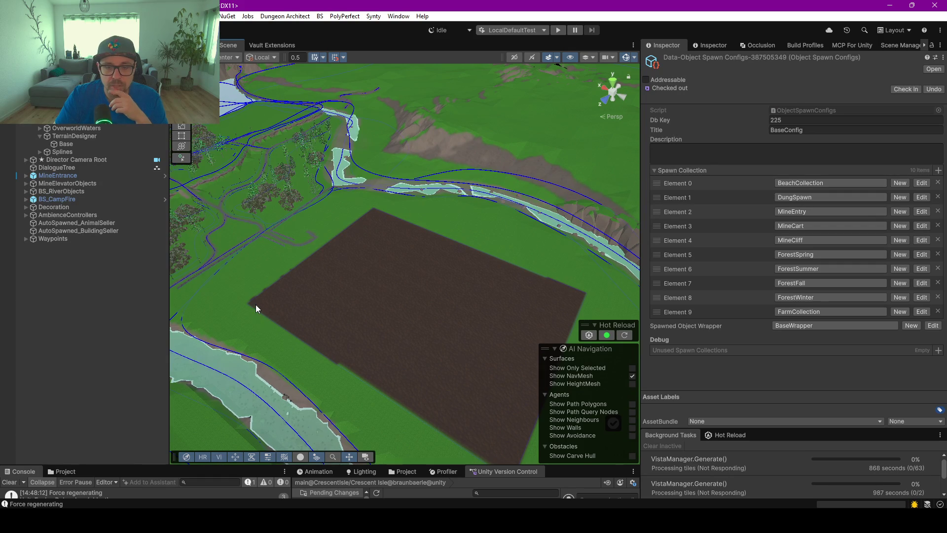
scroll(255, 304, "up", 5)
scroll(399, 259, "up", 5)
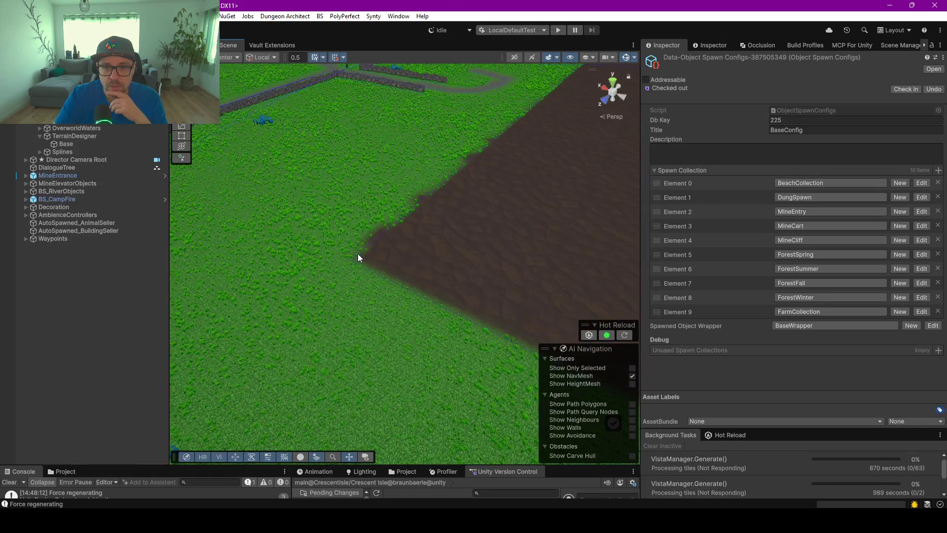
left_click(367, 248)
scroll(369, 246, "up", 5)
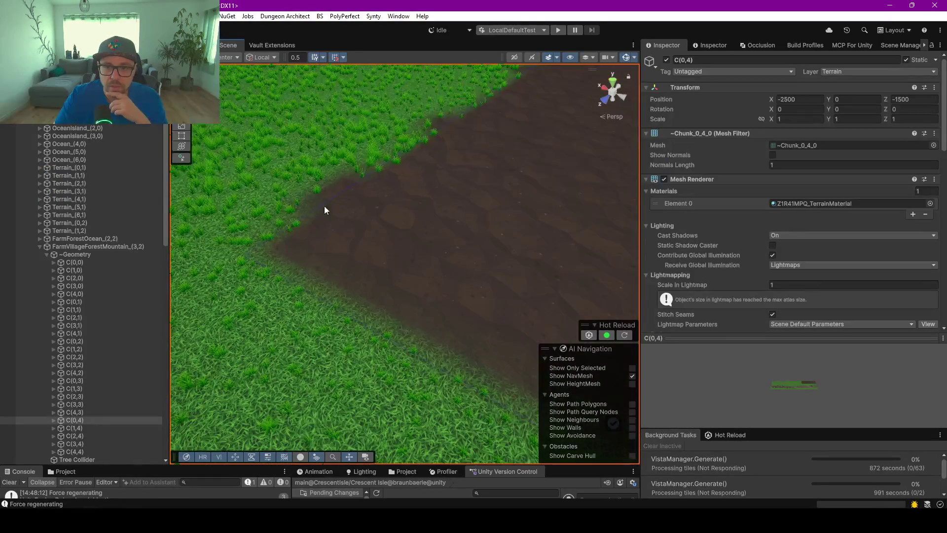
- Select the FertileLand spline and orbit to see the whole brown farm field
left_click(357, 320)
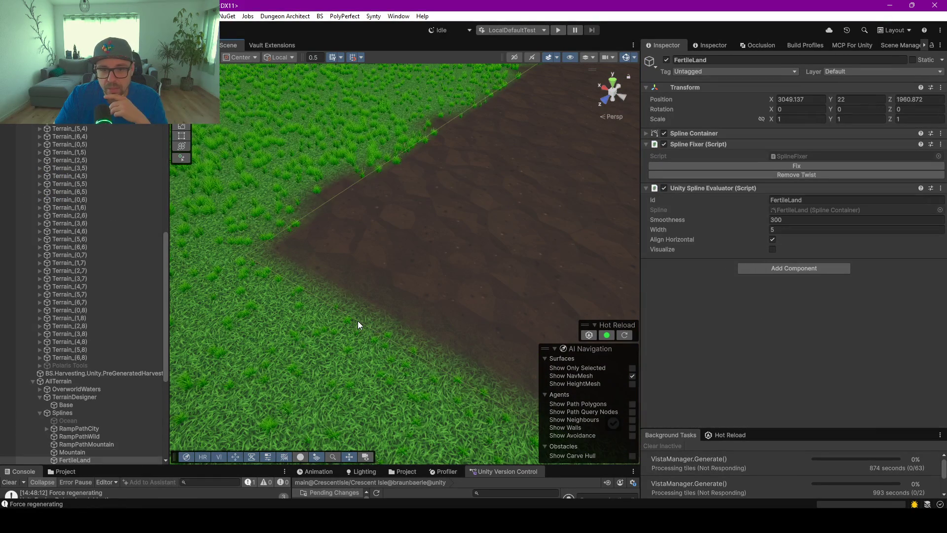
scroll(94, 348, "down", 3)
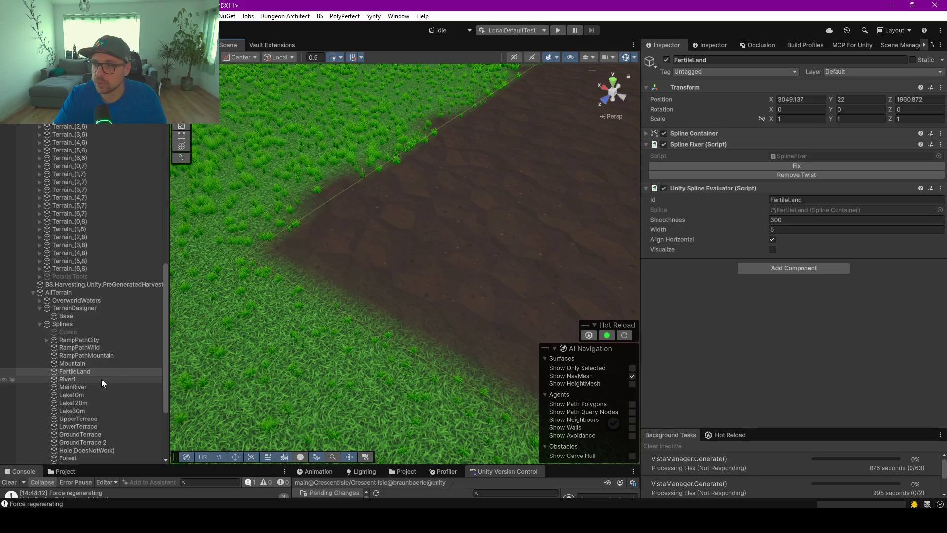
scroll(486, 195, "down", 10)
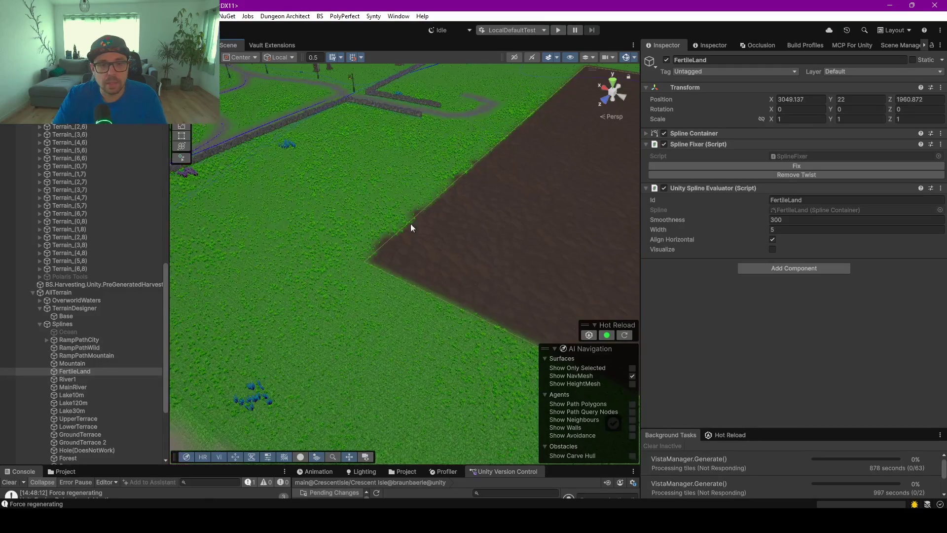
mouse_move(438, 244)
left_mouse_down()
mouse_move(495, 232)
mouse_move(515, 247)
mouse_move(503, 238)
mouse_move(507, 250)
left_mouse_up()
scroll(515, 247, "down", 5)
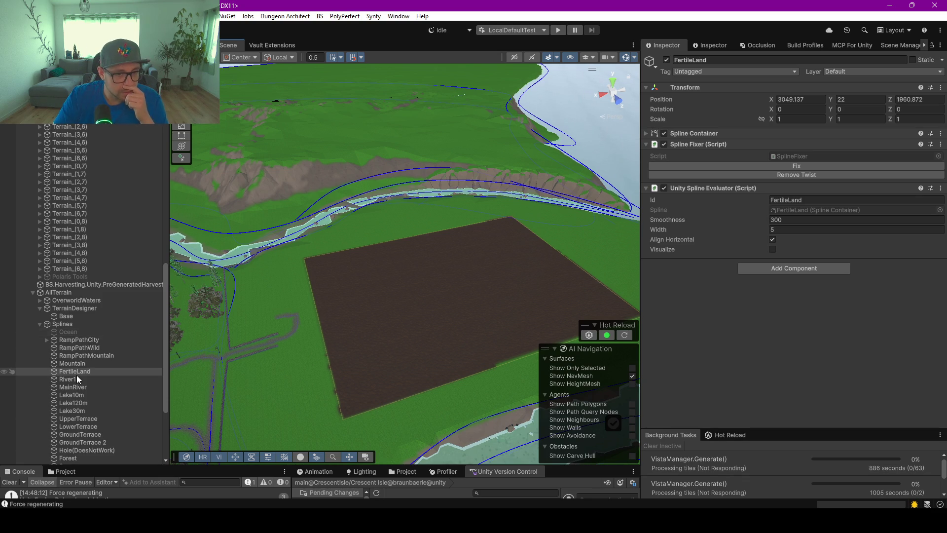
left_click(792, 269)
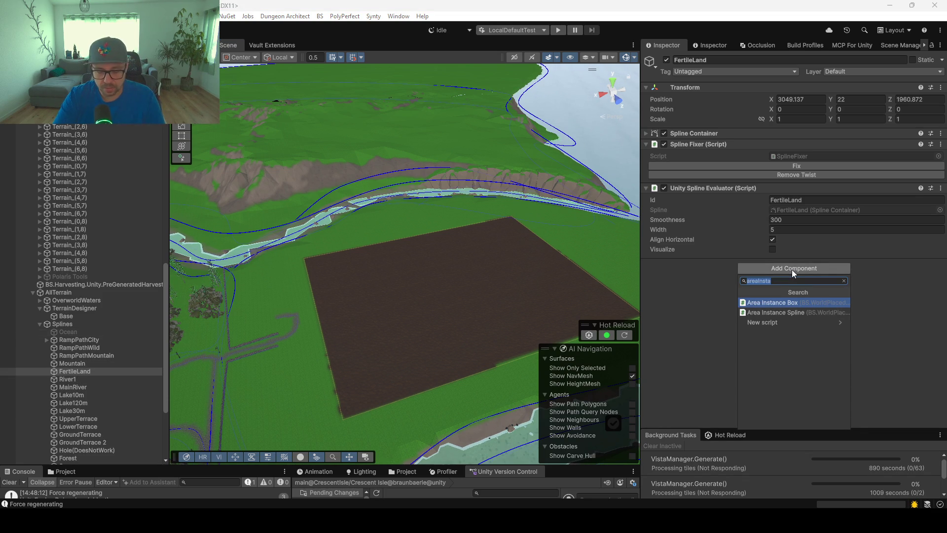
type("spawn")
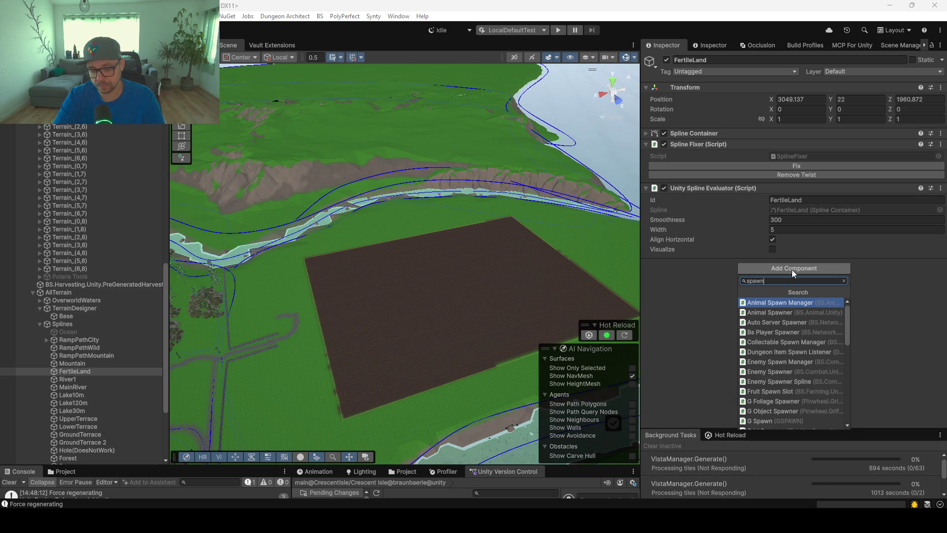
type("R")
key("BackSpace")
key("BackSpace")
type("a")
key("BackSpace")
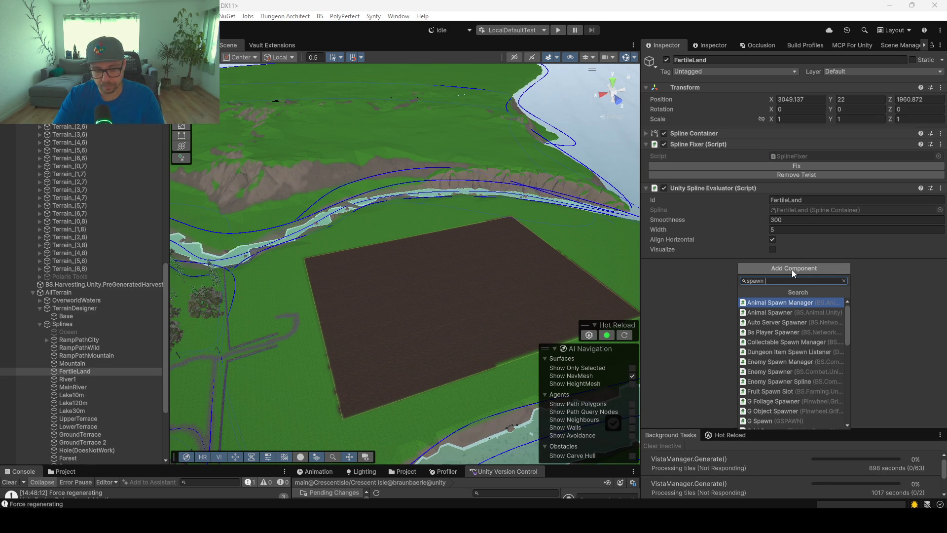
type("are")
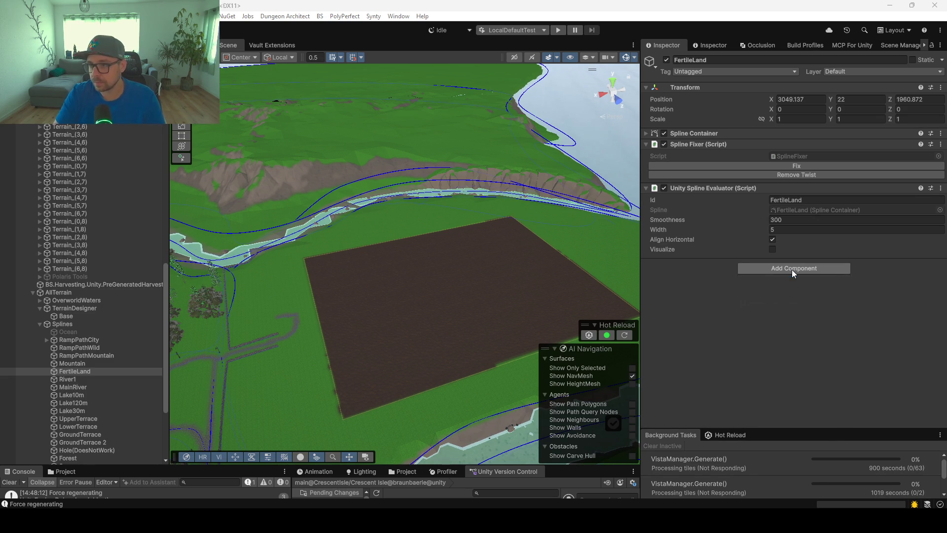
key("Return")
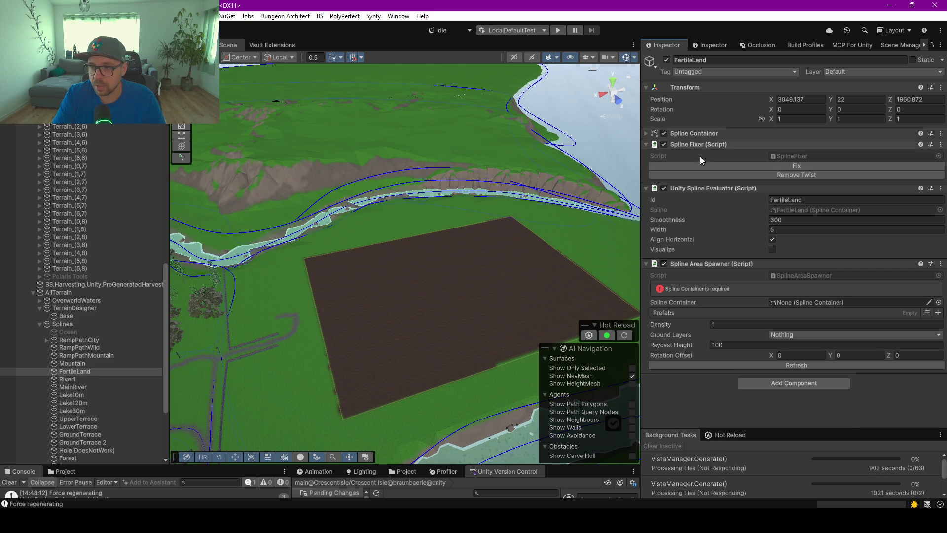
mouse_move(695, 133)
left_mouse_down()
mouse_move(849, 260)
mouse_move(813, 304)
left_mouse_up()
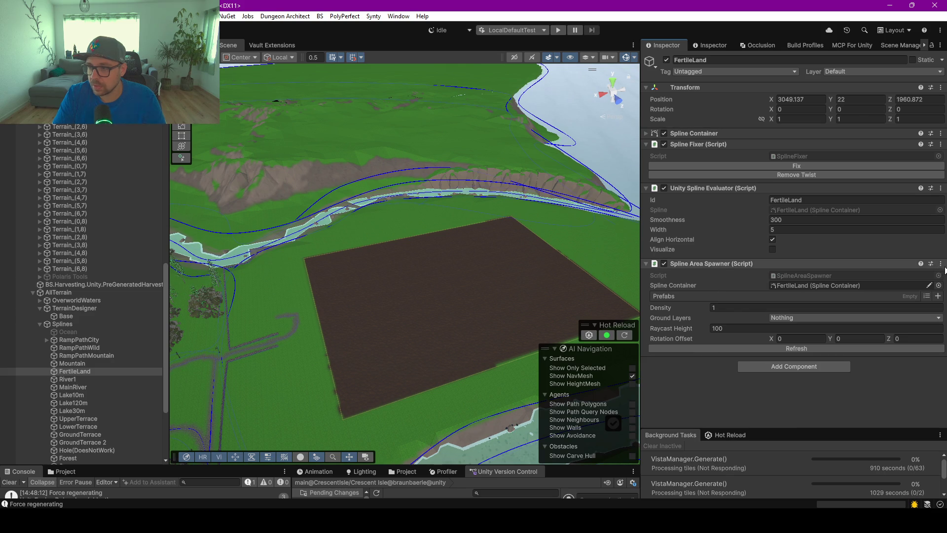
left_click(941, 263)
left_click(845, 322)
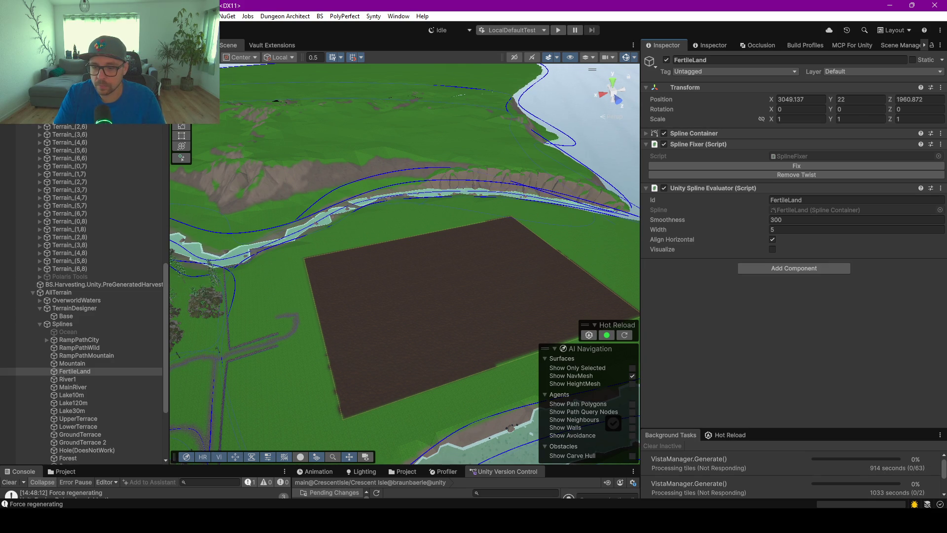
left_click(255, 46)
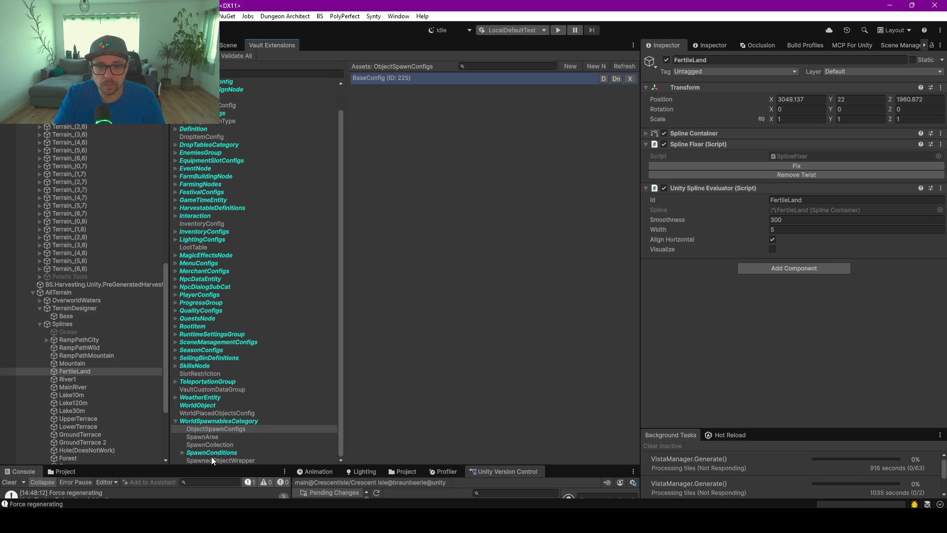
- Show the SpawnArea assets and open the SpawnArea script in Rider
left_click(209, 436)
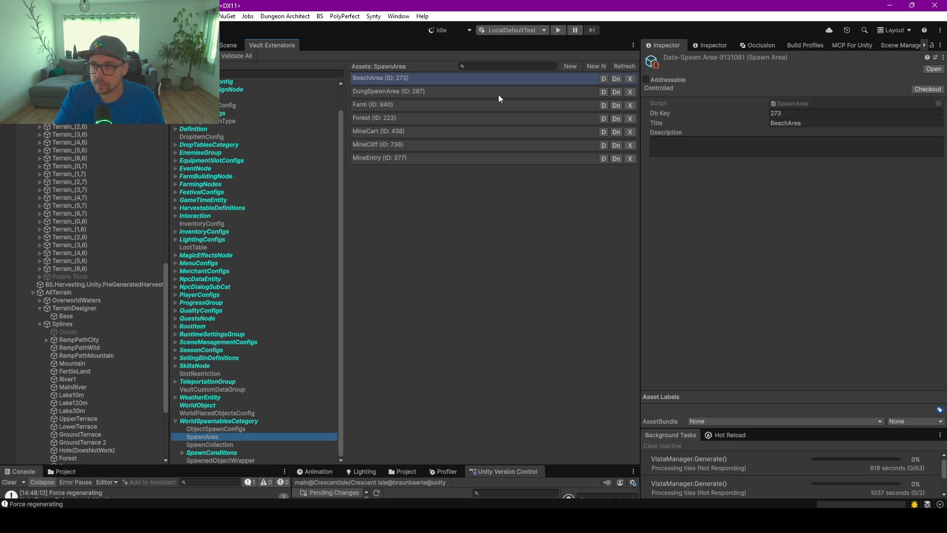
left_click(791, 105)
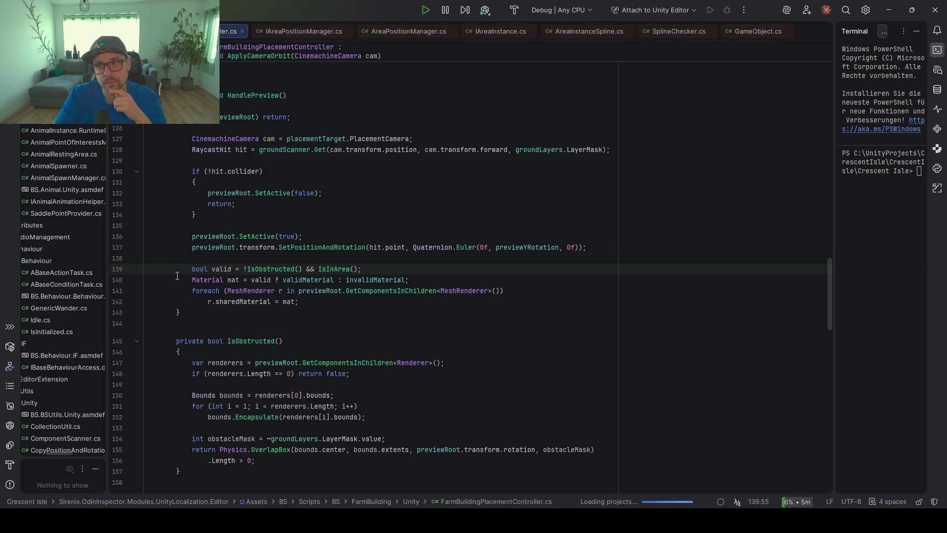
- Close all open editor tabs in Rider and return to the SpawnArea class
right_click(223, 34)
left_click(288, 60)
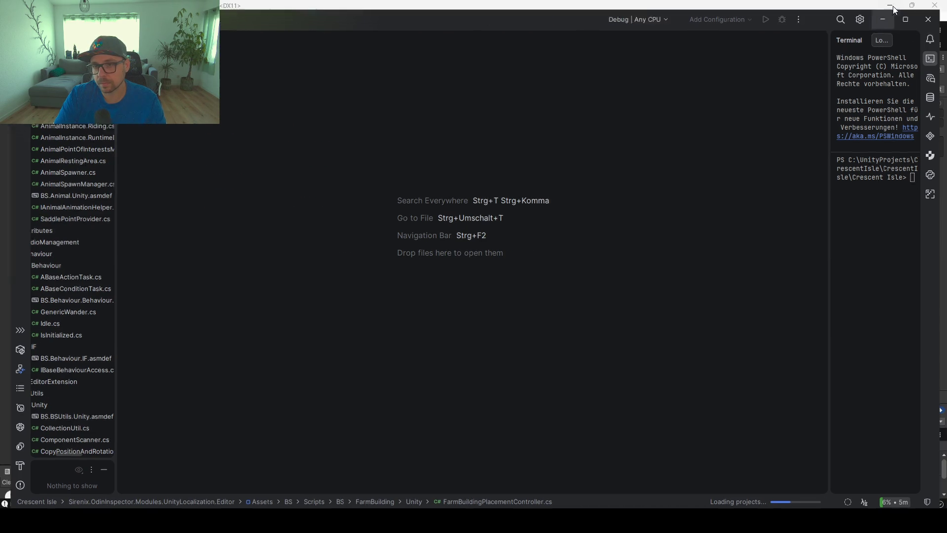
left_click(895, 10)
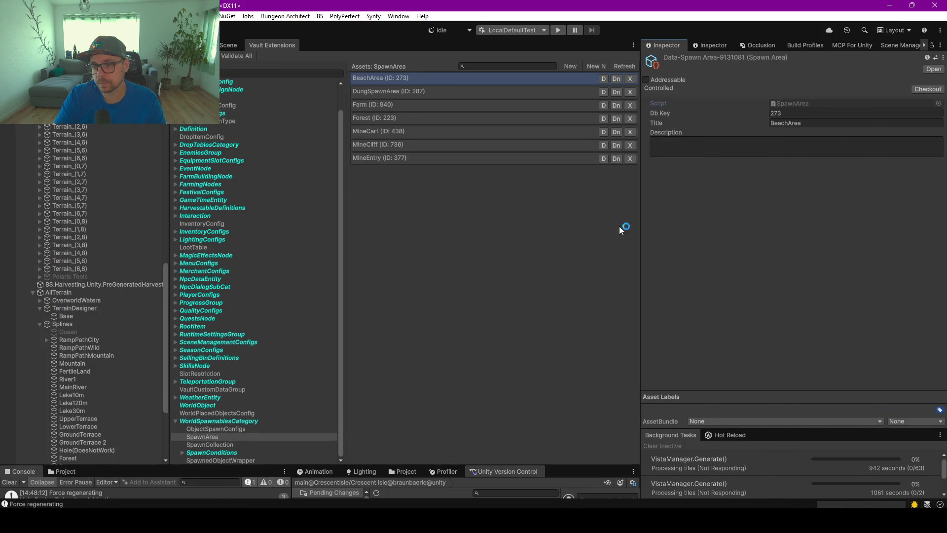
left_click(660, 520)
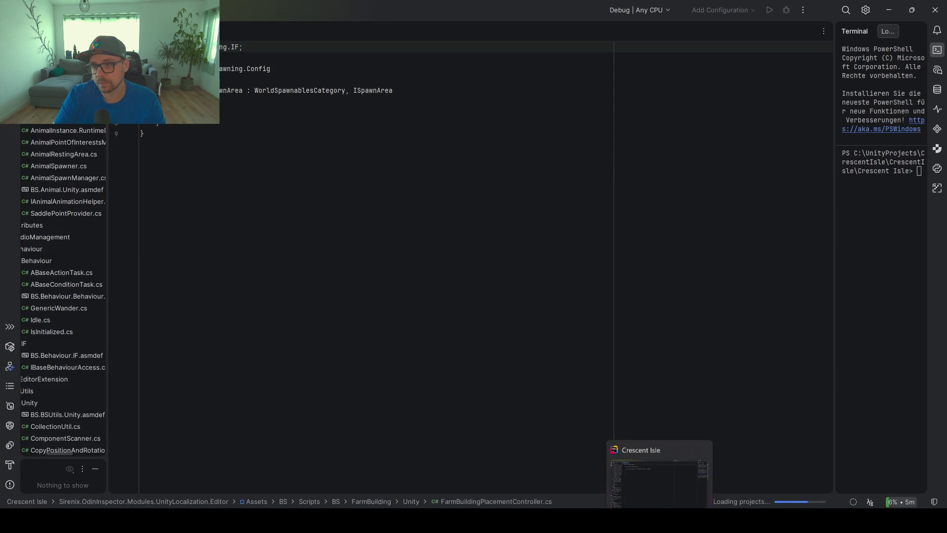
left_click(201, 123)
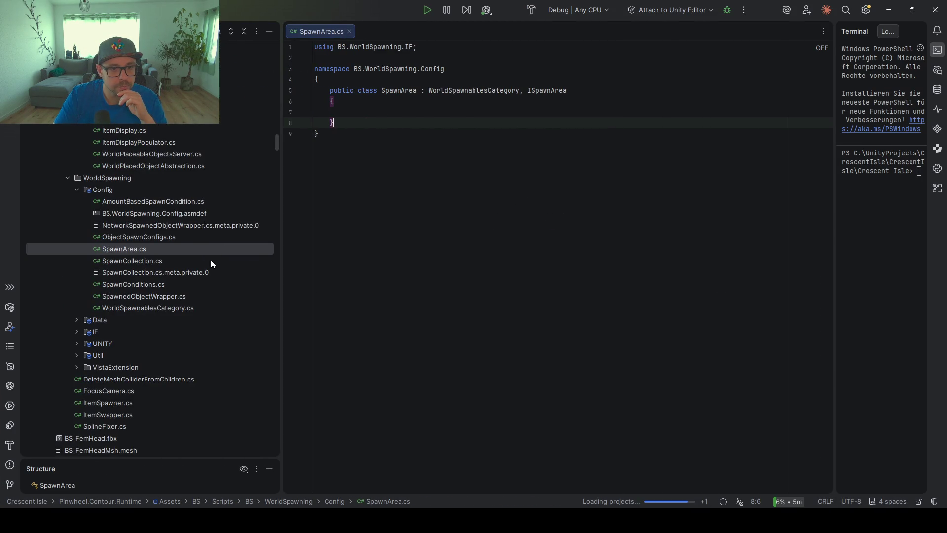
- Open BaseSpawnZone.cs from the UNITY folder and inspect its spawnArea field
left_click(77, 343)
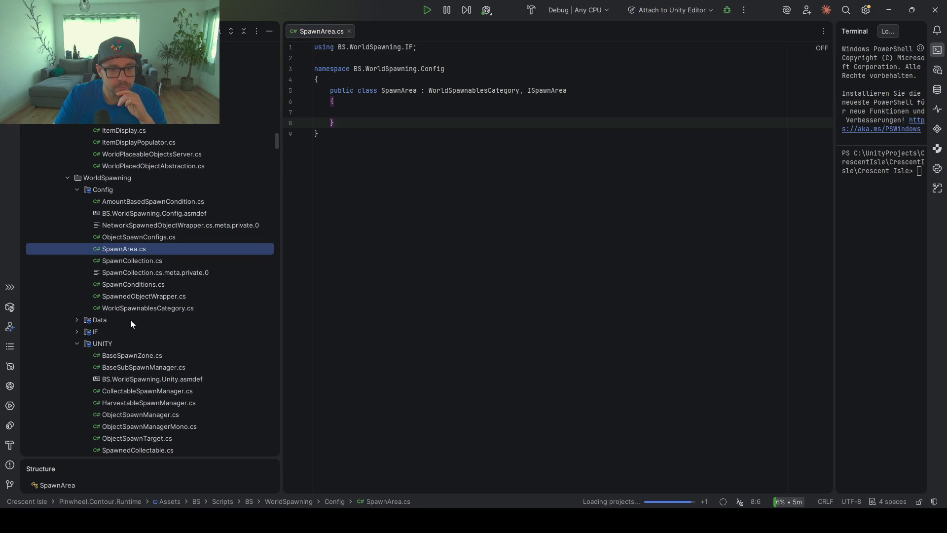
scroll(130, 319, "down", 2)
left_click(134, 284)
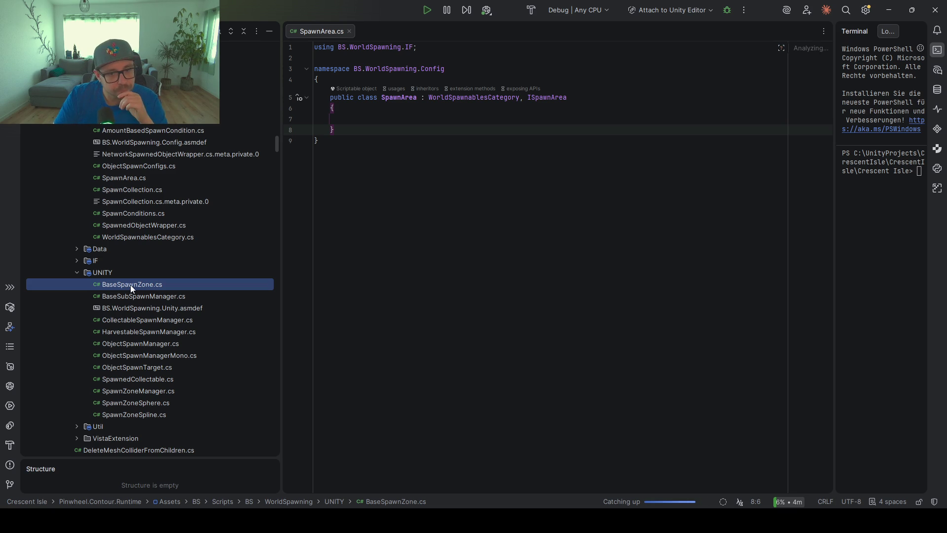
double_click(134, 285)
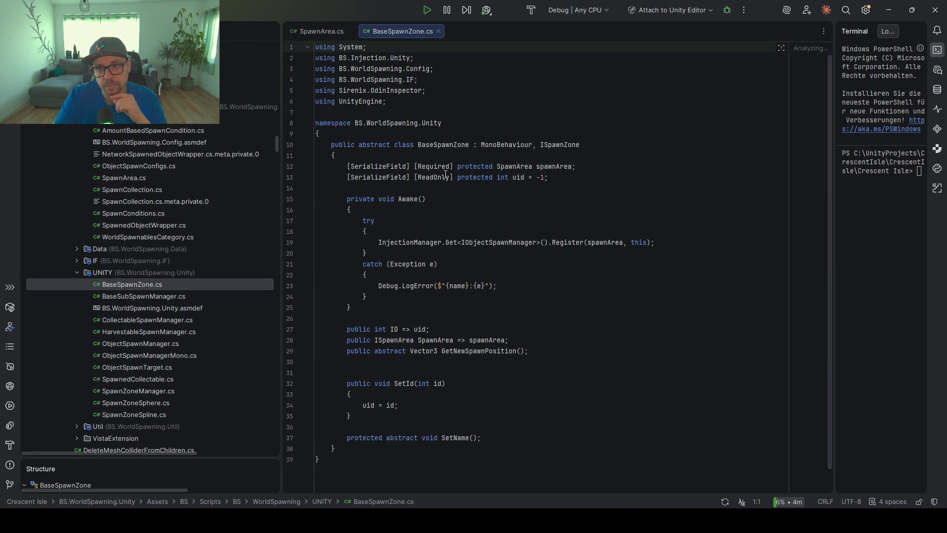
left_click(505, 167)
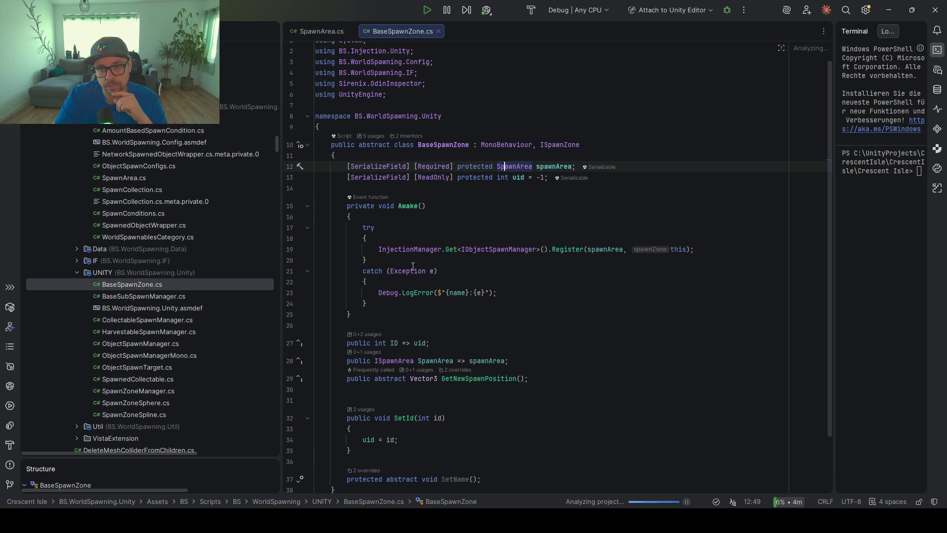
- Jump to the derived SpawnZoneSpline class, select its name, and minimize Rider
left_click(408, 135)
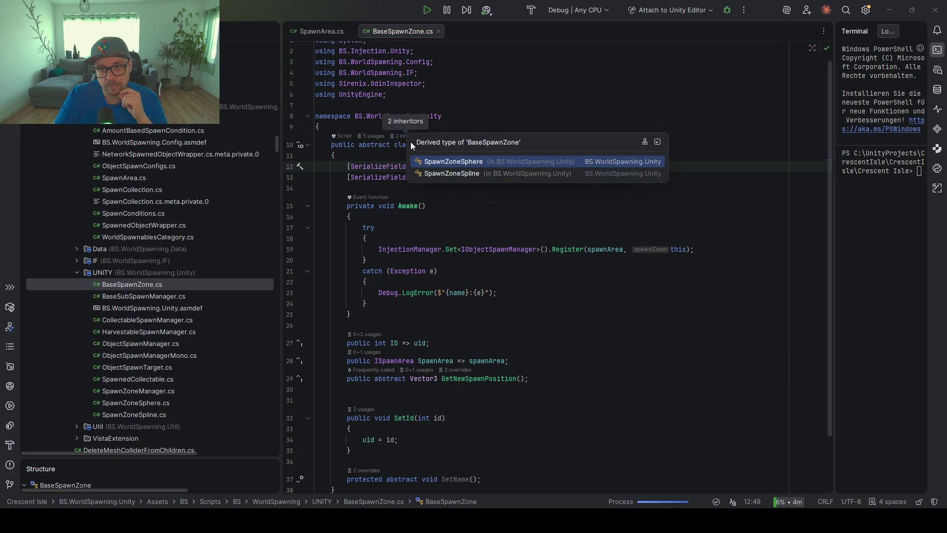
left_click(461, 174)
double_click(407, 90)
left_click(890, 9)
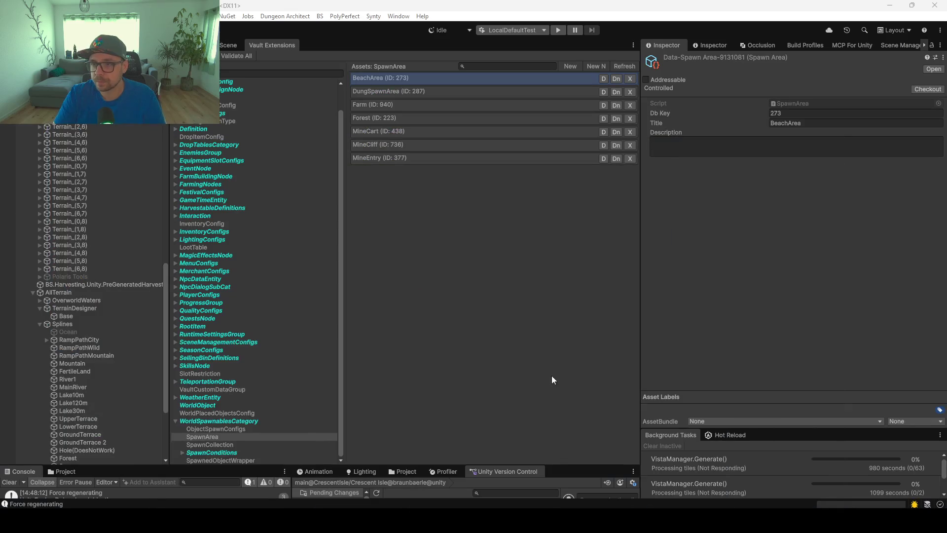
- Select the FertileLand spline and add a Spawn Zone Spline component to it
left_click(228, 45)
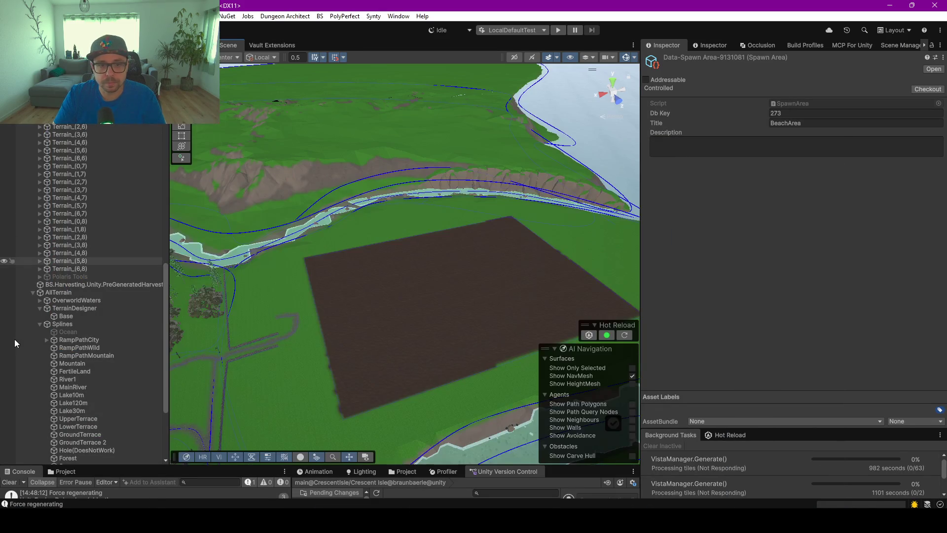
scroll(124, 402, "down", 3)
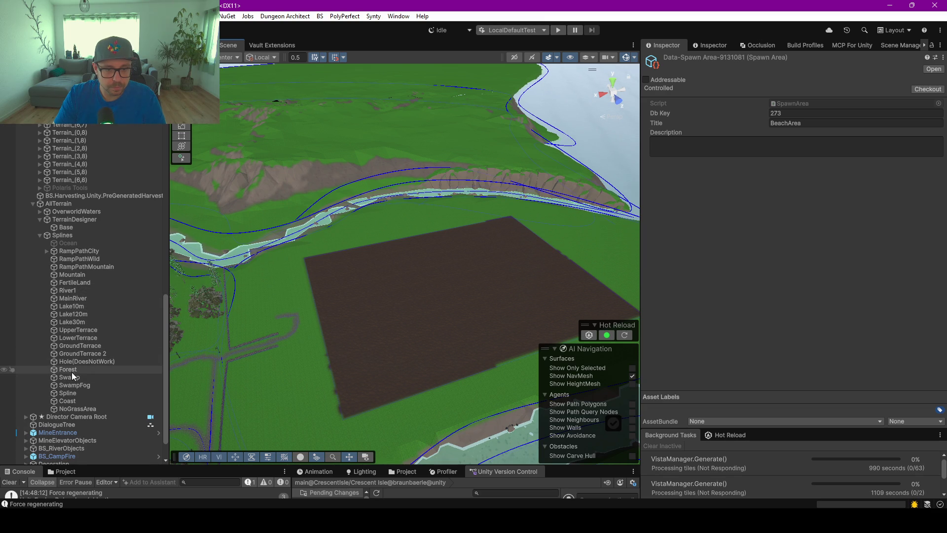
left_click(74, 284)
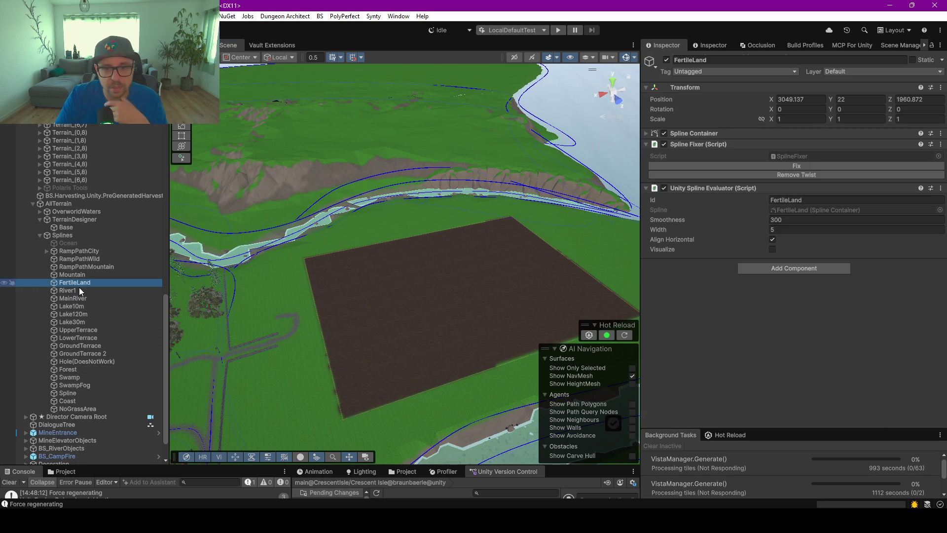
left_click(768, 265)
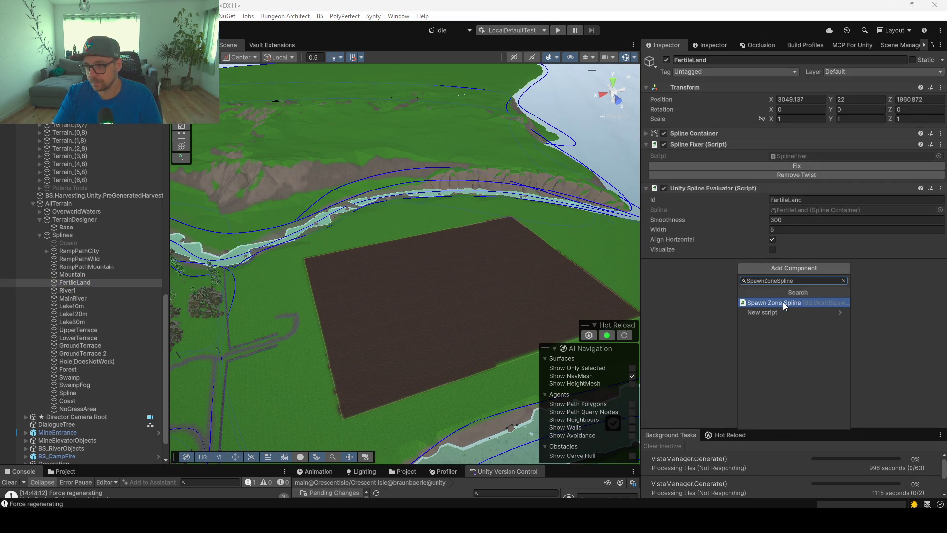
left_click(783, 301)
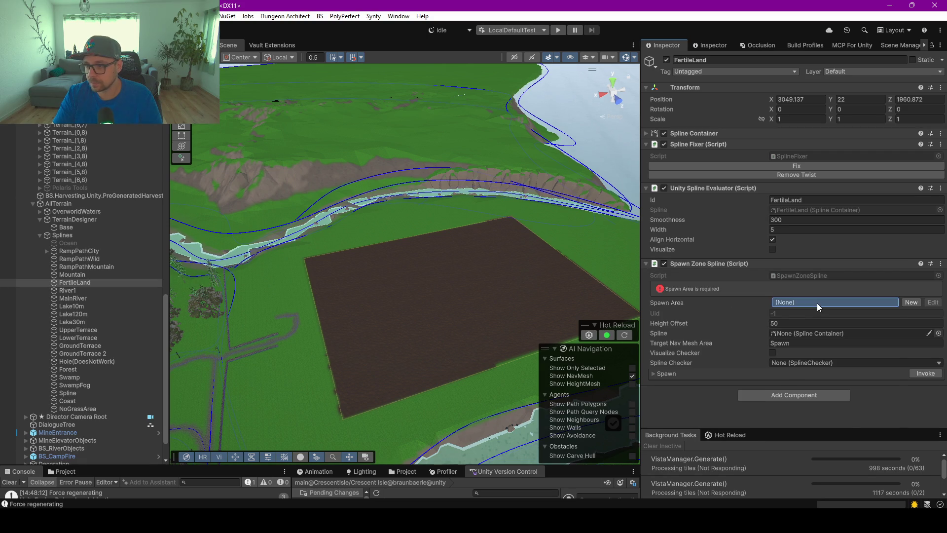
- Set the component's Spawn Area to Farm, expand Spawn, and view the farm
left_click(816, 302)
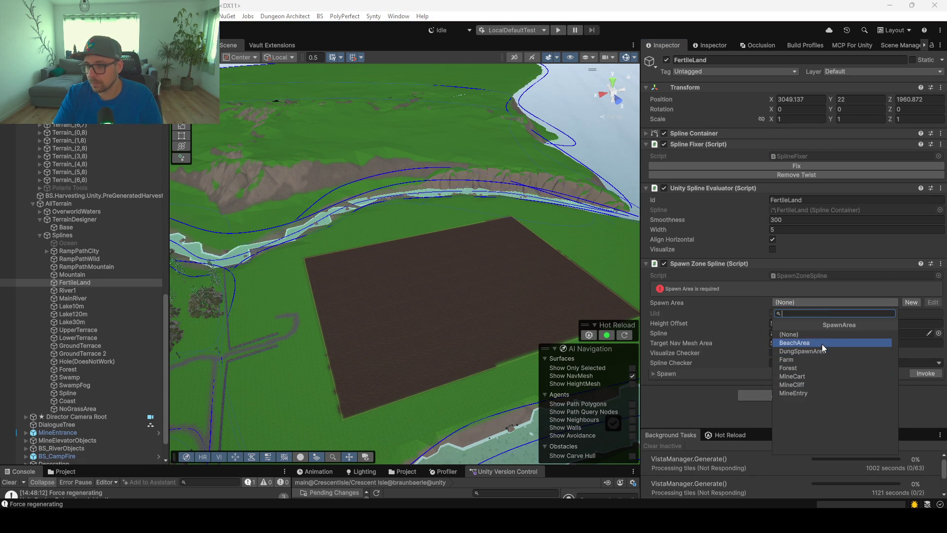
left_click(816, 360)
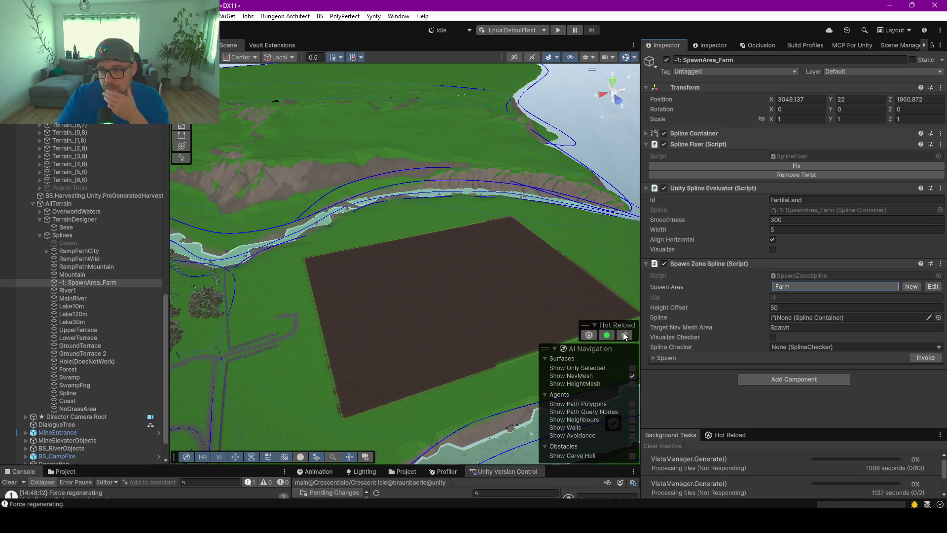
left_click(655, 357)
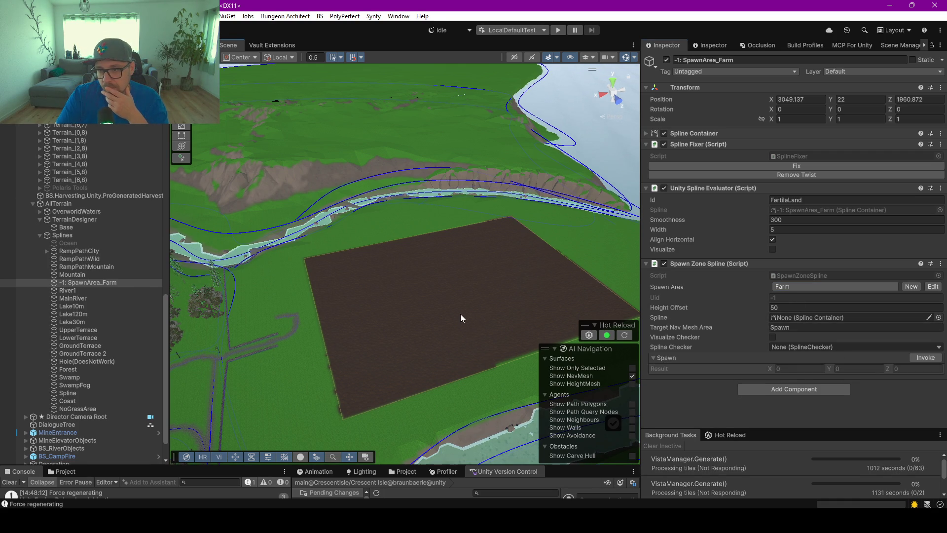
scroll(460, 314, "up", 5)
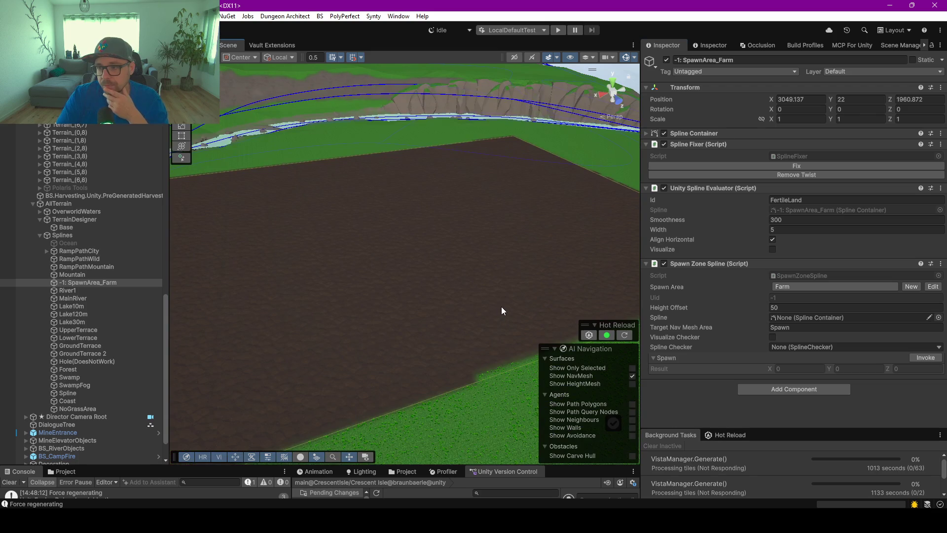
scroll(501, 311, "down", 4)
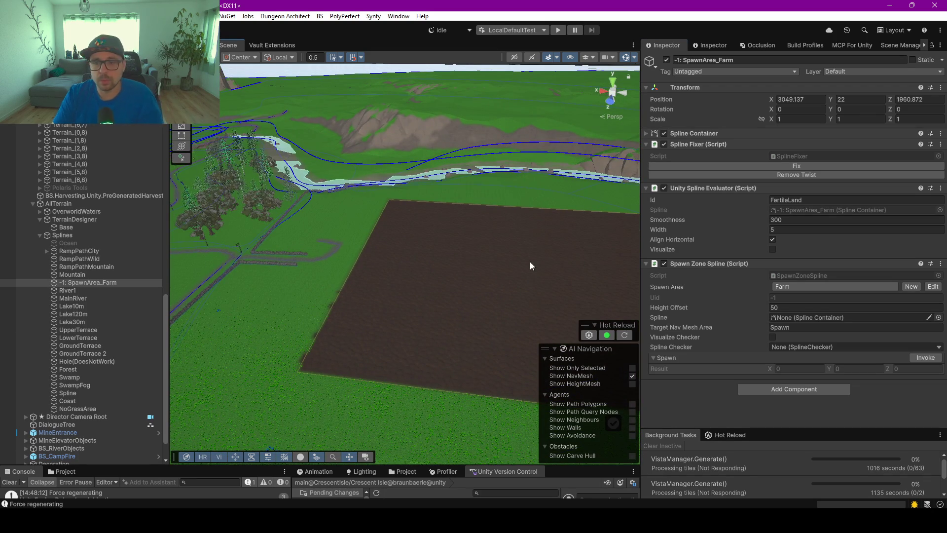
scroll(488, 249, "down", 3)
mouse_move(450, 248)
left_mouse_down()
mouse_move(379, 241)
mouse_move(363, 258)
mouse_move(339, 261)
mouse_move(265, 256)
left_mouse_up()
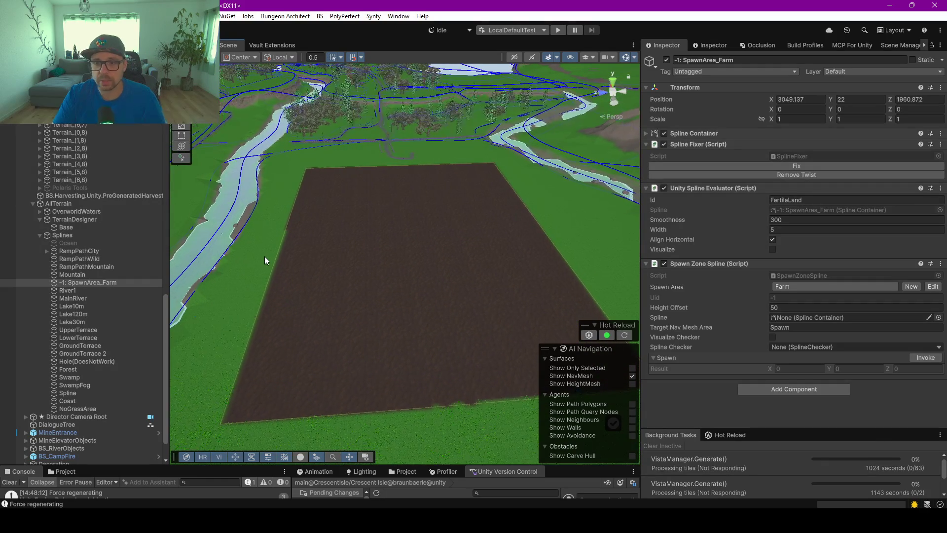
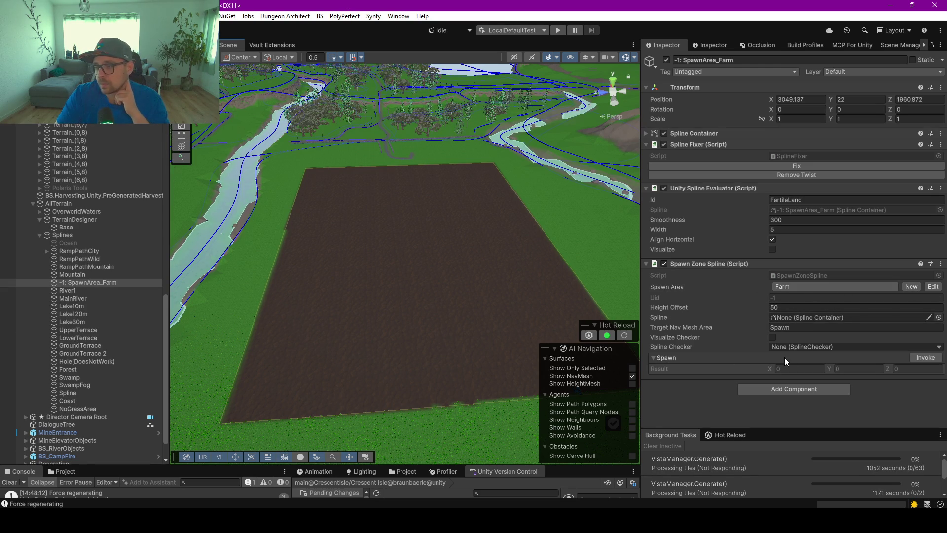
- Link the spline container to the spawn zone and select the farm spawn area object
mouse_move(699, 137)
left_mouse_down()
mouse_move(865, 280)
mouse_move(786, 346)
mouse_move(824, 351)
mouse_move(810, 318)
left_mouse_up()
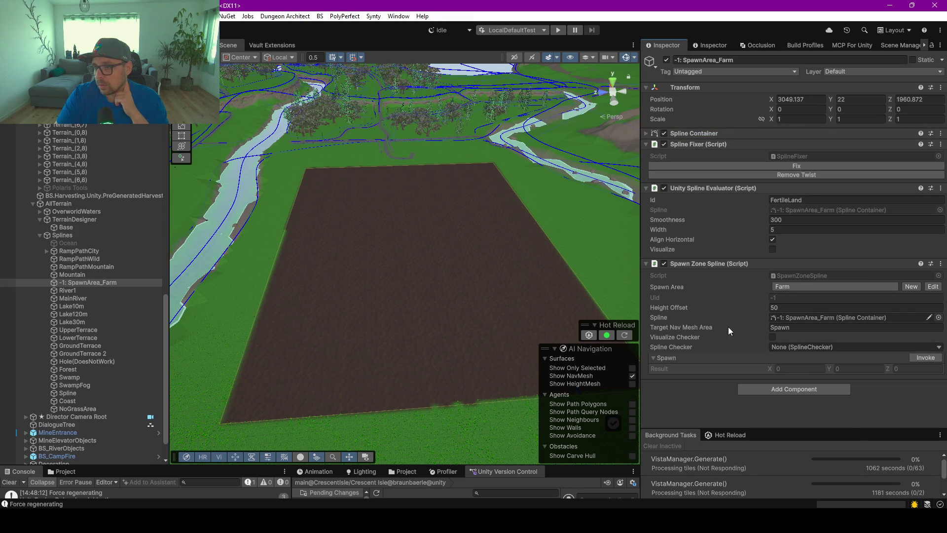
scroll(477, 289, "down", 5)
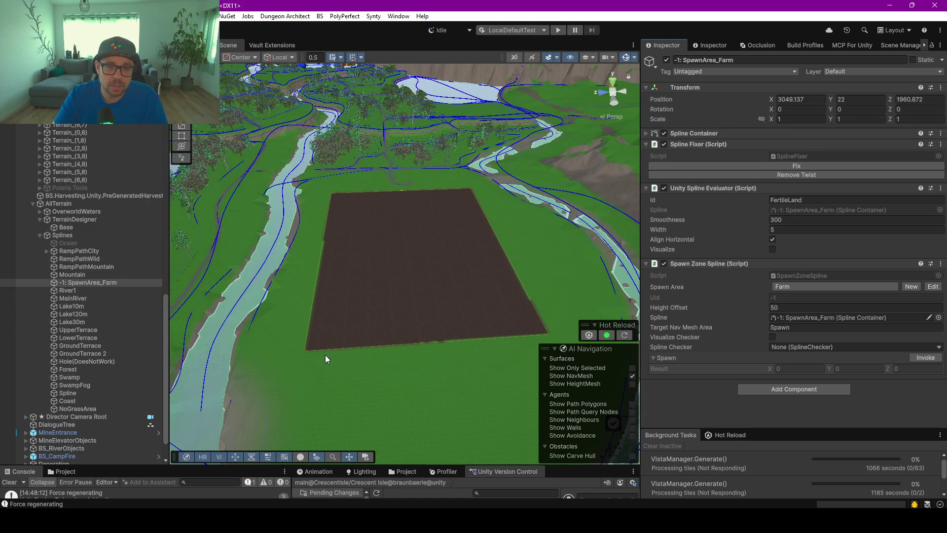
left_click(75, 283)
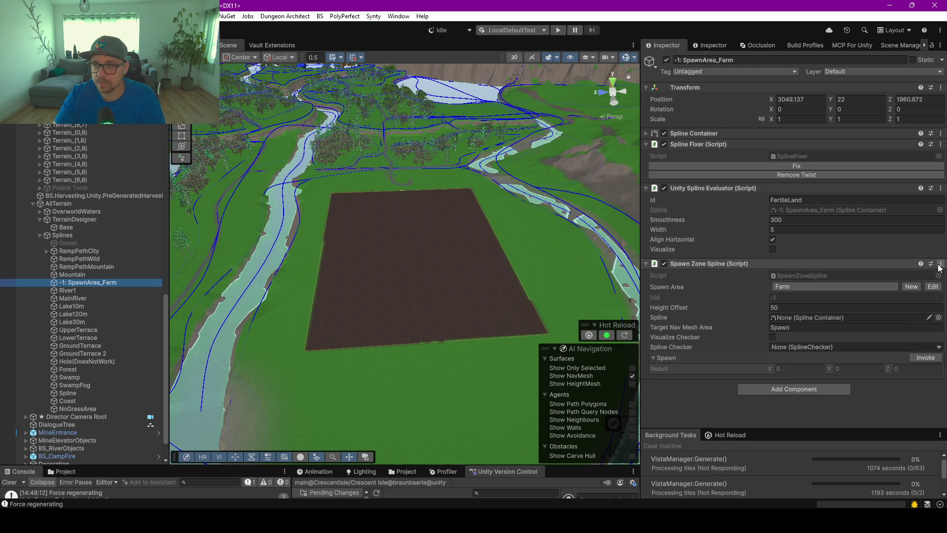
- Remove the Spawn Zone Spline component from FertileLand, undoing and then redoing the removal
left_click(940, 264)
left_click(833, 322)
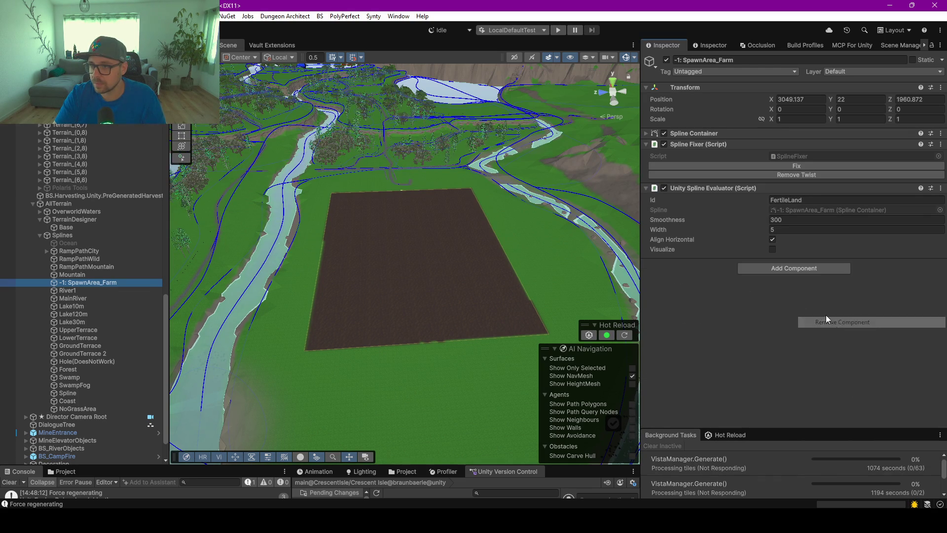
left_click(81, 283)
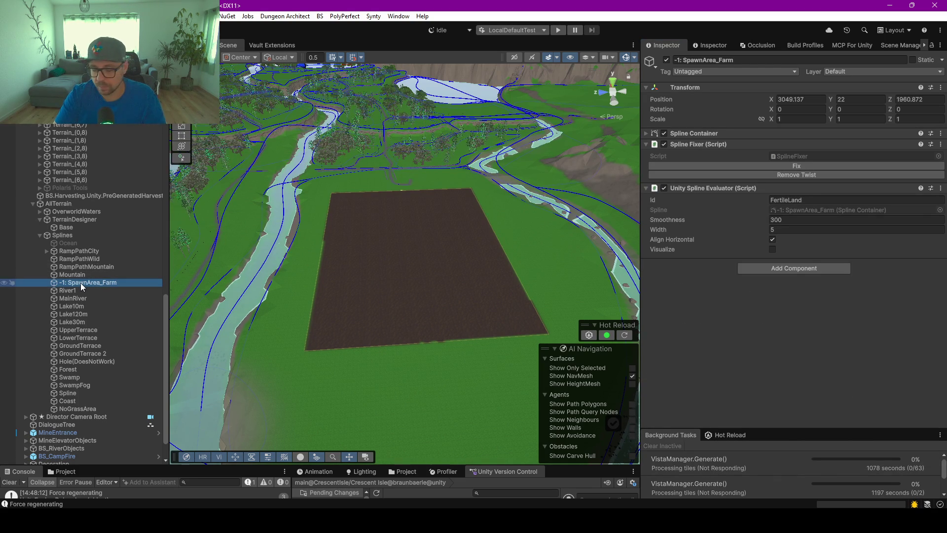
key("ctrl+z")
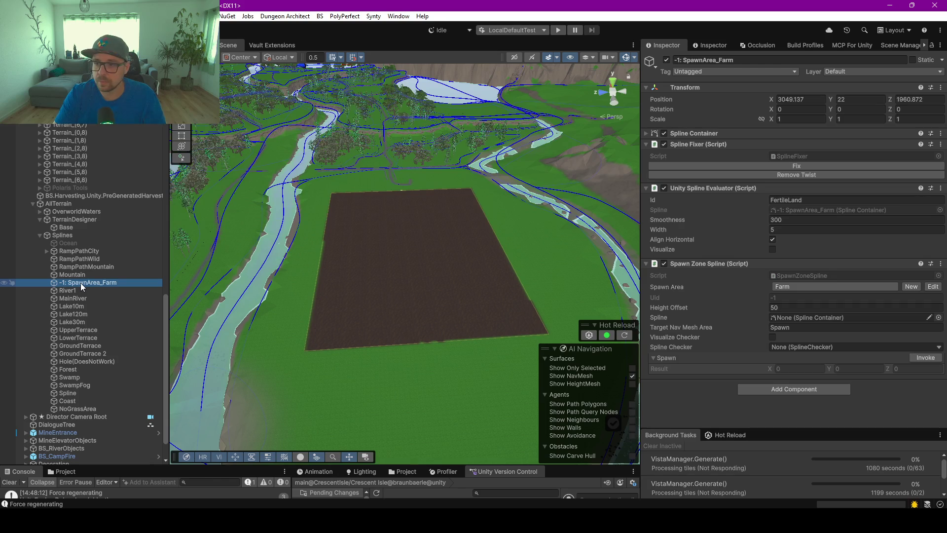
key("ctrl+y")
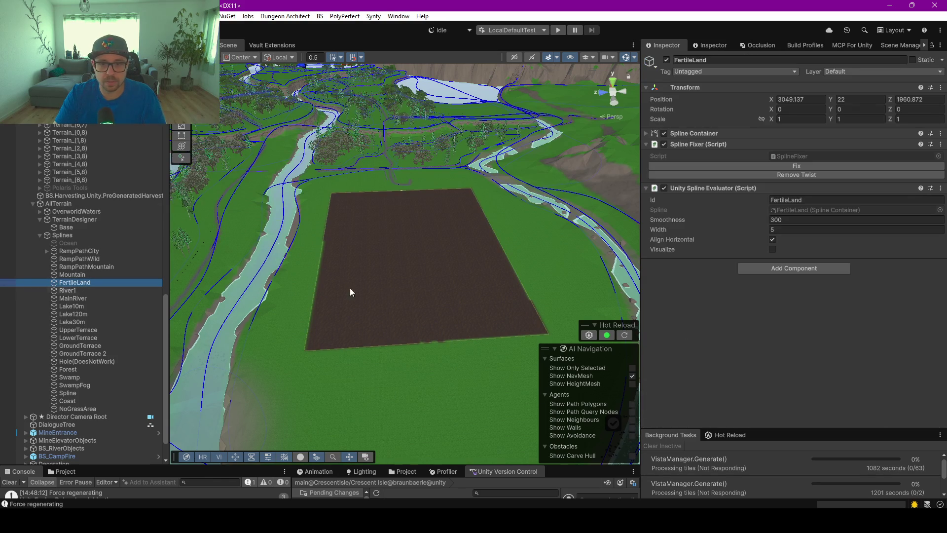
scroll(267, 303, "up", 1)
scroll(99, 221, "up", 15)
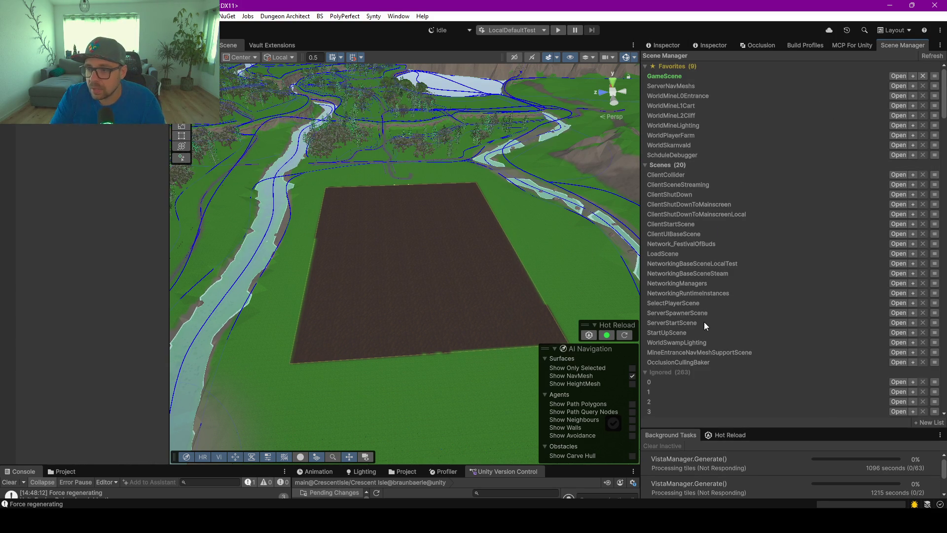
- Load ServerSpawnerScene alongside the open world and select terrain chunk C(3,4)
left_click(913, 312)
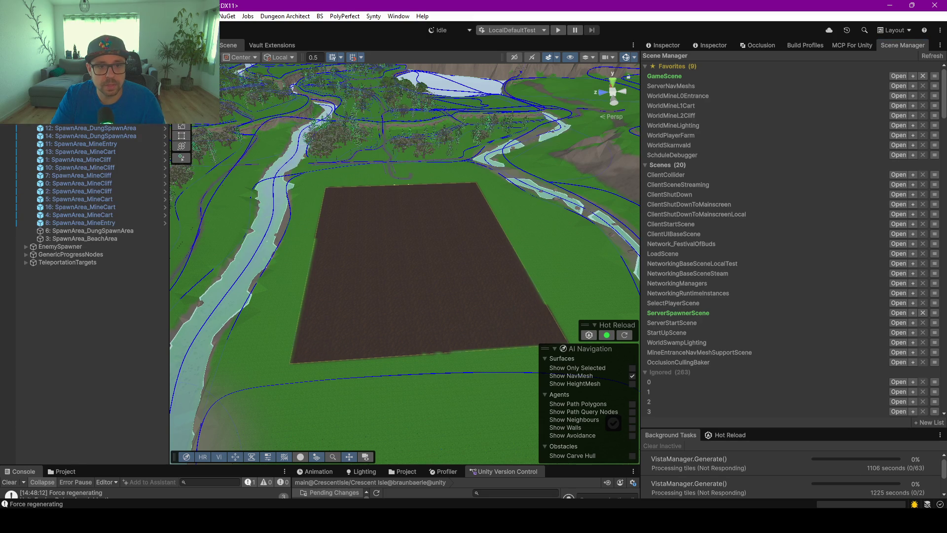
left_click(661, 42)
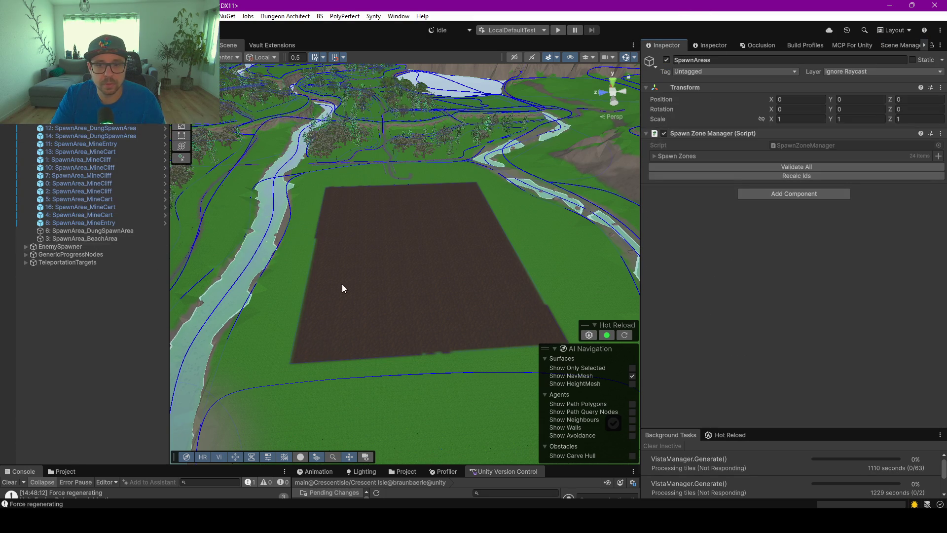
left_click(329, 362)
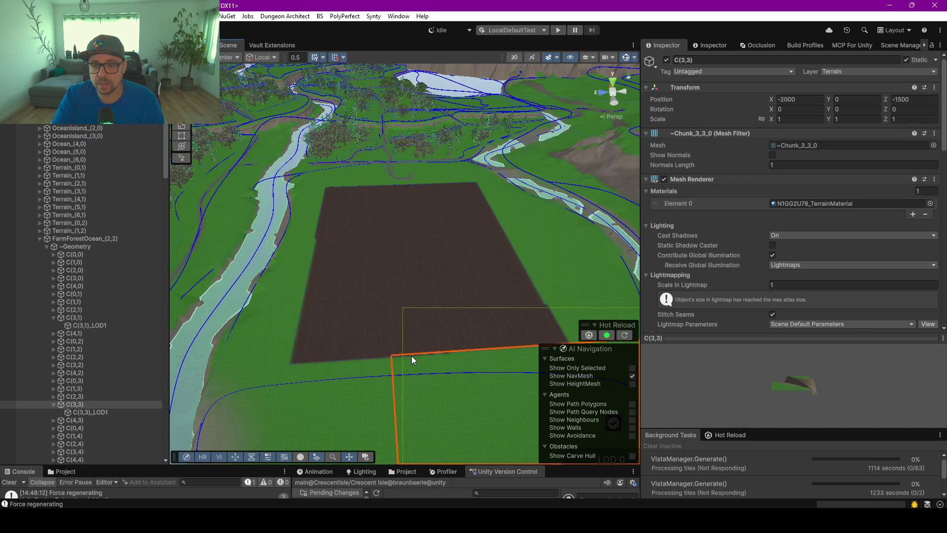
- Duplicate the FertileLand spline and move FertileLand (1) under SpawnAreas
left_click(411, 355)
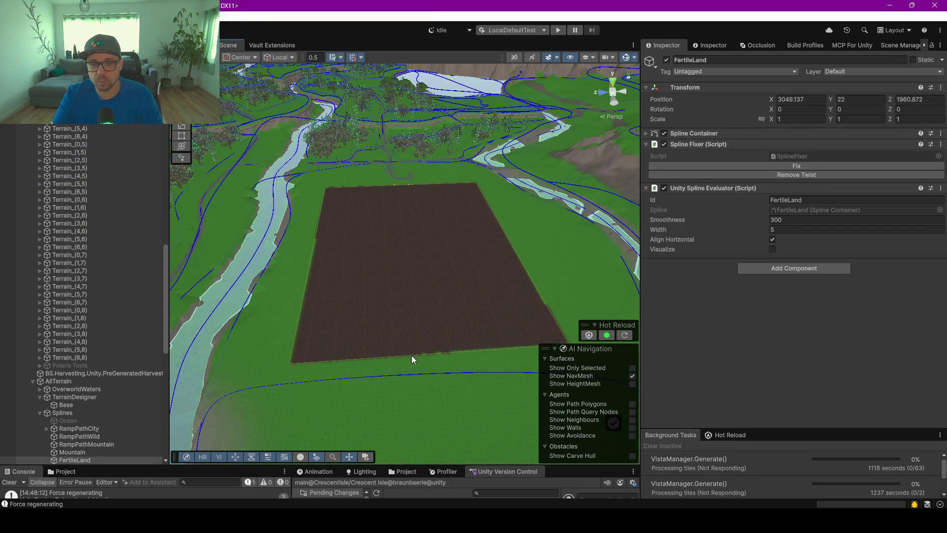
key("ctrl+d")
scroll(137, 380, "down", 6)
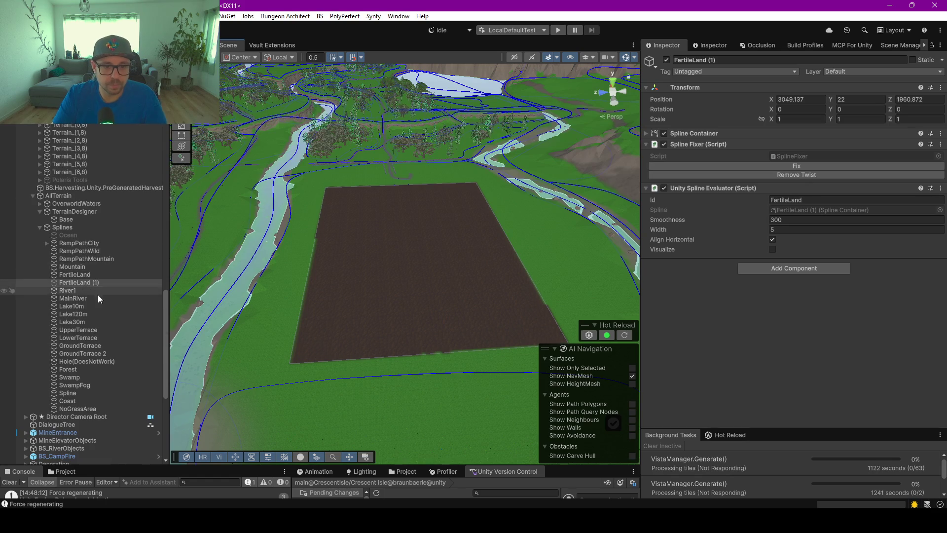
scroll(98, 294, "down", 8)
left_click_drag(60, 305, 64, 320)
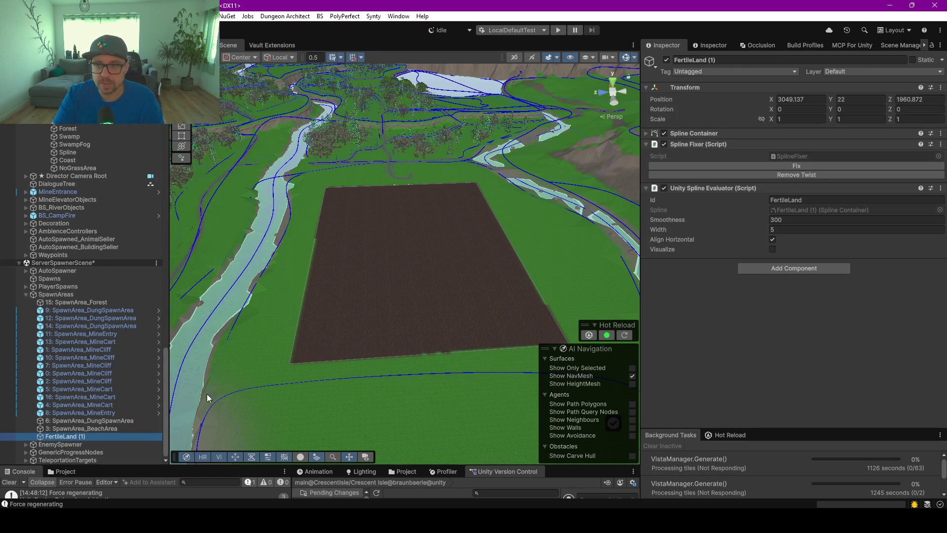
- Add a Spawn Zone Spline set to Farm, with the object's Spline Container as its Spline
left_click(782, 271)
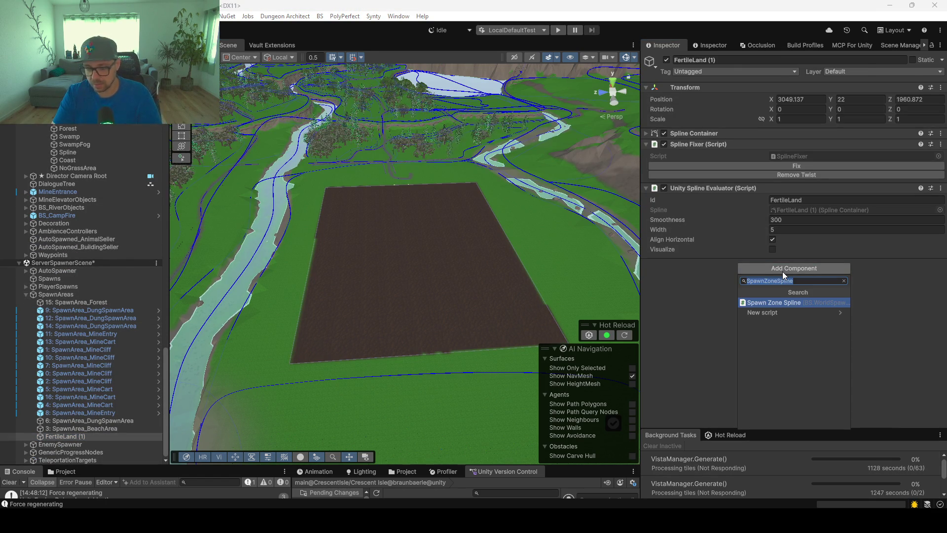
key("Return")
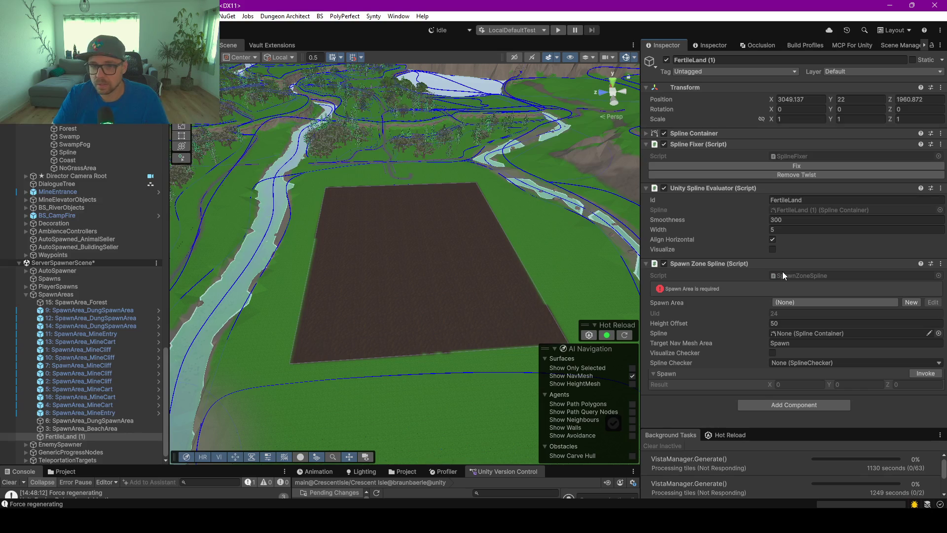
left_click(806, 299)
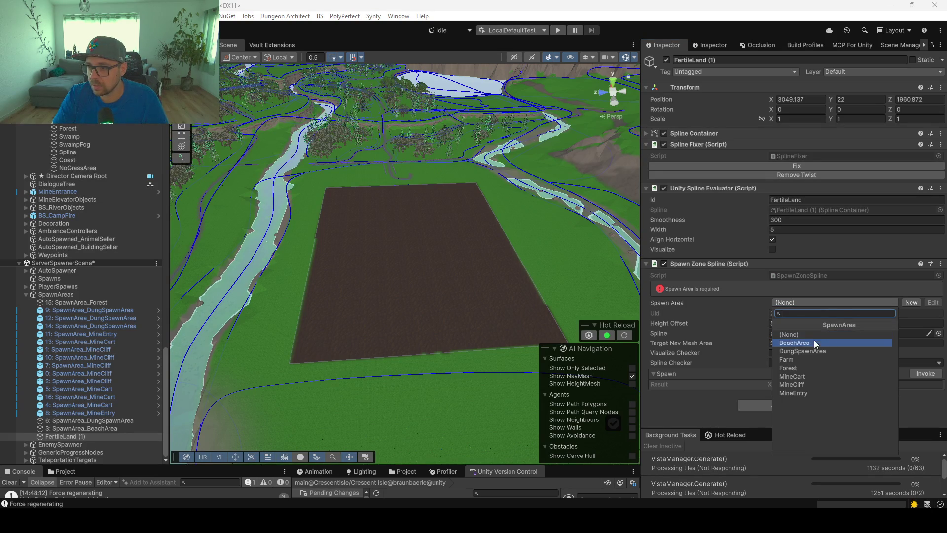
left_click(812, 358)
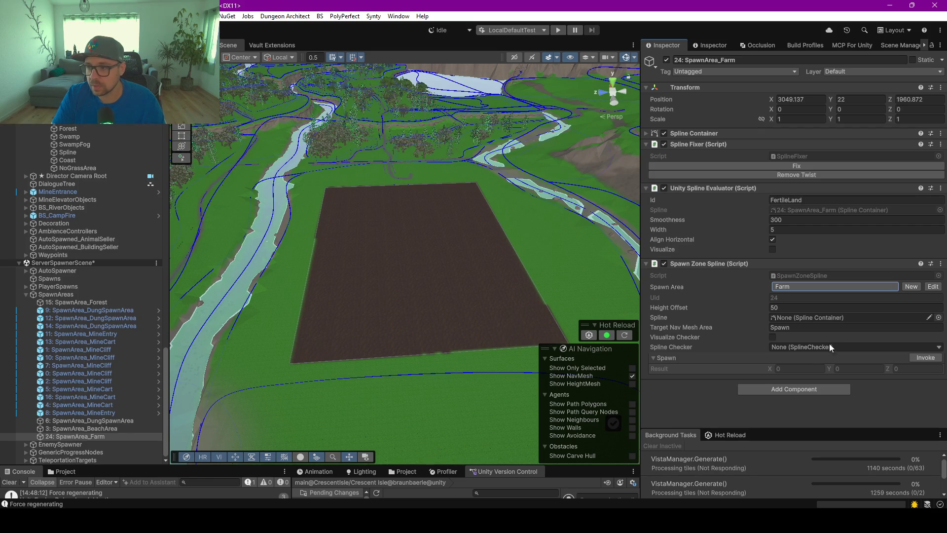
left_click_drag(699, 135, 814, 232)
left_click_drag(819, 331, 803, 318)
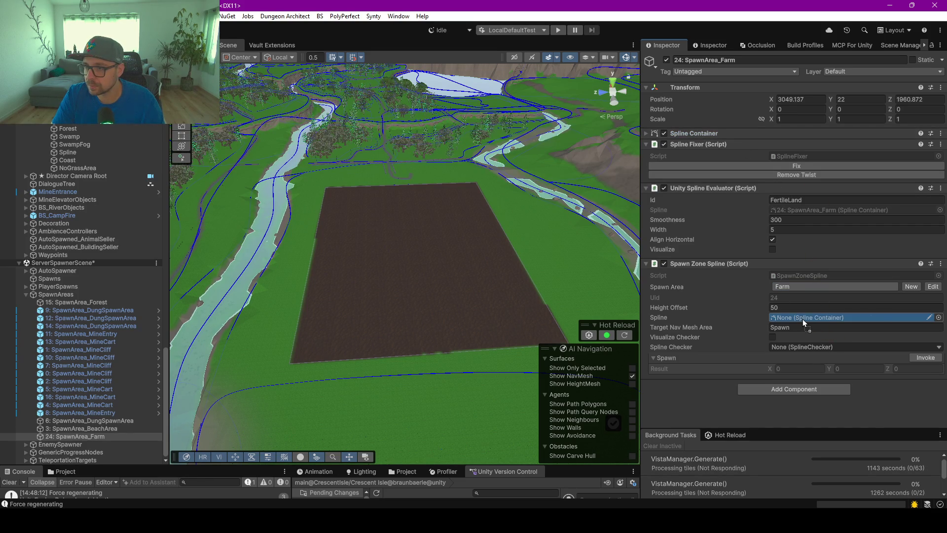
- Remove the Unity Spline Evaluator and Spline Fixer components
left_click(941, 189)
left_click(829, 246)
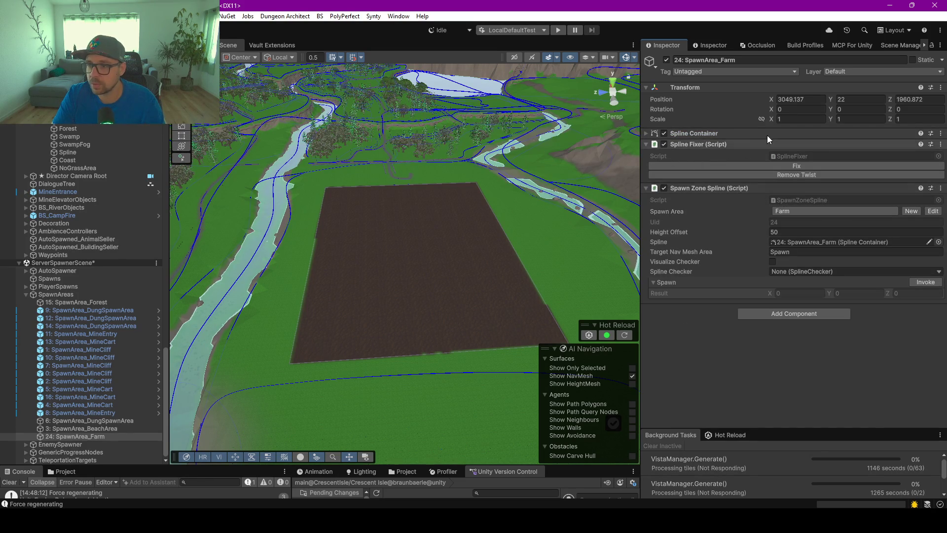
left_click(941, 144)
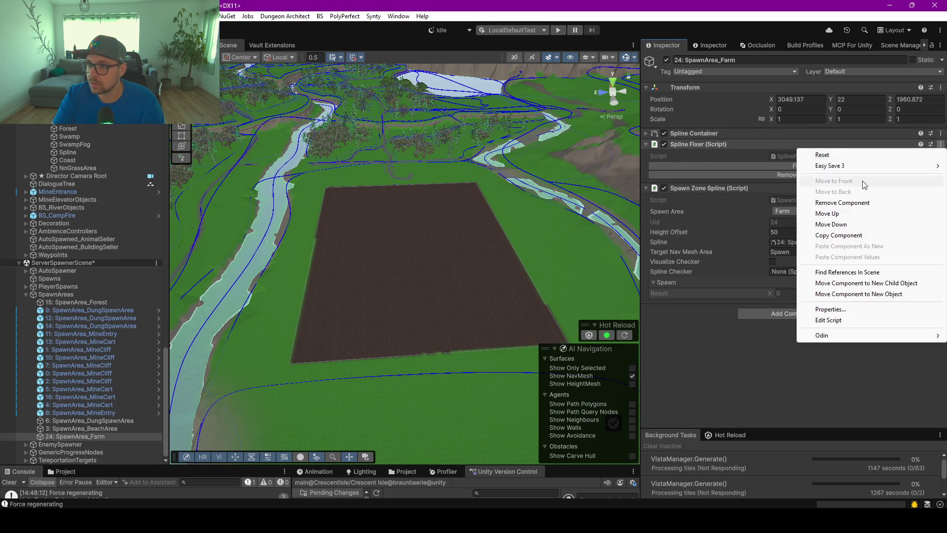
left_click(842, 202)
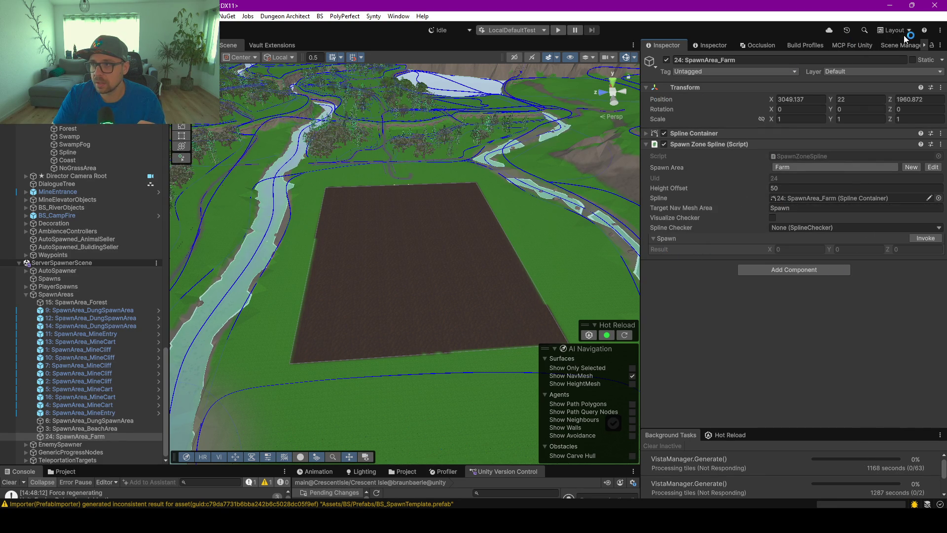
- Enter 'Humanoid' as the farm spawn zone's Target Nav Mesh Area, then bring up the Window menu
left_click(796, 210)
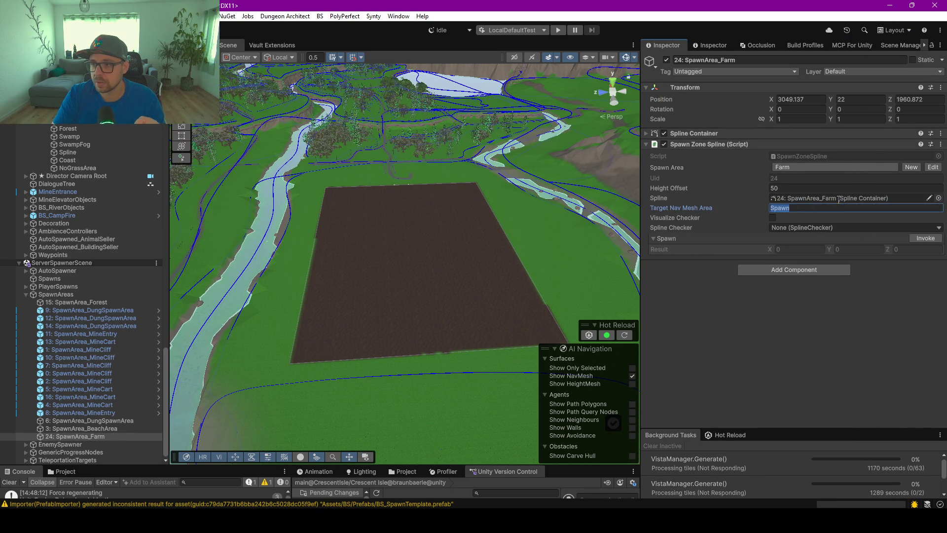
type("H")
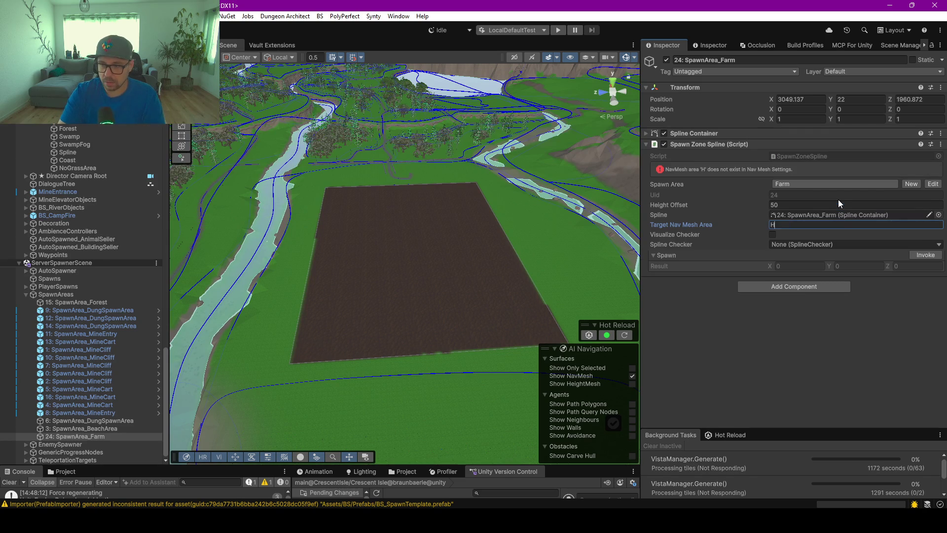
type("umanoid")
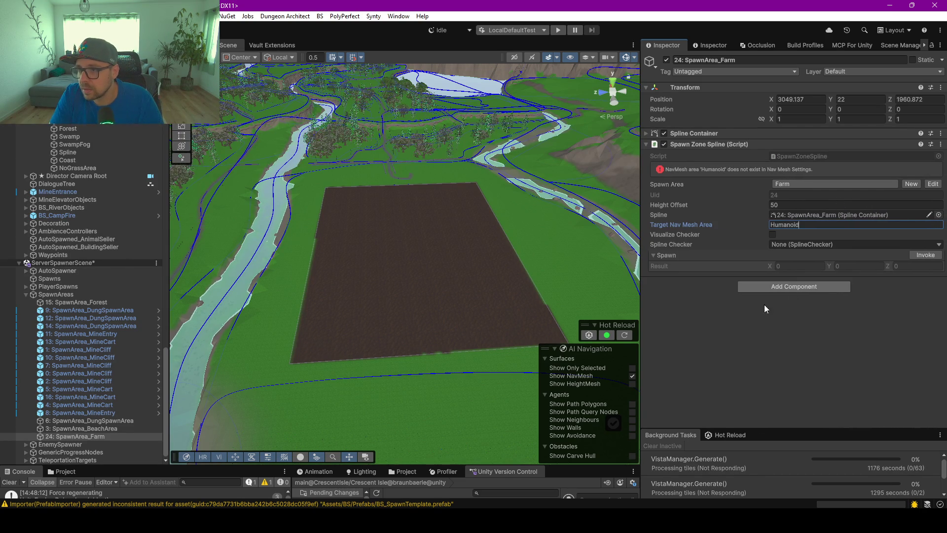
key("Return")
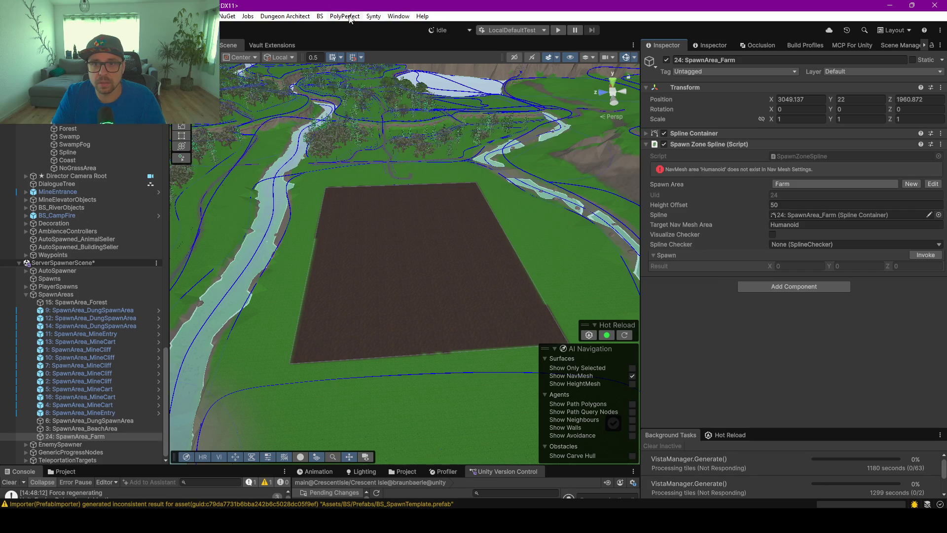
left_click(399, 18)
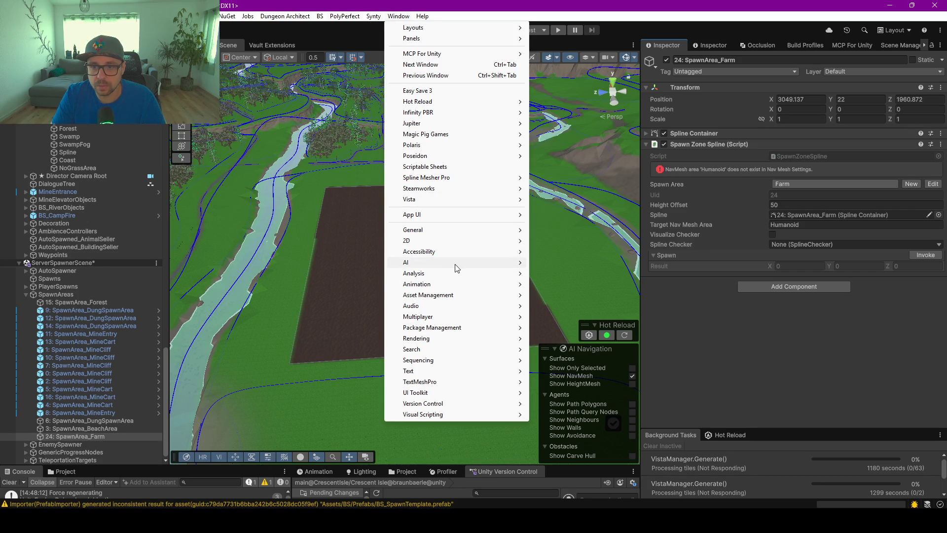
- Open the Navigation window and review the Spawn, Animal, Enemies and Humanoid agent types
mouse_move(456, 262)
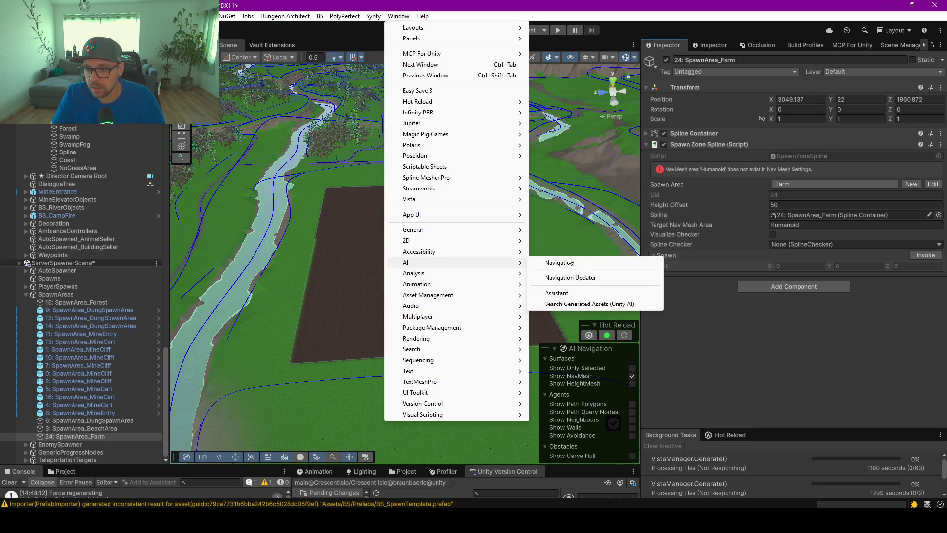
left_click(566, 264)
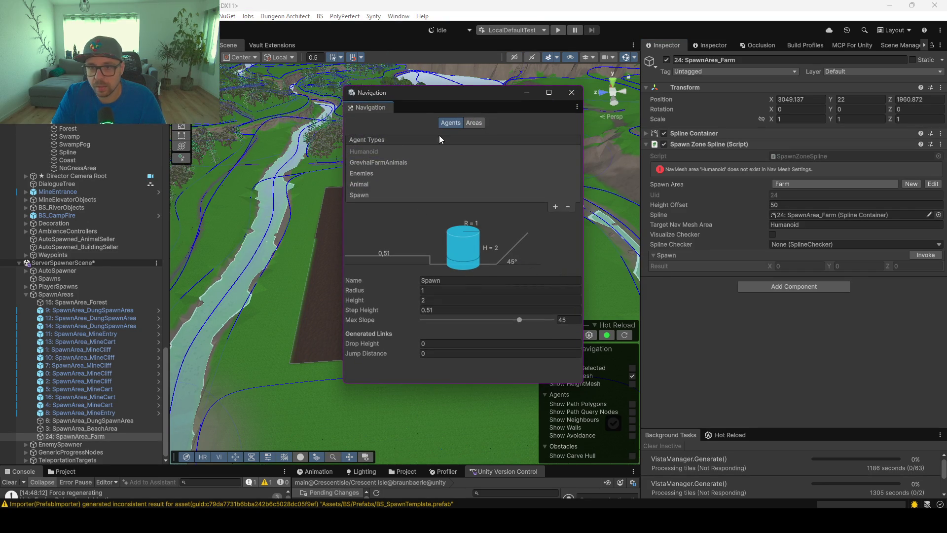
left_click(360, 197)
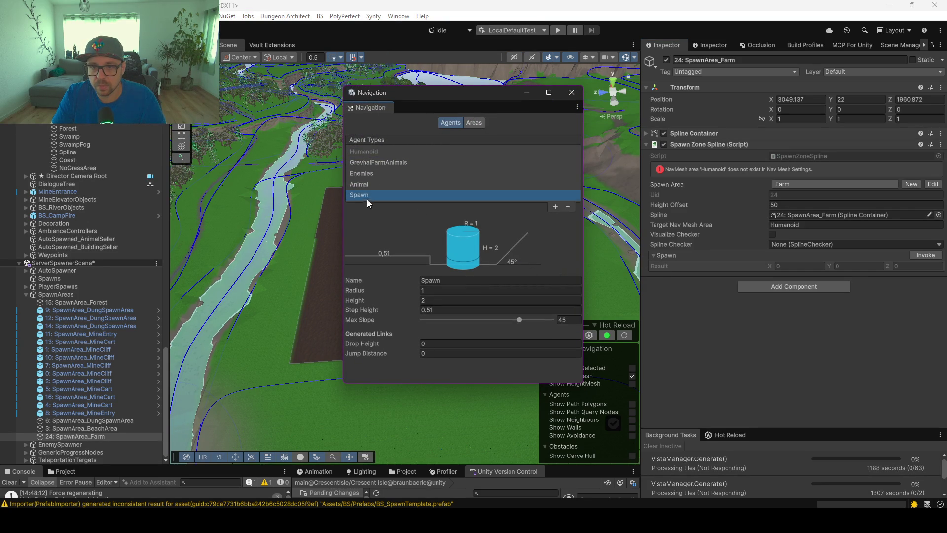
left_click(365, 185)
left_click(370, 173)
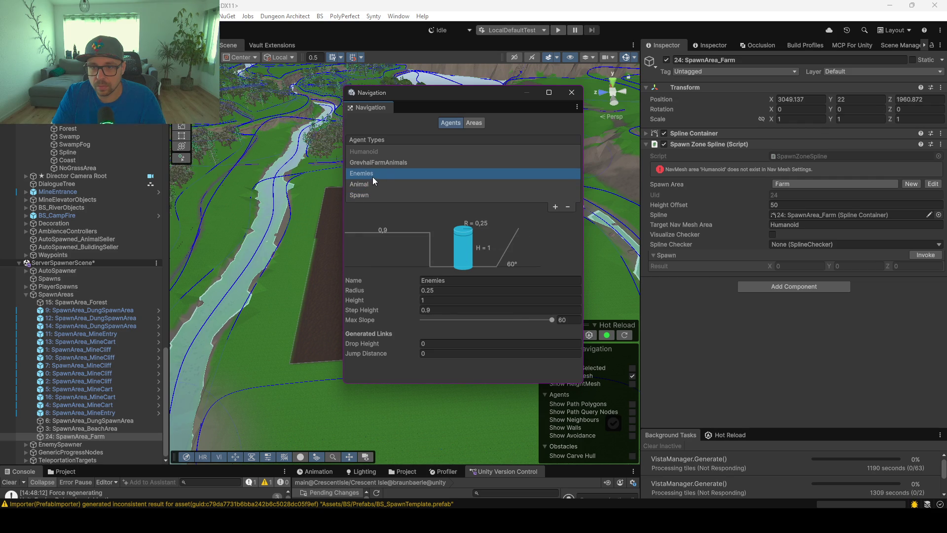
left_click(371, 153)
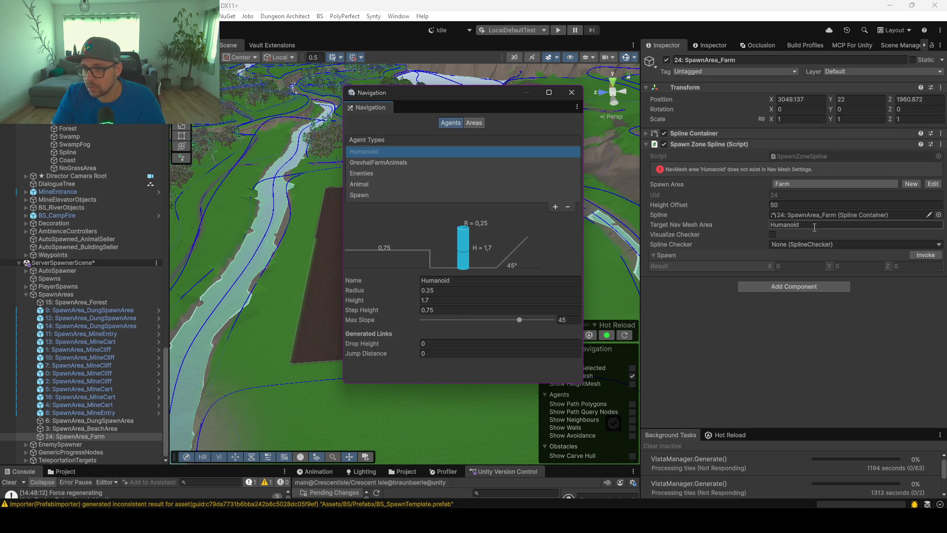
- Replace the Target Nav Mesh Area value 'Humanoid' with 'Animal'
left_click(813, 225)
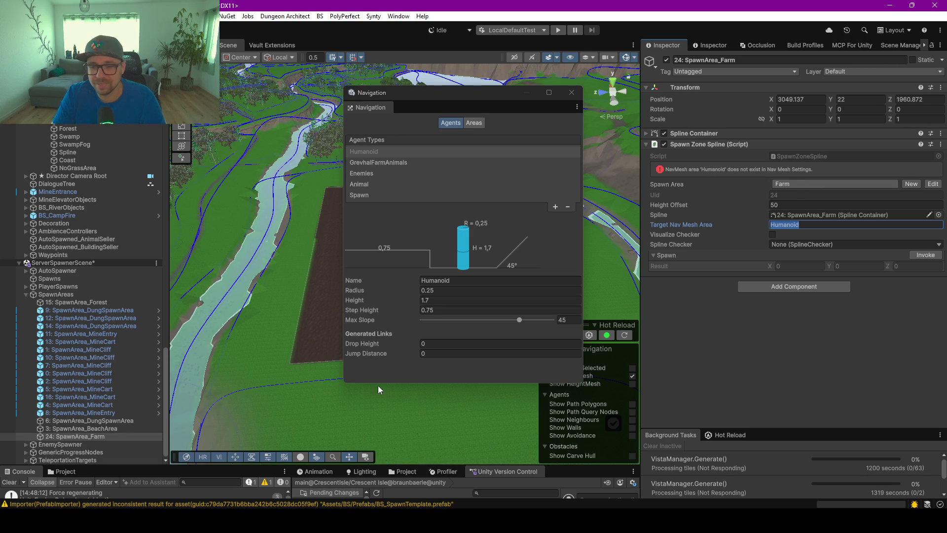
left_click(448, 280)
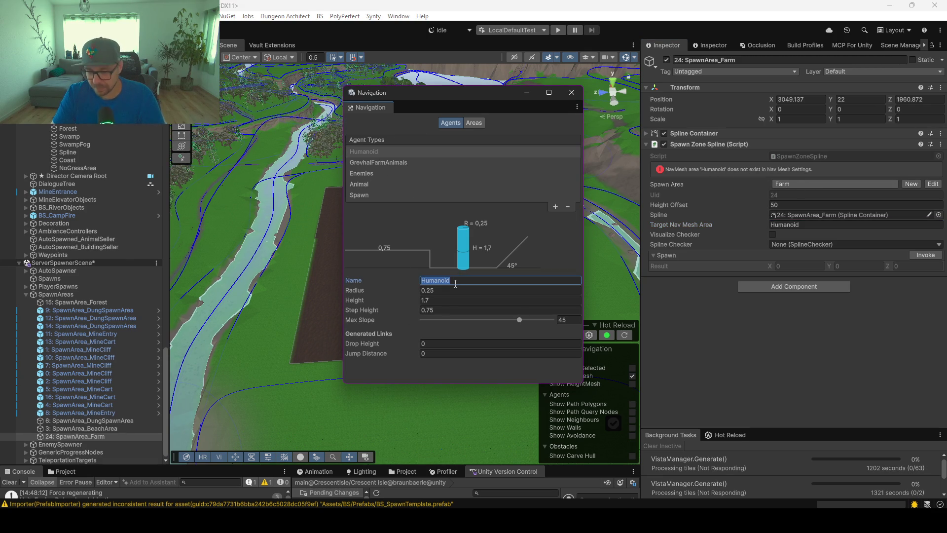
left_click(791, 223)
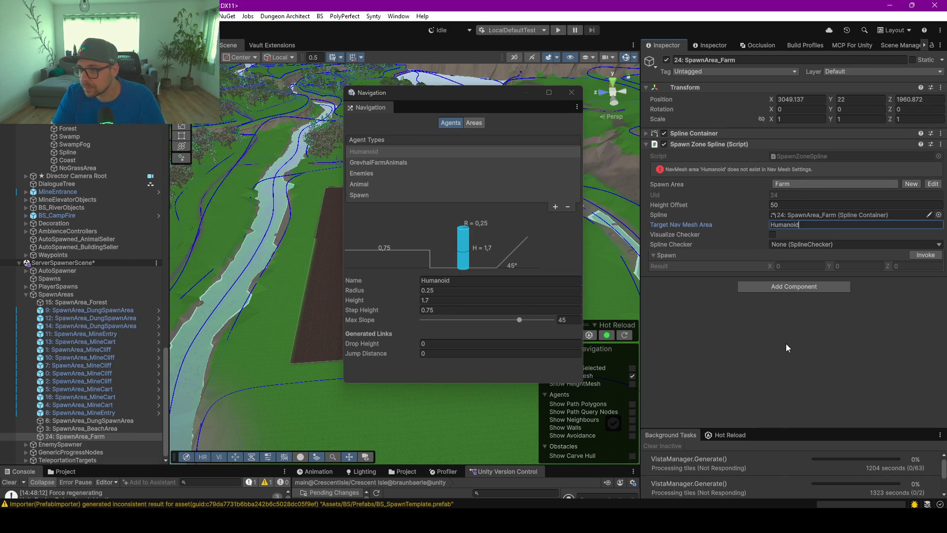
left_click(814, 226)
key("BackSpace")
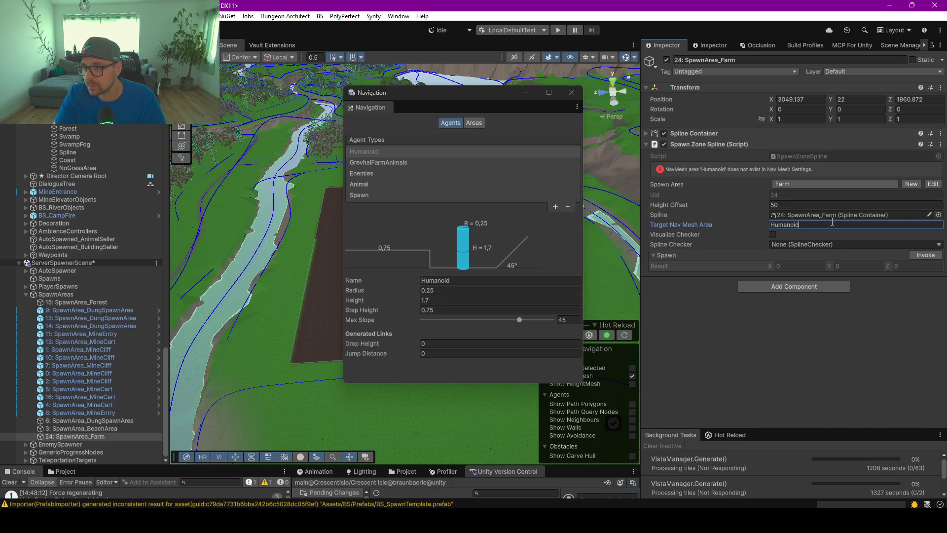
key("ctrl+a")
key("BackSpace")
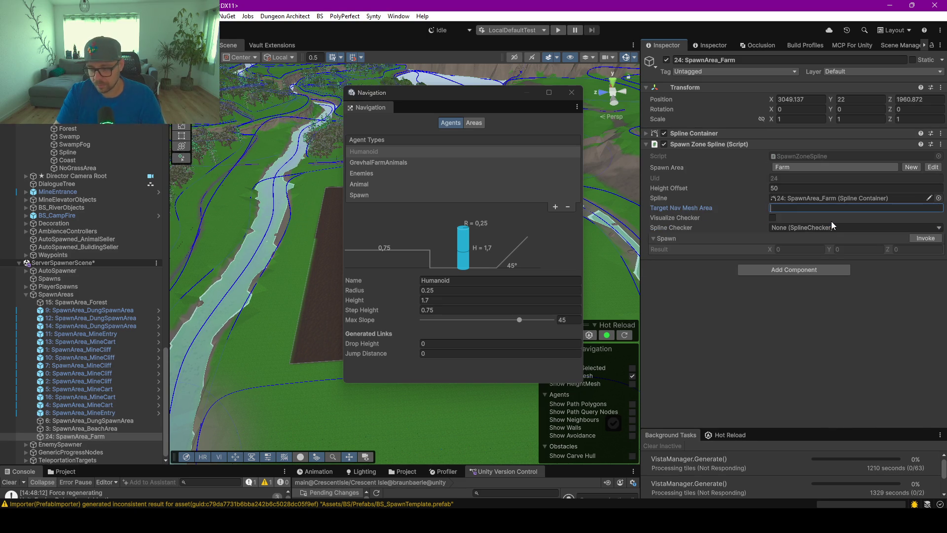
type("Spawn")
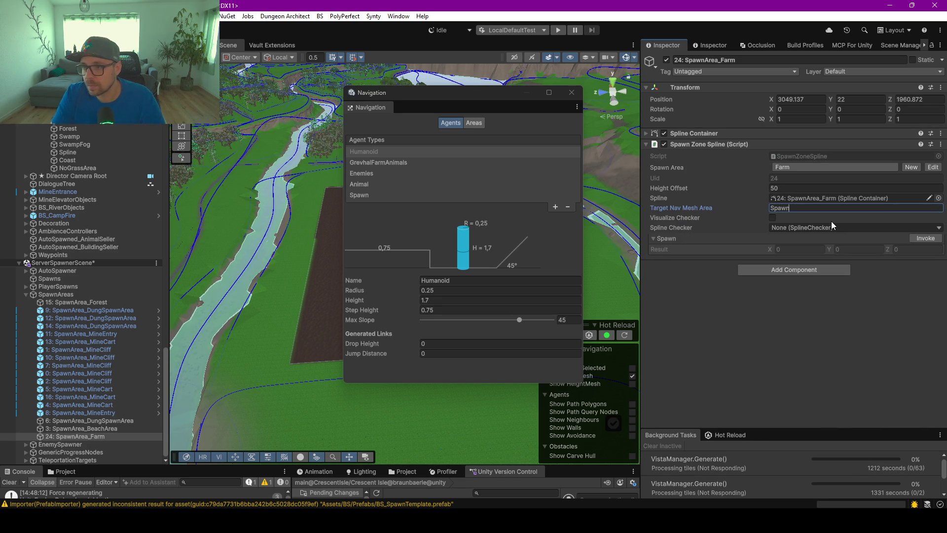
key("ctrl+a")
key("BackSpace")
type("Animal")
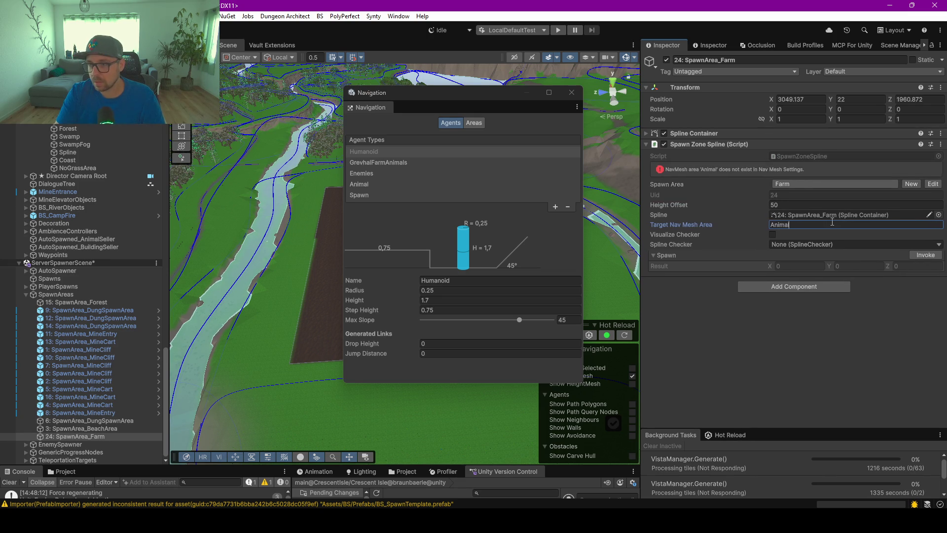
- Confirm 'Animal', then review Validate() and targetNavMeshArea usages in SpawnZoneSpline.cs
left_click(784, 312)
key("alt+Tab")
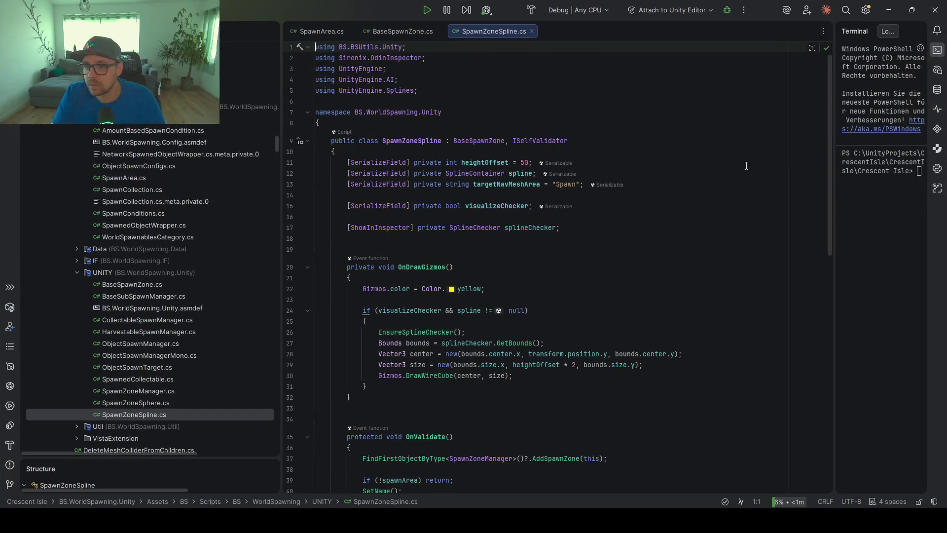
left_click(562, 184)
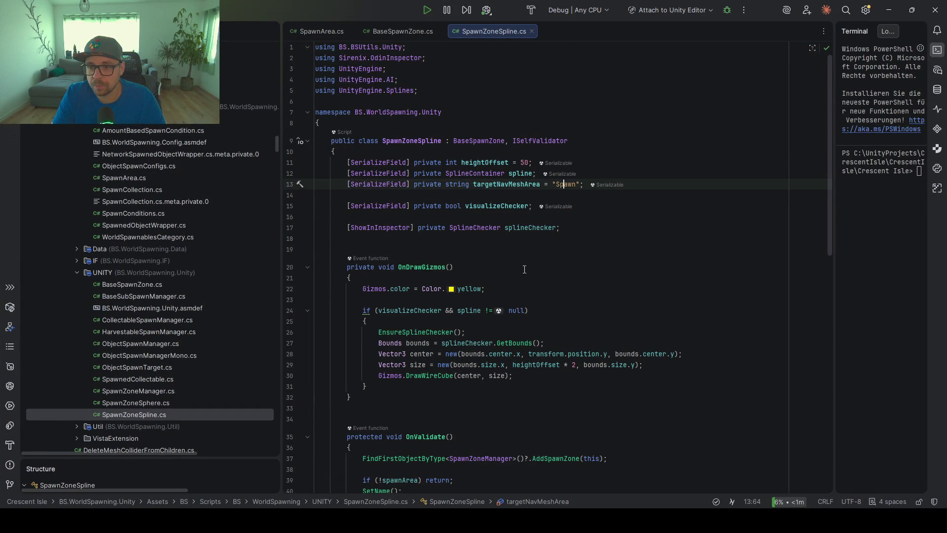
scroll(521, 270, "down", 15)
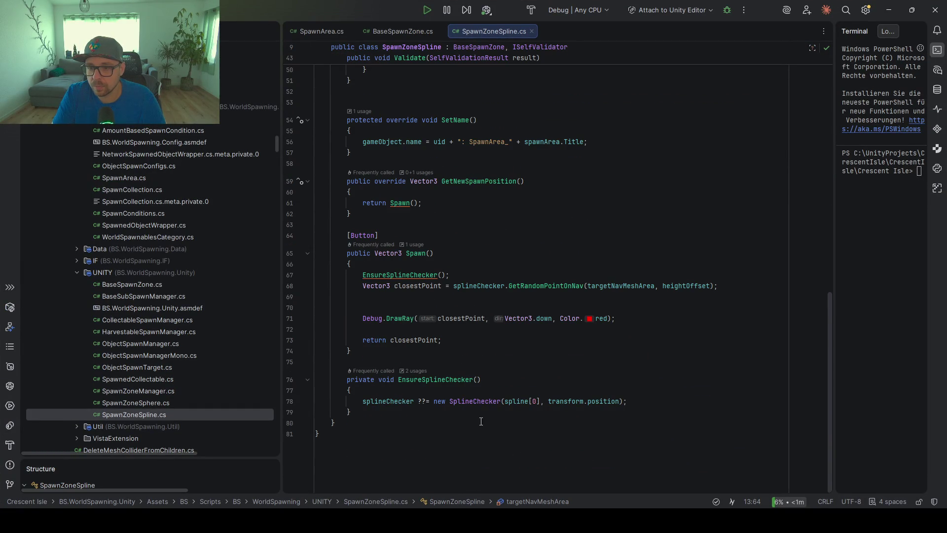
scroll(438, 331, "up", 4)
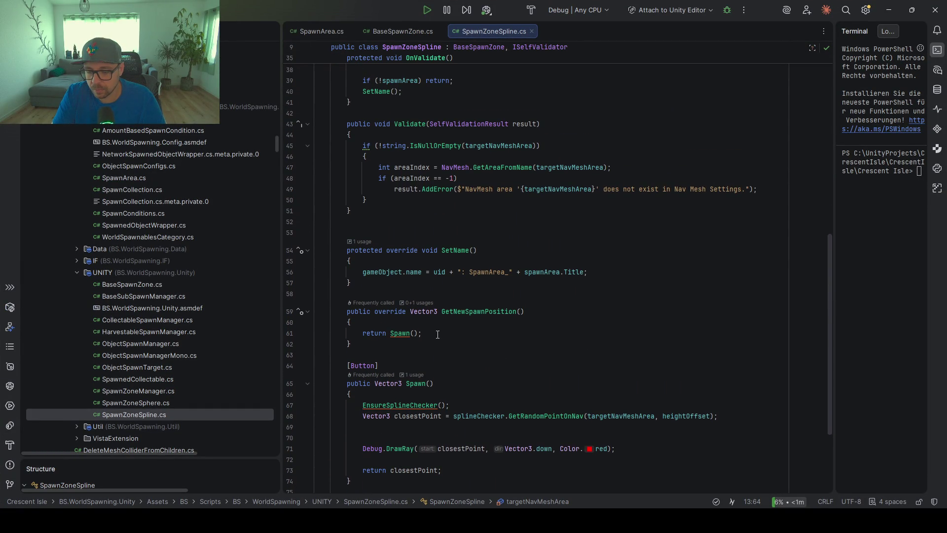
scroll(438, 334, "up", 4)
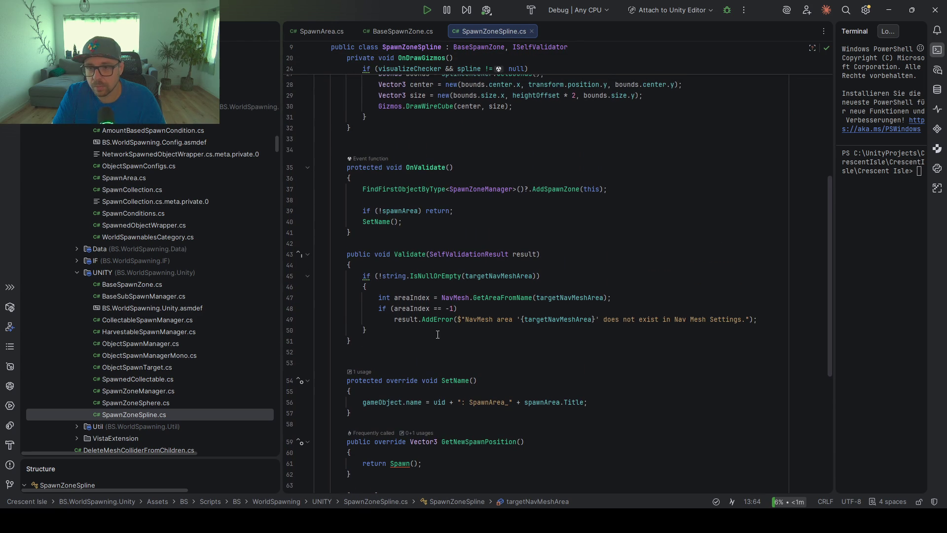
left_click(493, 298)
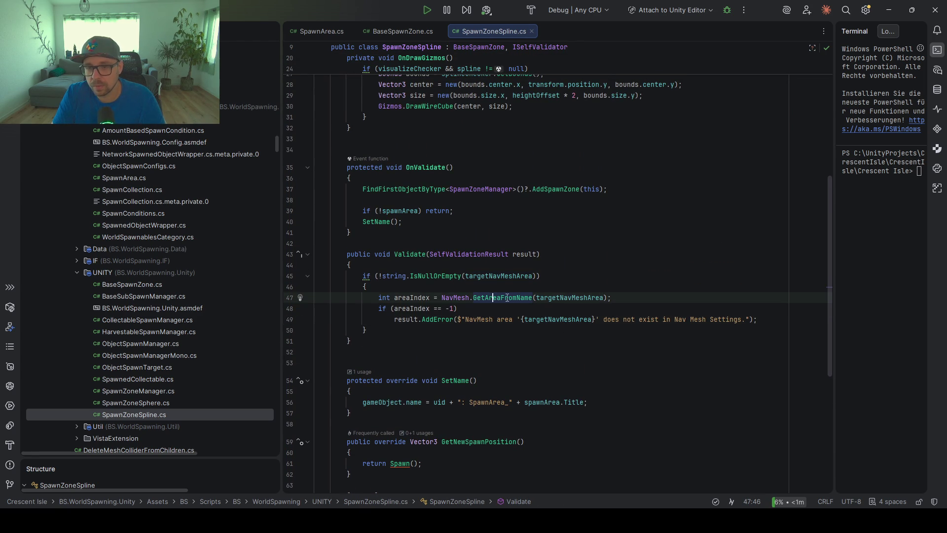
left_click(576, 298)
scroll(504, 330, "up", 9)
scroll(502, 330, "down", 6)
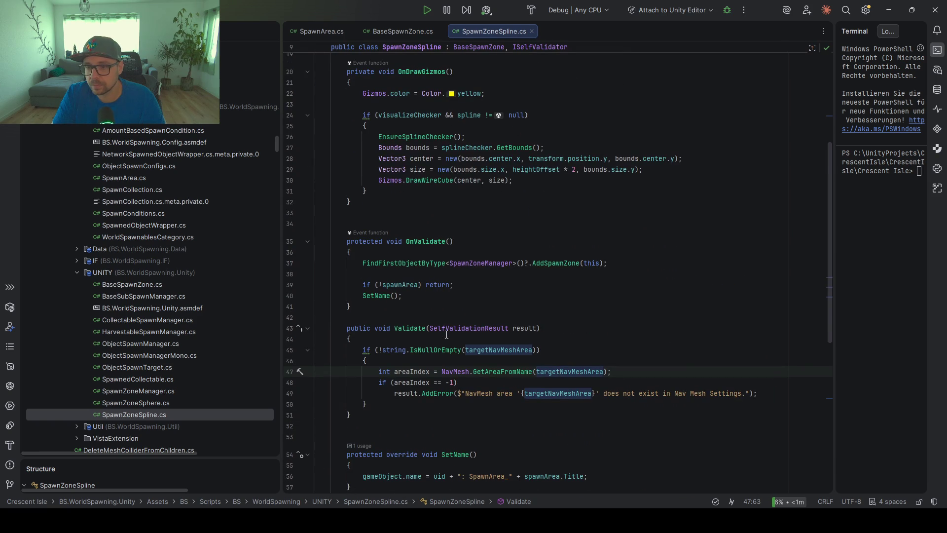
- Read GetAreaFromName's declaration in NavMesh.cs, then navigate back to SpawnZoneSpline.cs
left_click(504, 371)
key("ctrl+b")
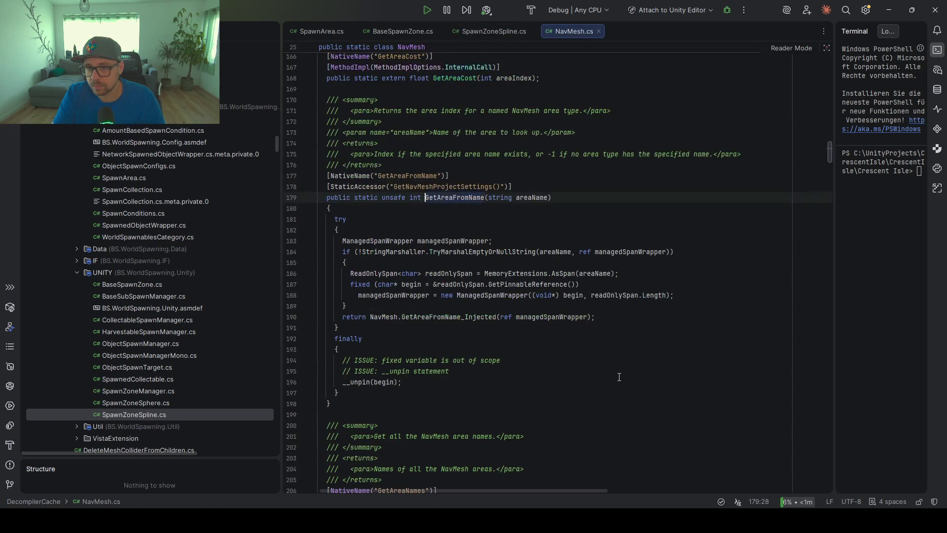
key("ctrl+alt+Left")
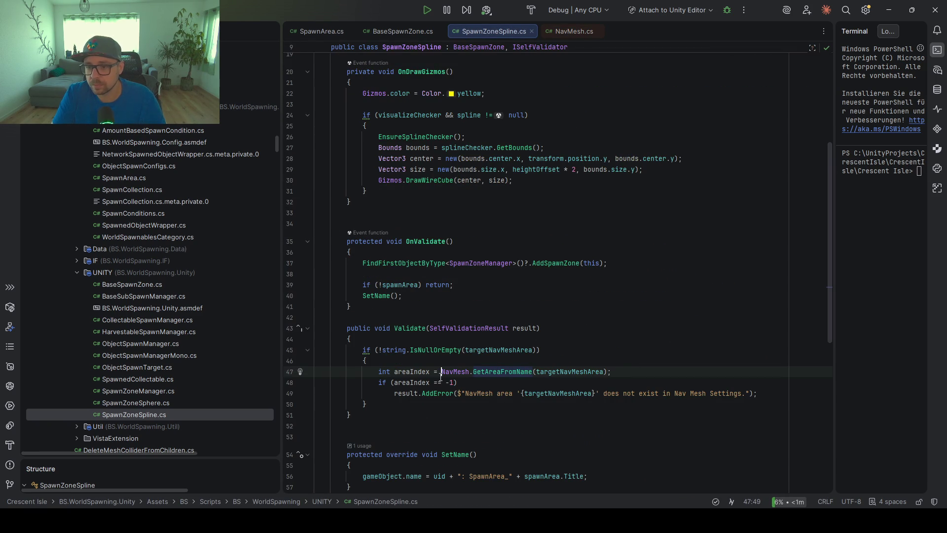
left_click(888, 10)
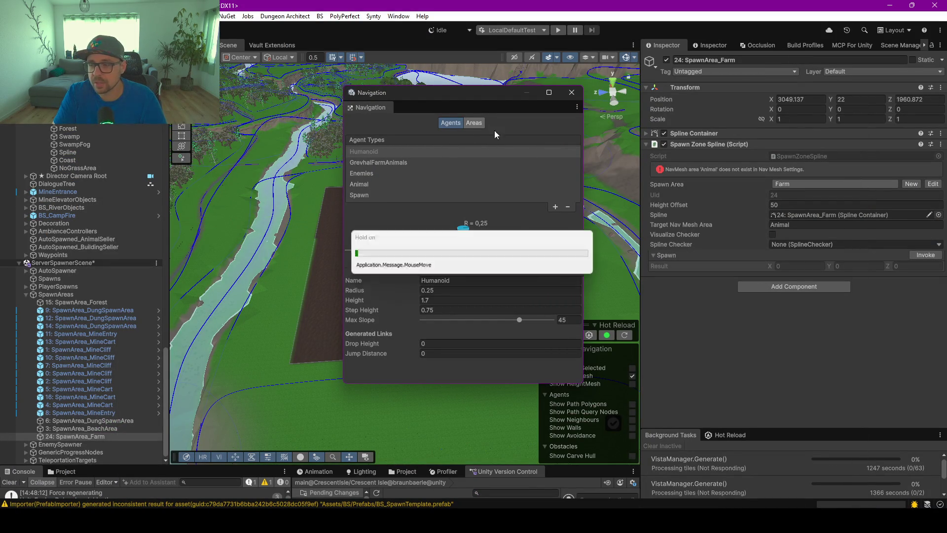
- Set the farm spawn zone's Target Nav Mesh Area to 'Walkable' and close the Navigation window
left_click(475, 124)
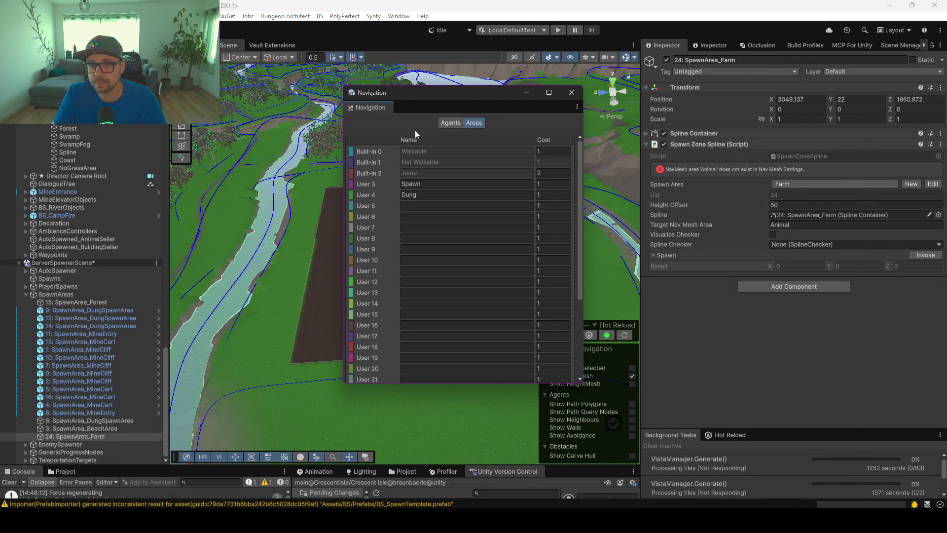
left_click(794, 224)
type("Walkable")
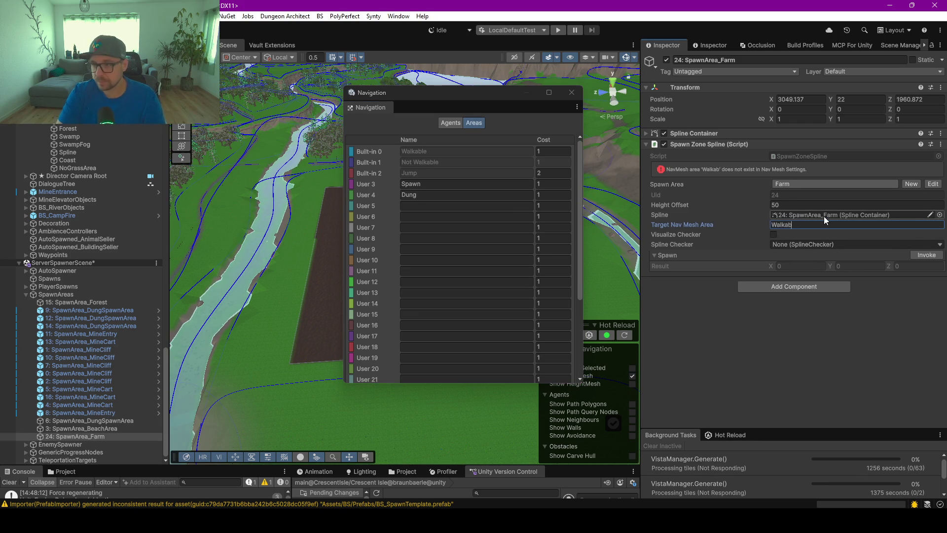
key("Return")
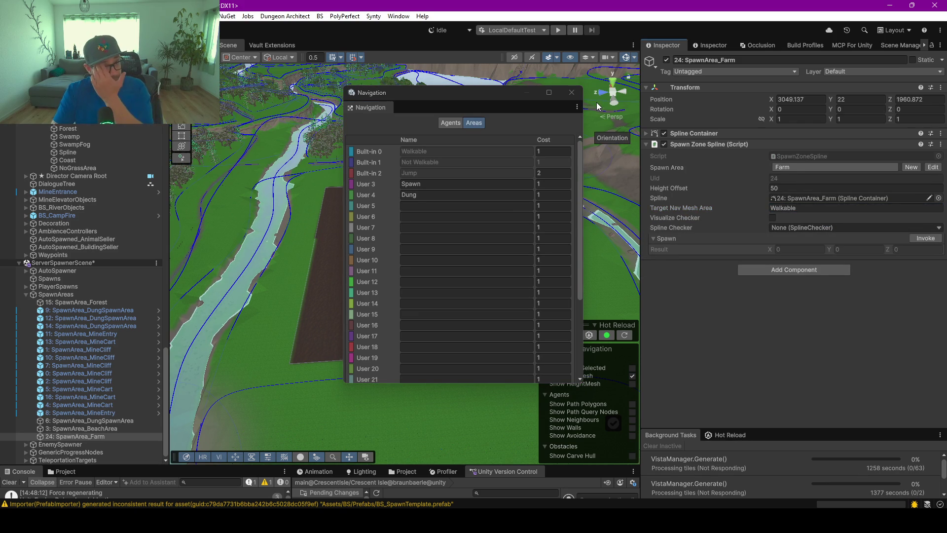
left_click(571, 92)
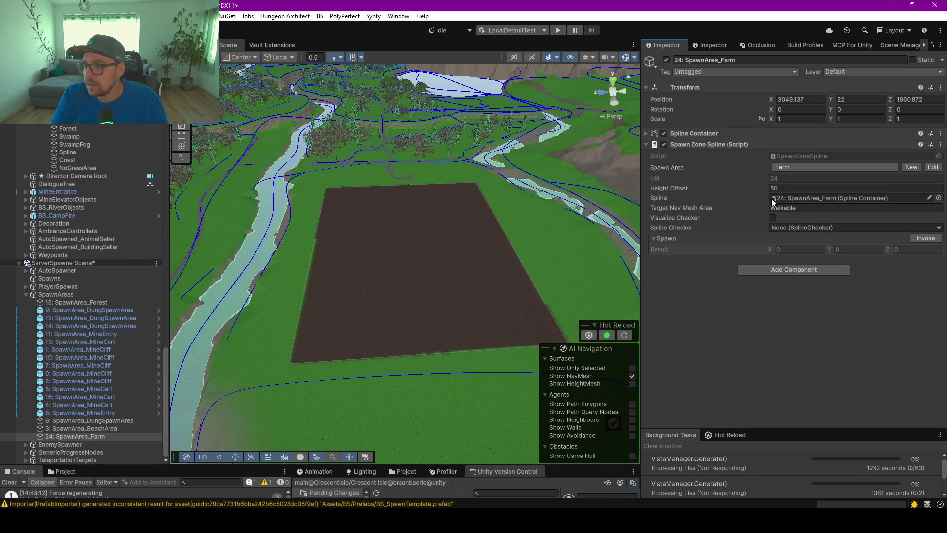
- Reselect the Farm spawn zone in the Scene view and open its Script field in Rider
scroll(456, 265, "up", 1)
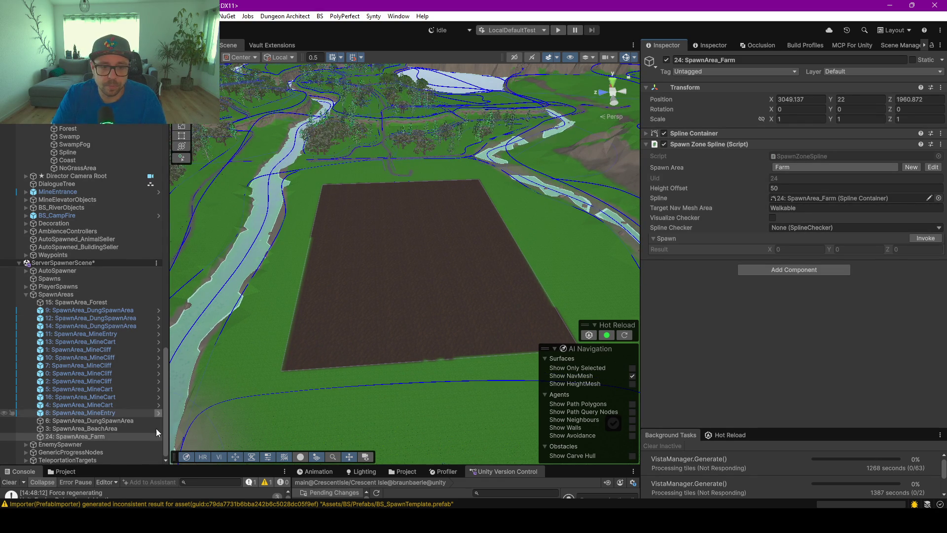
left_click(90, 428)
left_click(93, 436)
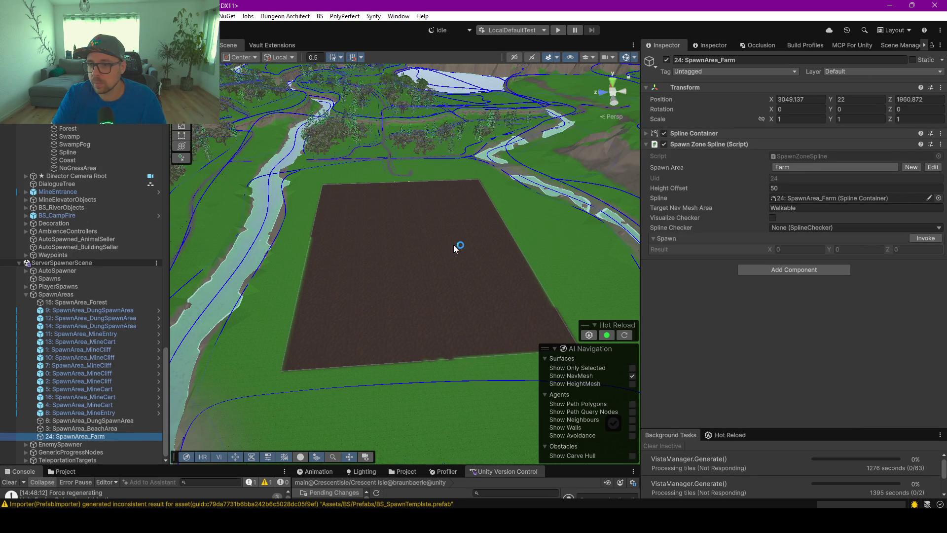
left_click(272, 44)
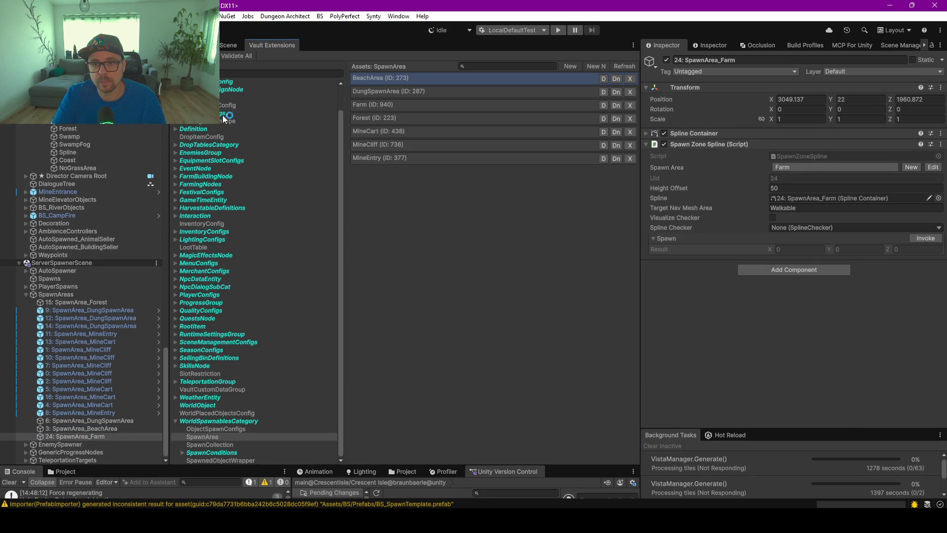
left_click(228, 45)
double_click(812, 156)
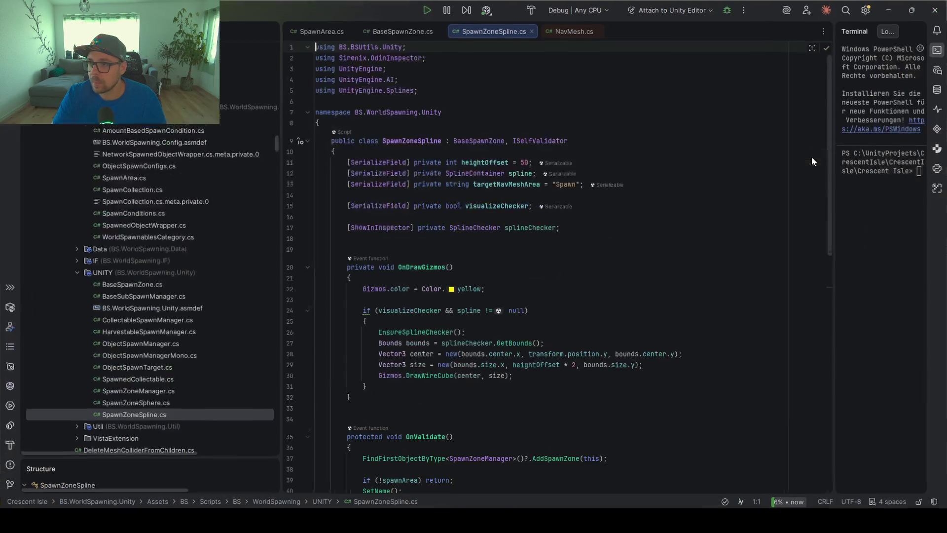
- Go to the BaseSpawnZone class and make an empty line after the uid field
left_click(586, 227)
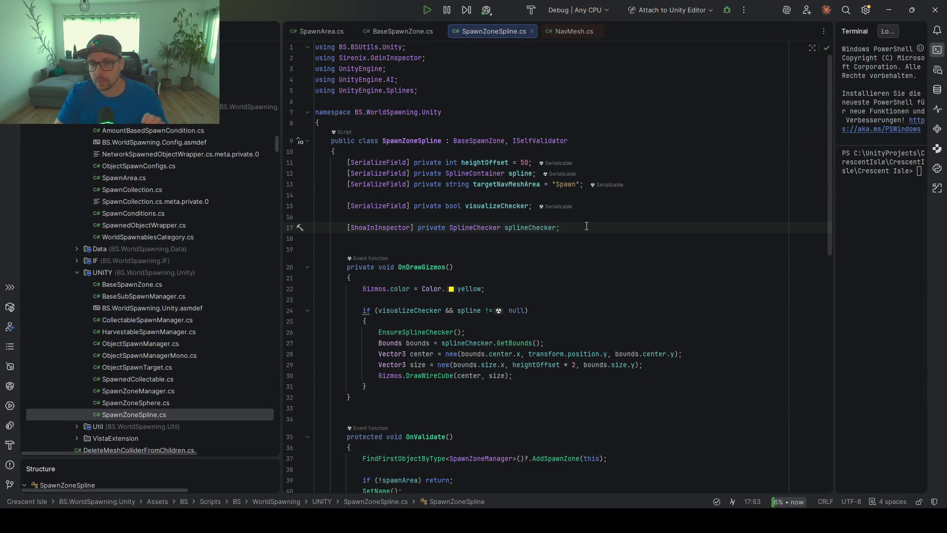
key("Return")
key("Return")
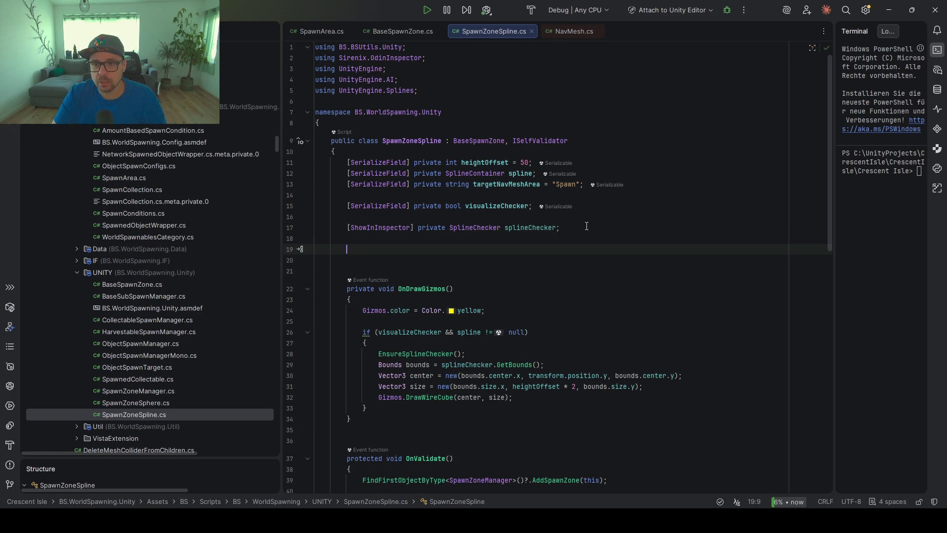
left_click(469, 143, "ctrl")
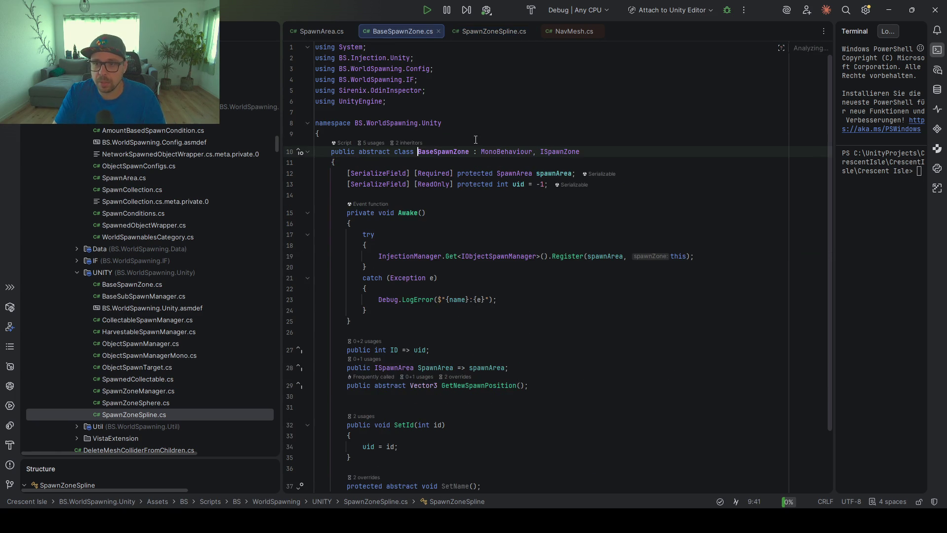
left_click(582, 196)
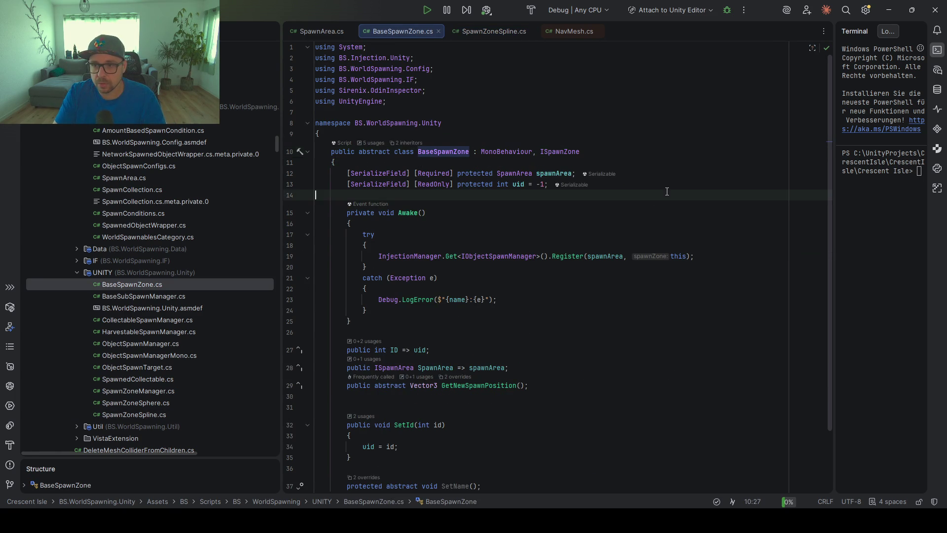
key("Return")
key("Return")
key("Return")
key("Up")
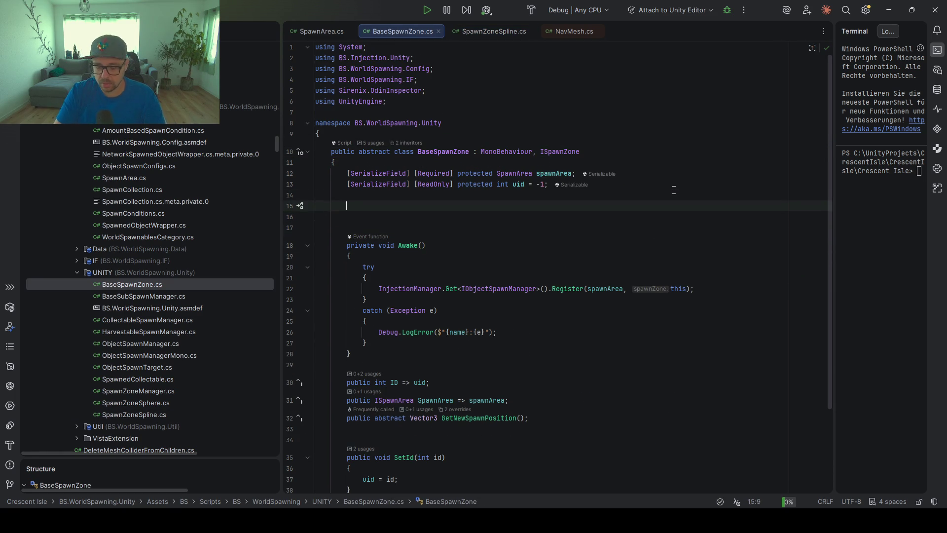
- Declare [SerializeField] private bool preWarmOnStartup = false;
type("Ser")
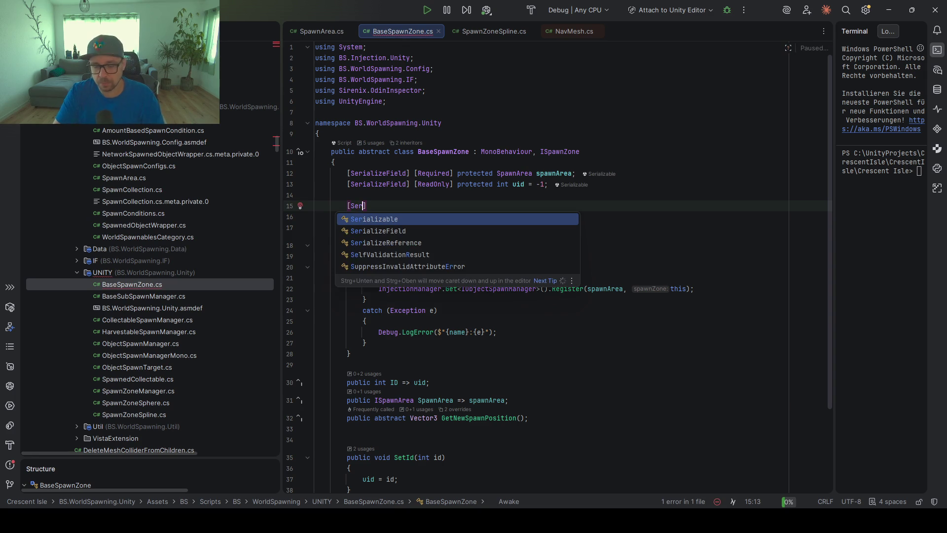
key("Down")
key("Return")
type("] ")
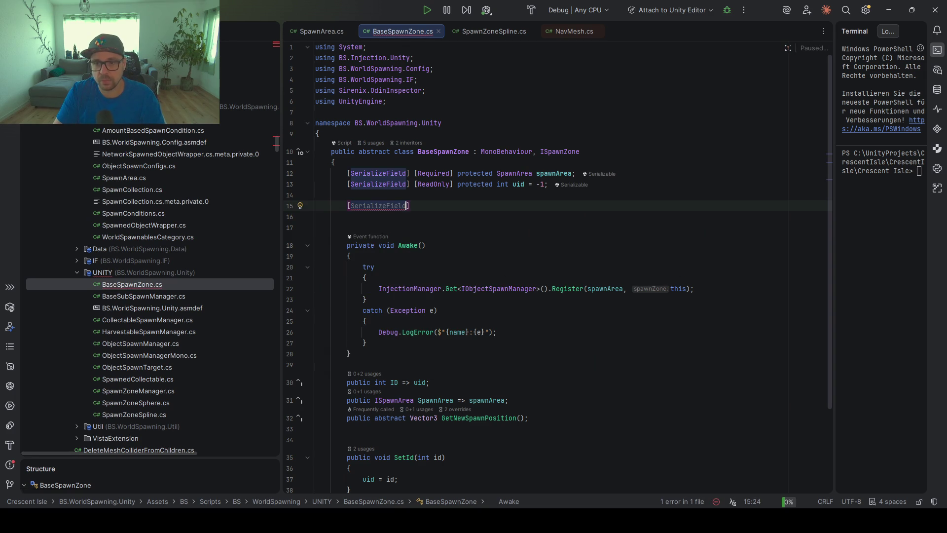
type("[Re")
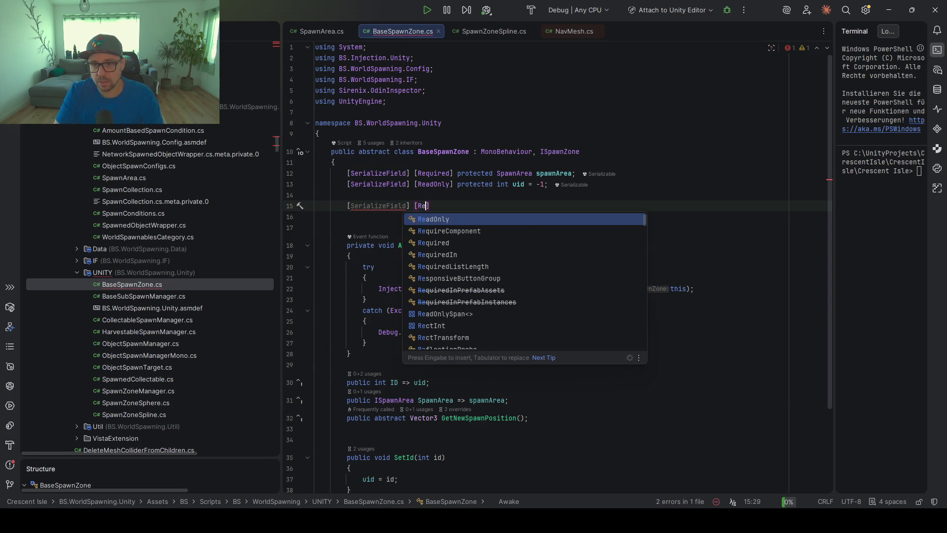
key("BackSpace")
key("BackSpace")
key("BackSpace")
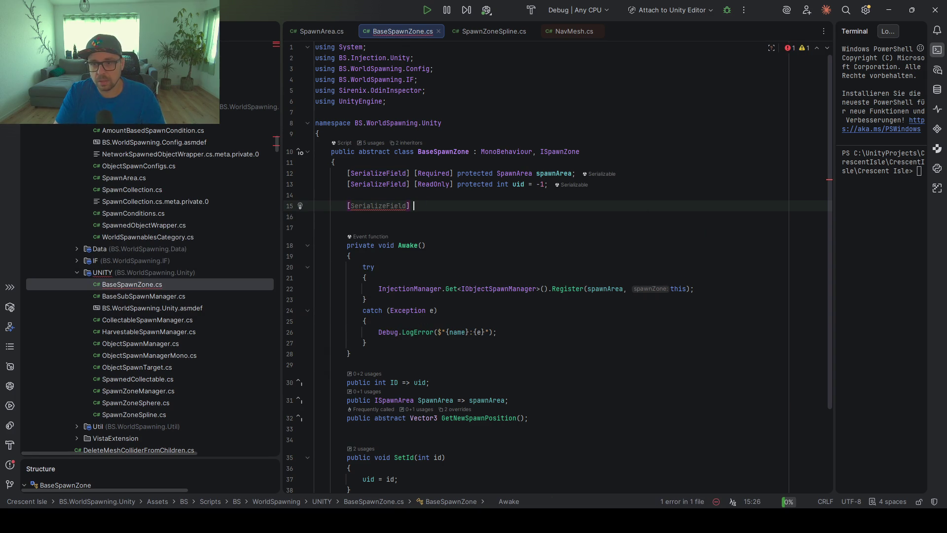
type("pr")
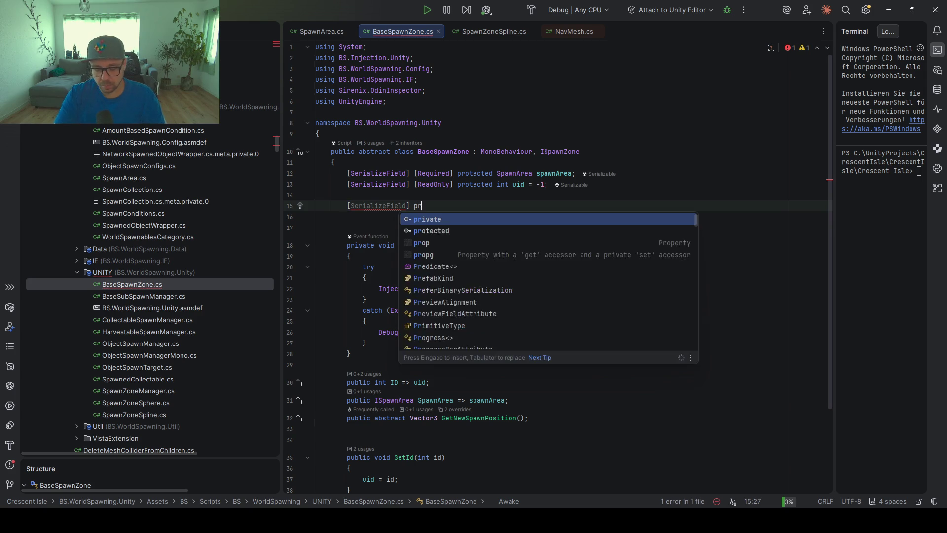
type("ivate bool ")
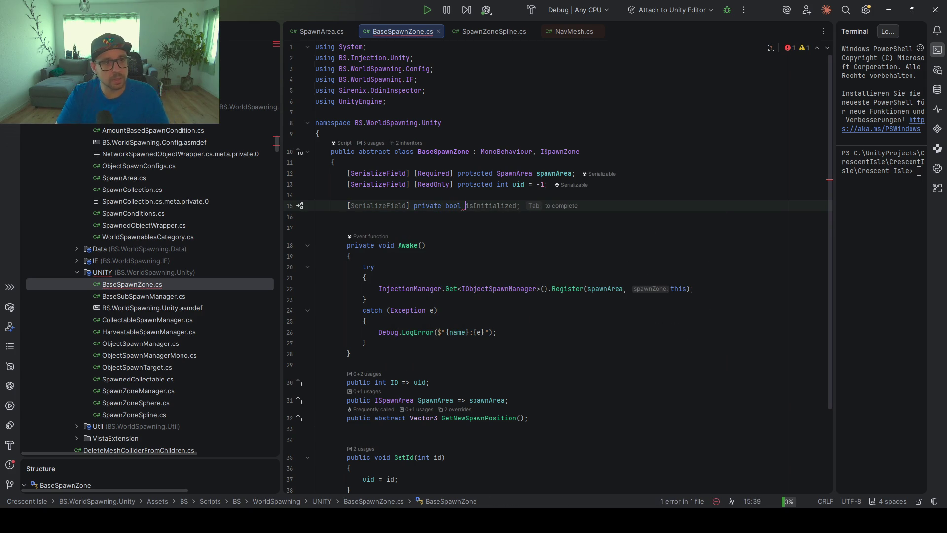
type("pre")
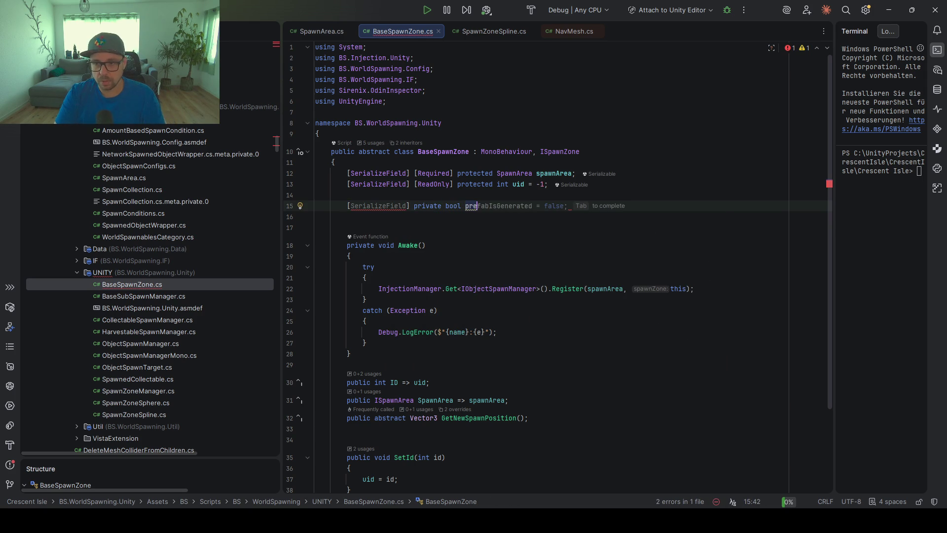
type("Warm")
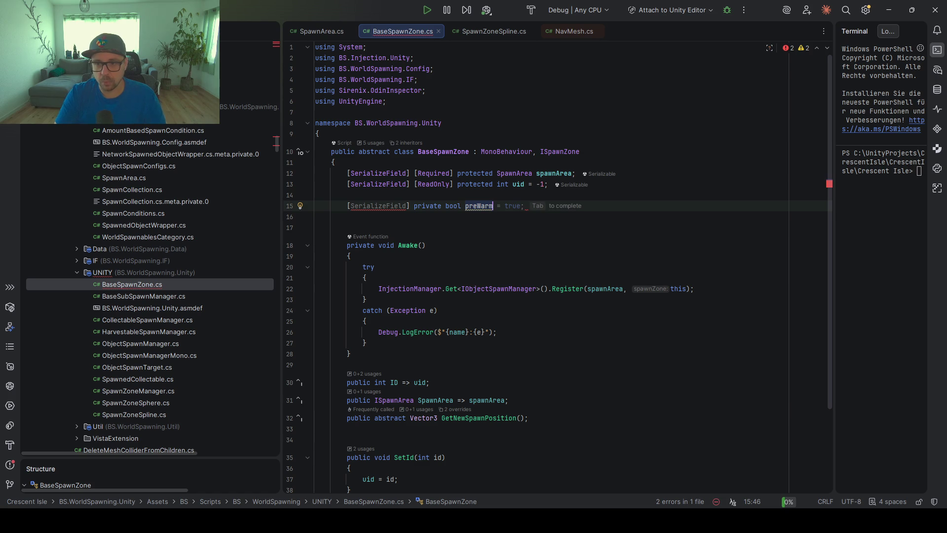
type("OnStart")
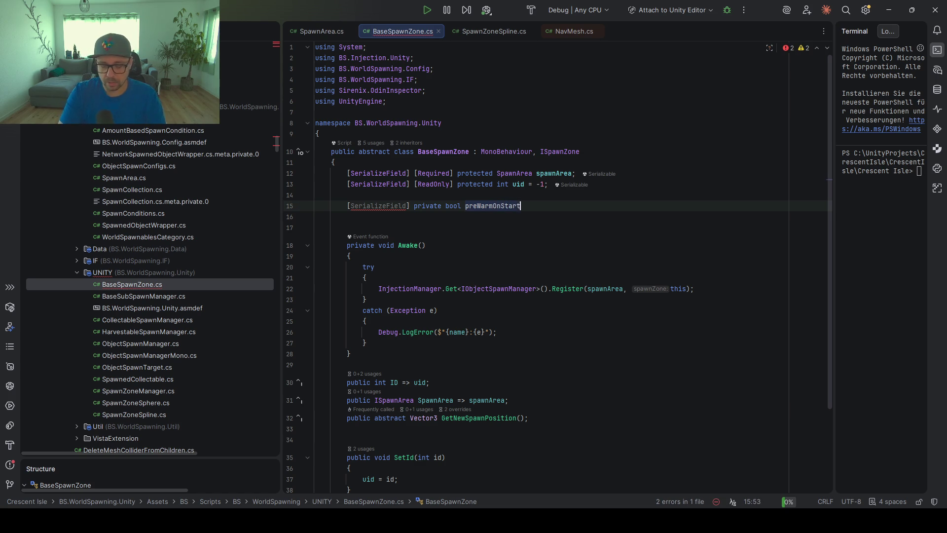
type("up = fa")
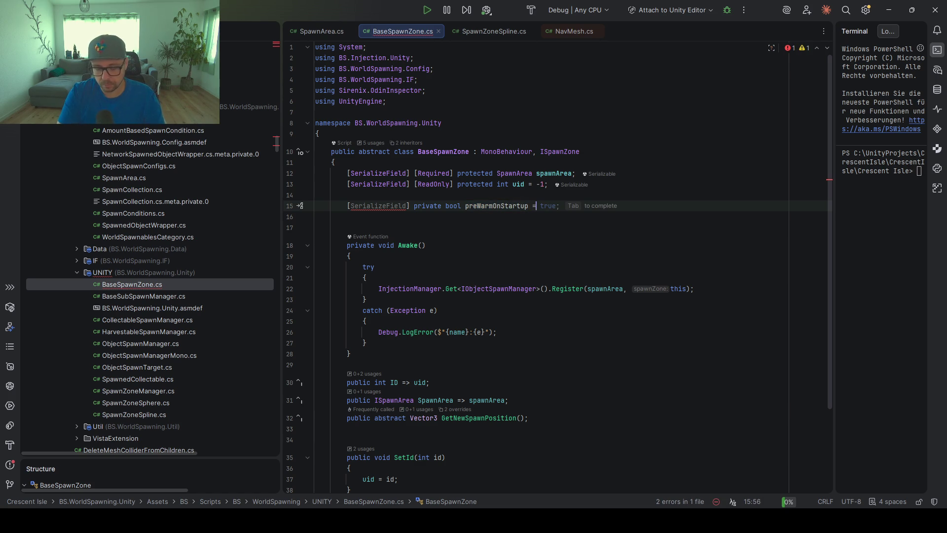
key("Return")
type(";")
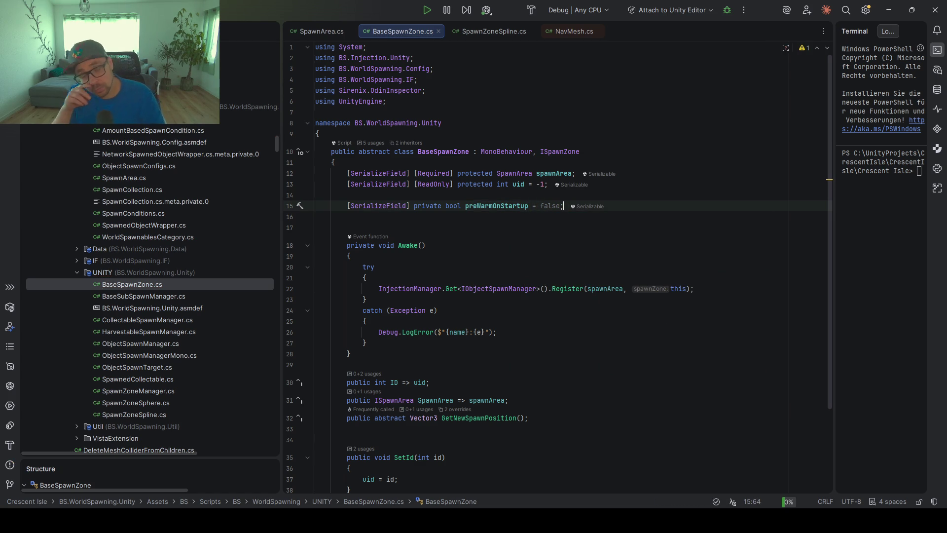
- Add [SerializeField] private int preWarmAmount = 10; and run code cleanup on the file
key("Return")
type("[")
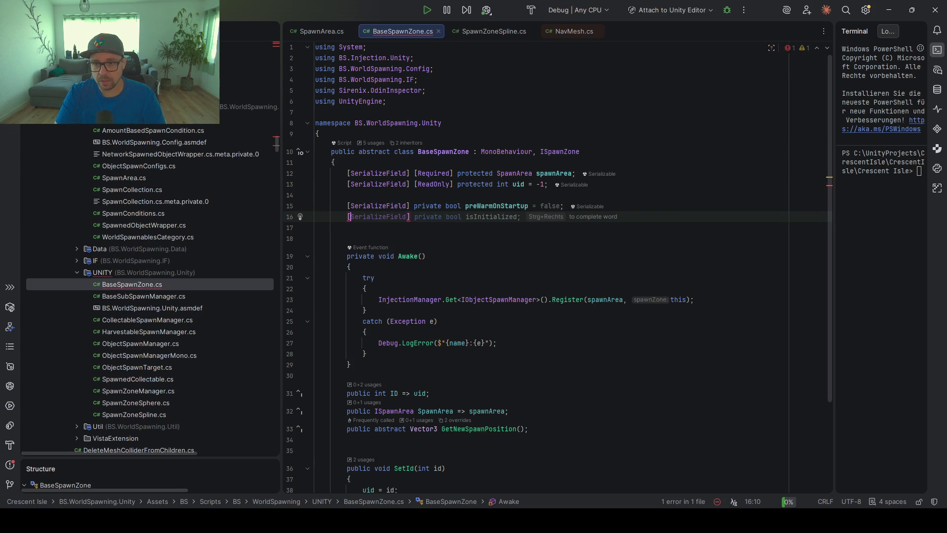
type("Seri")
key("Return")
type("] private int pre")
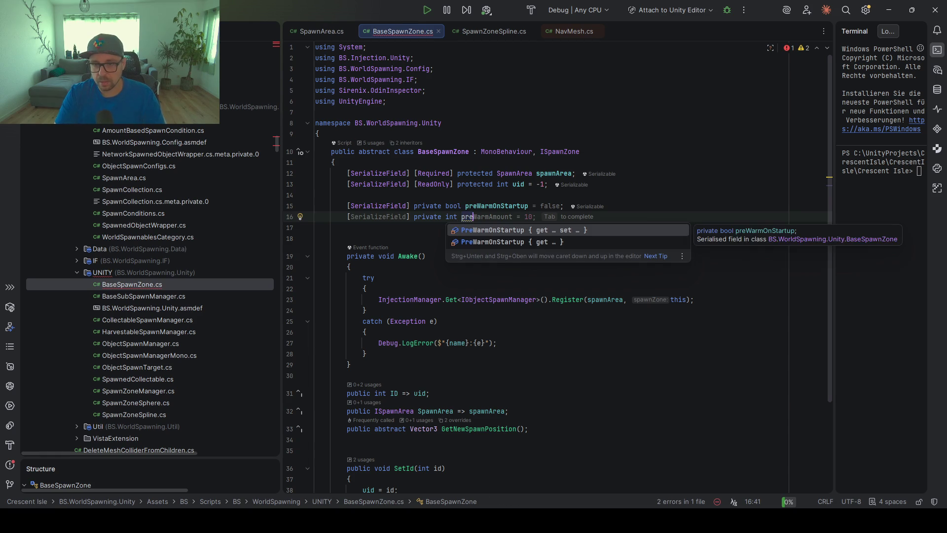
key("Tab")
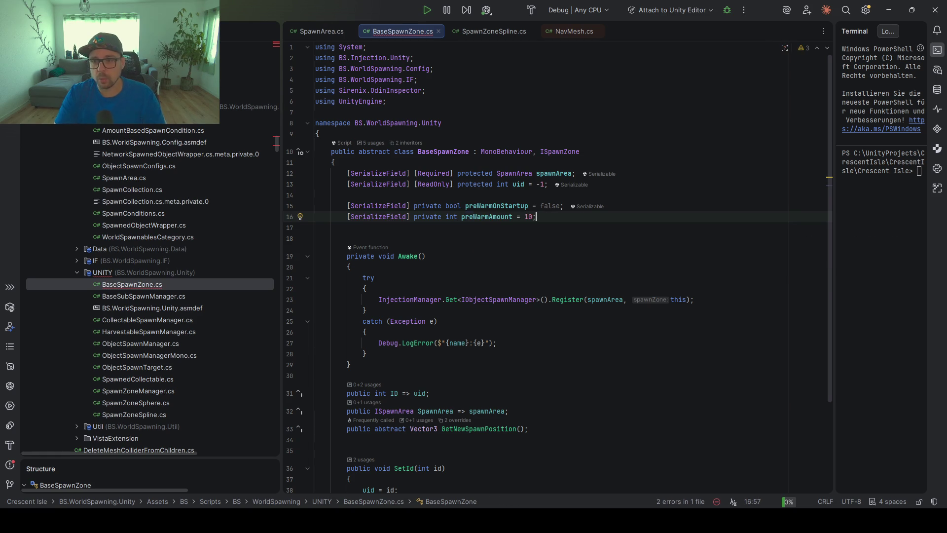
key("ctrl+e")
key("ctrl+c")
key("Return")
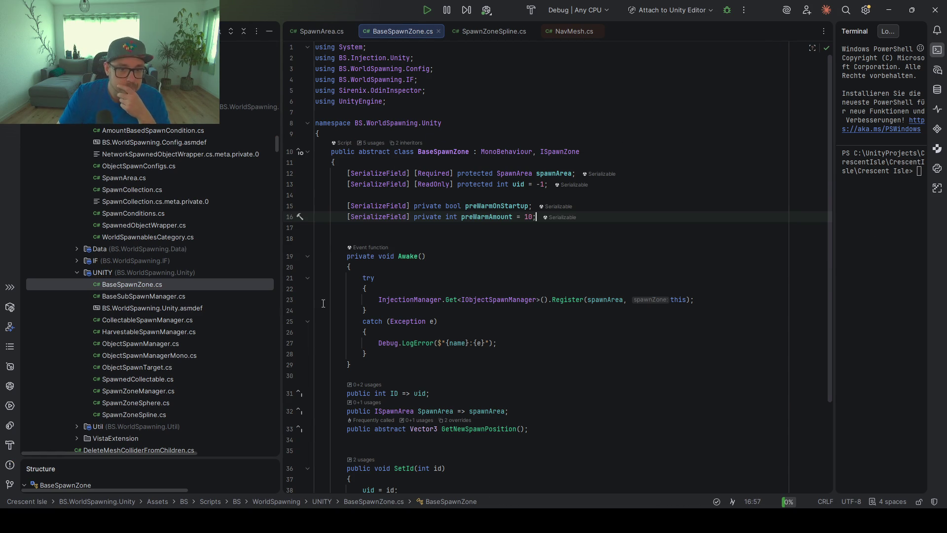
- Find ISpawnZone's usages and open ObjectSpawnManager.cs, highlighting Register and the storage field
left_click(556, 151)
key("F12")
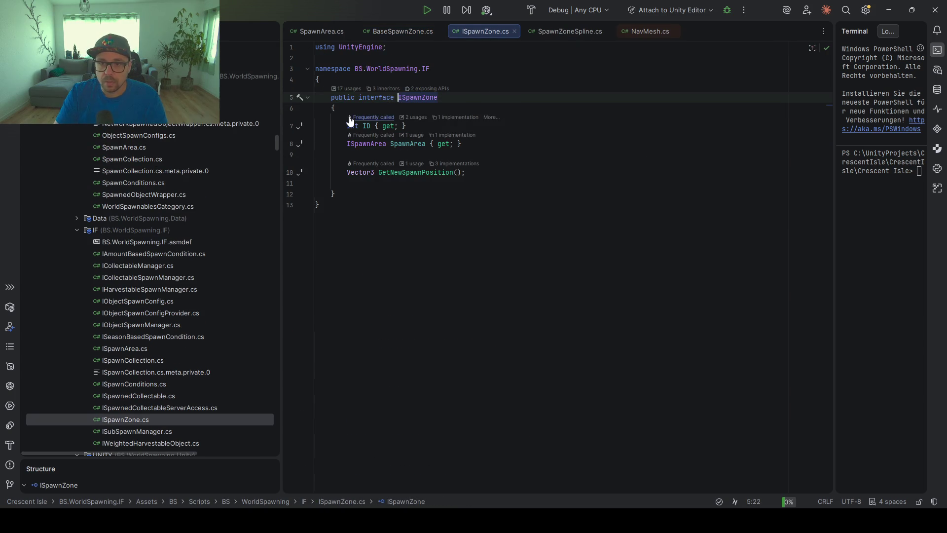
left_click(346, 89)
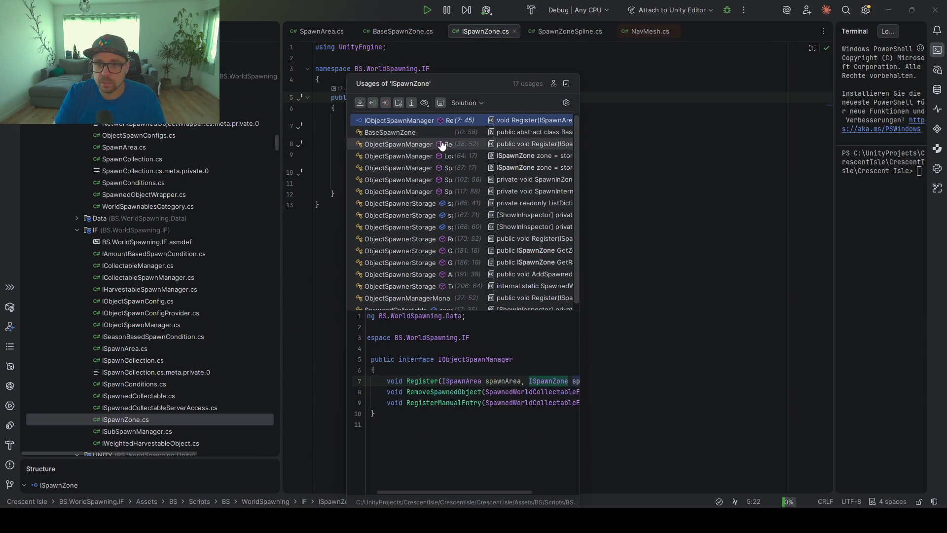
double_click(398, 144)
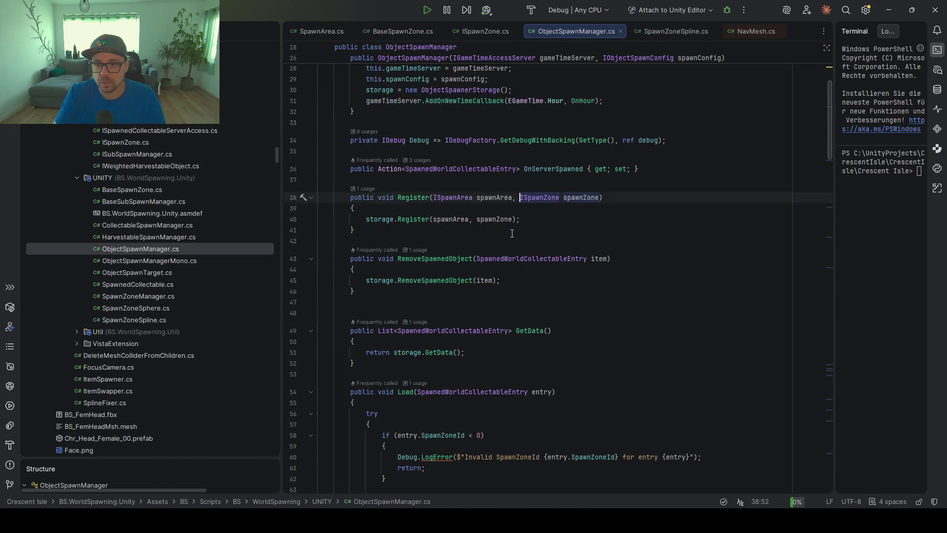
left_click(400, 197)
left_click(373, 219)
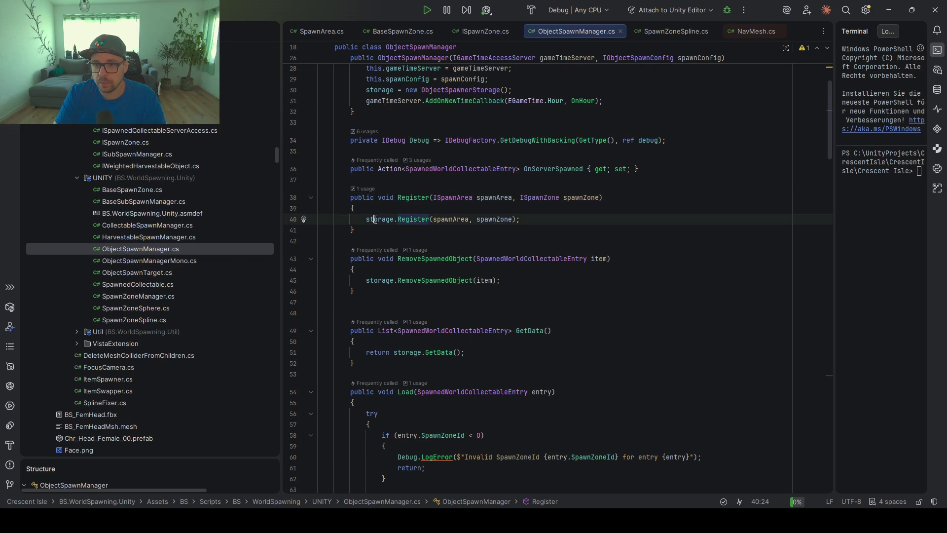
- Read through the Spawn calls in OnHour, then insert blank lines after the Load method
scroll(487, 215, "down", 10)
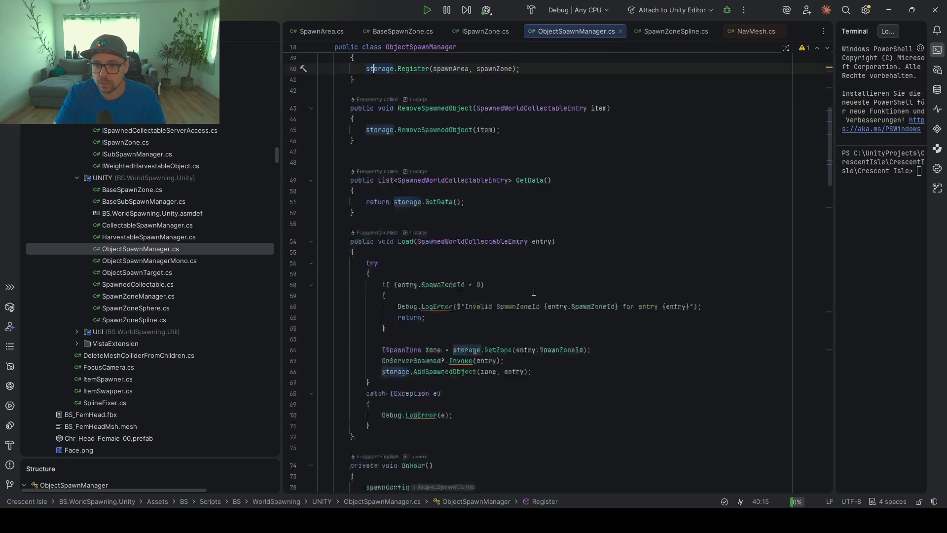
scroll(528, 287, "down", 4)
left_click(417, 95)
left_click(434, 161)
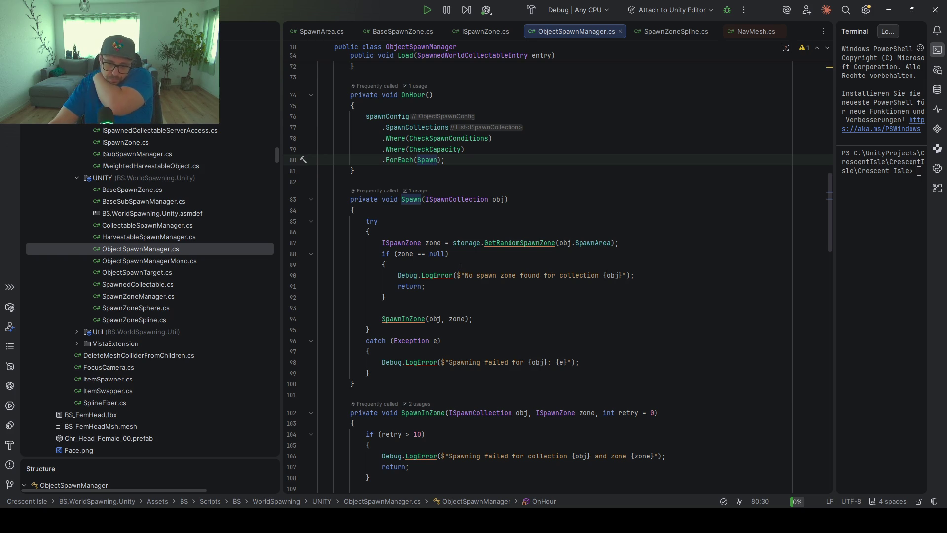
scroll(459, 266, "down", 2)
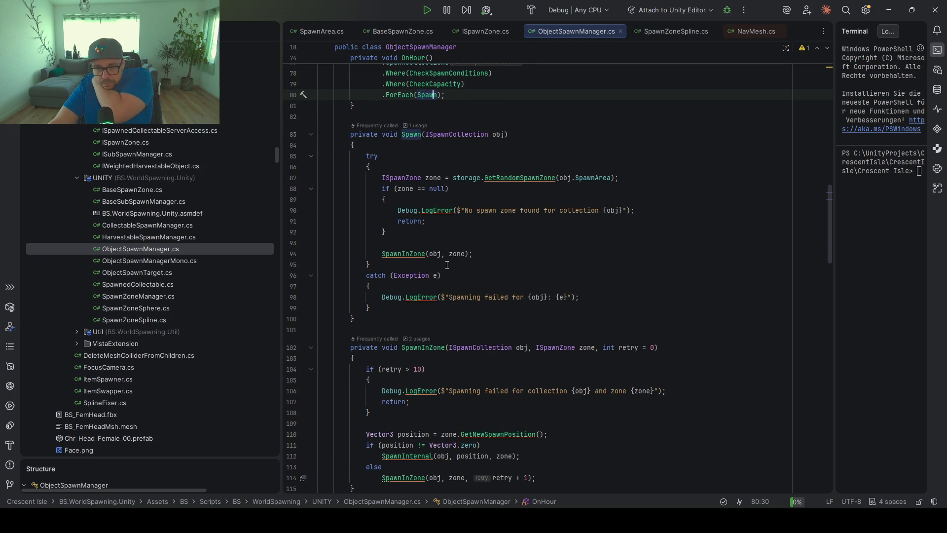
scroll(447, 262, "up", 2)
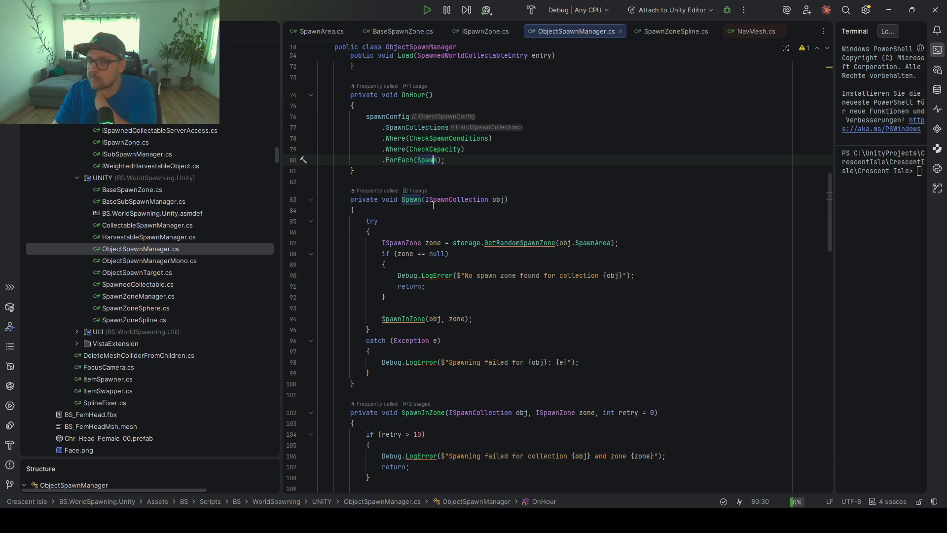
scroll(434, 217, "up", 1)
scroll(434, 219, "up", 20)
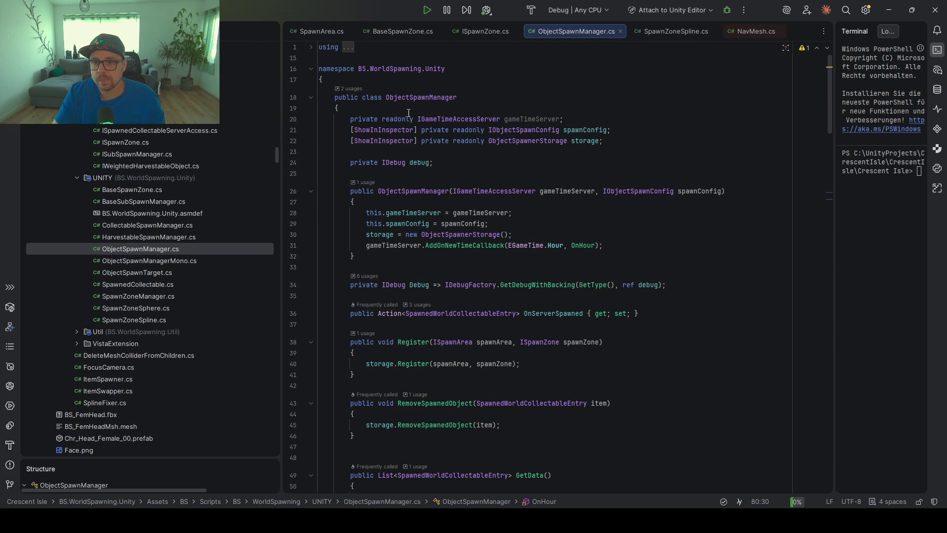
scroll(436, 228, "down", 5)
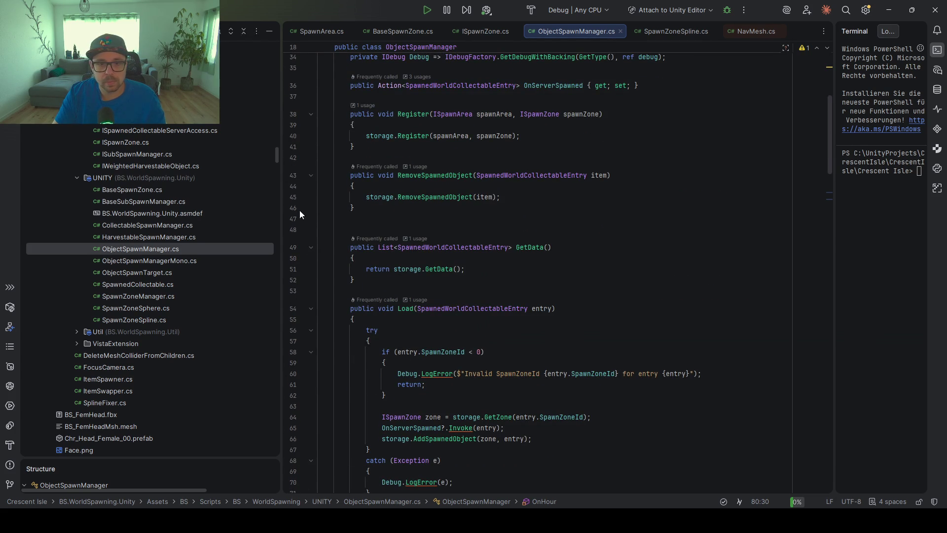
scroll(439, 215, "up", 9)
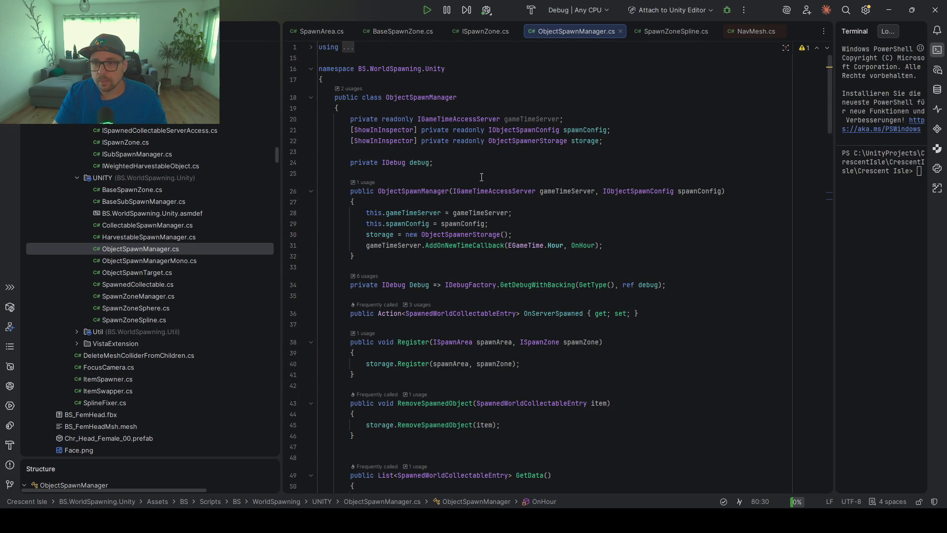
scroll(467, 151, "down", 10)
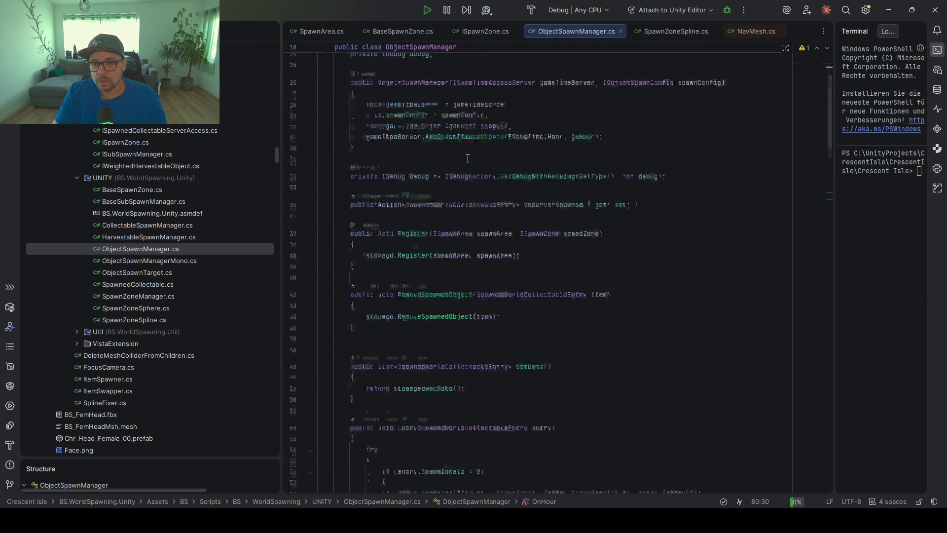
scroll(401, 265, "down", 3)
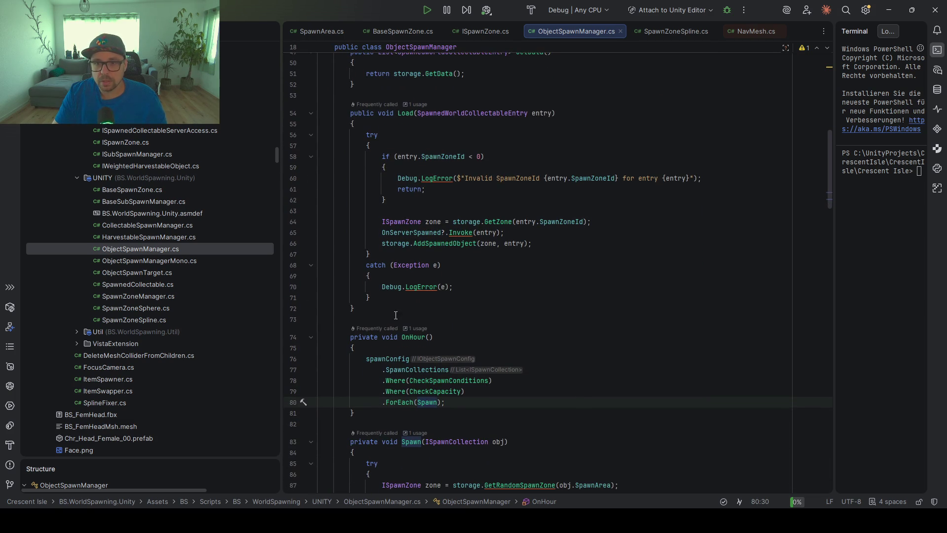
left_click(389, 313)
key("Return")
key("Return")
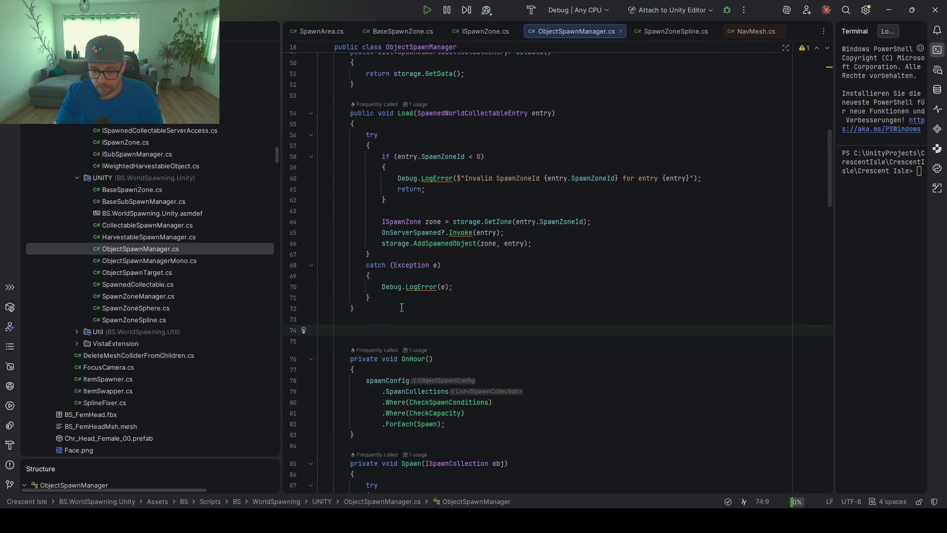
- Write an empty public void PreWarm() method after Load
type("public ")
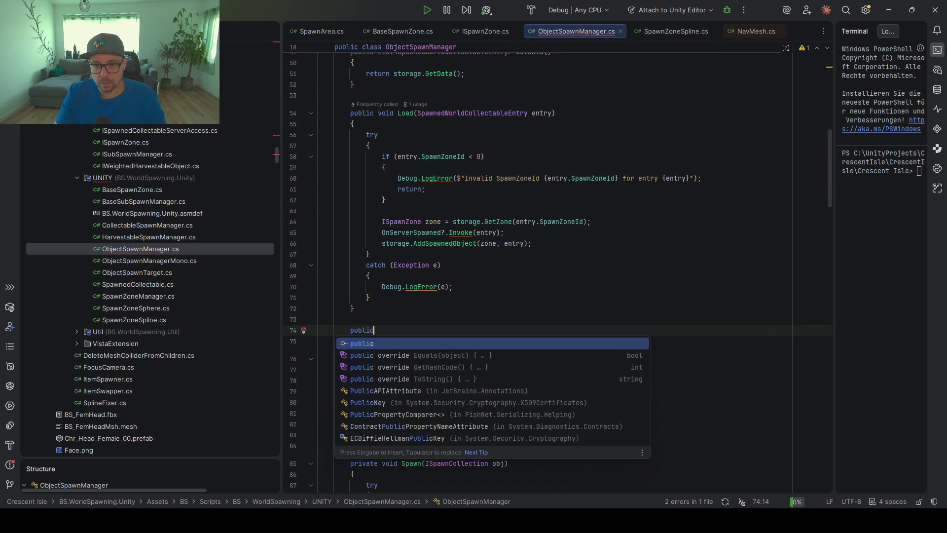
type("void ")
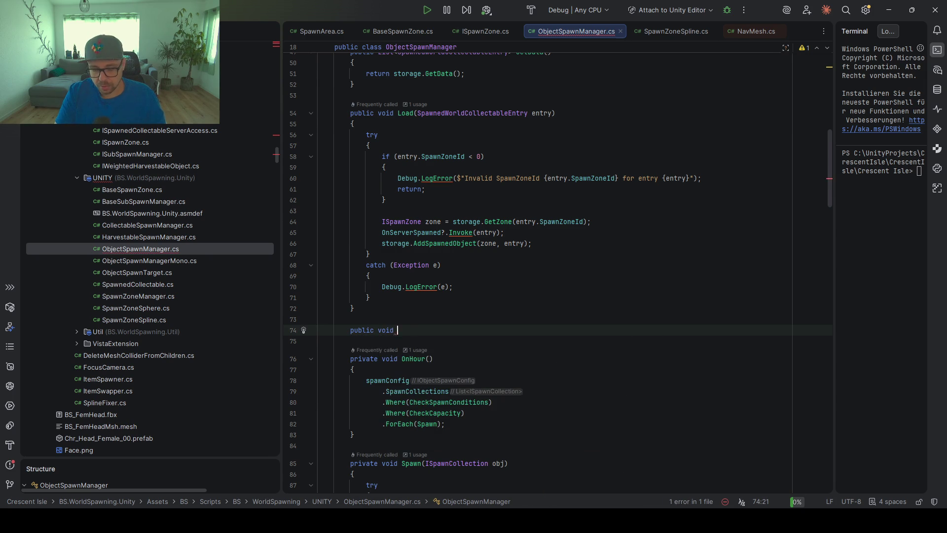
type("PreWarm(){")
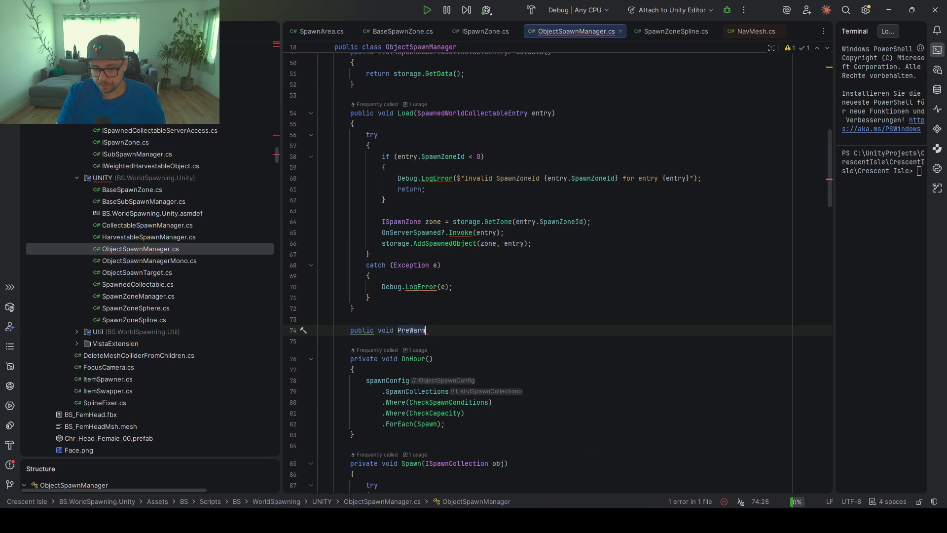
key("Return")
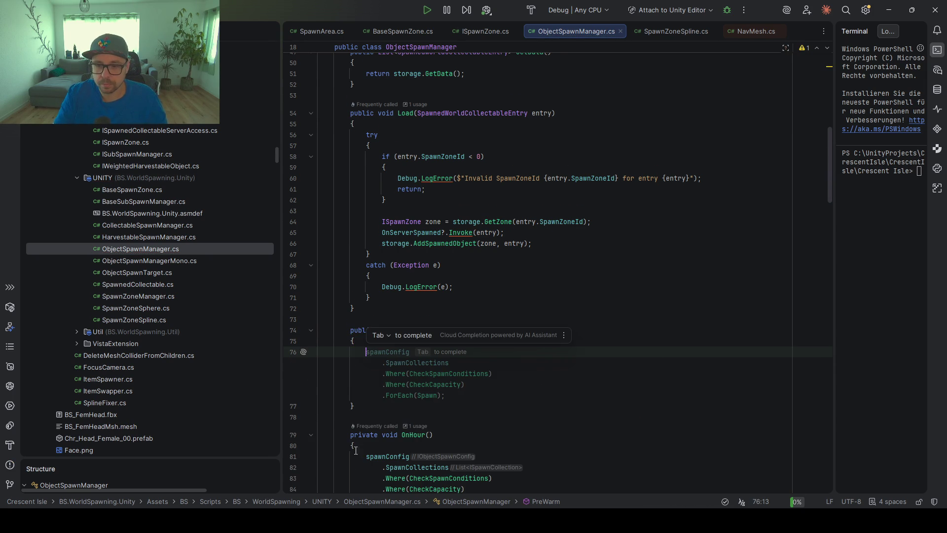
scroll(450, 381, "down", 1)
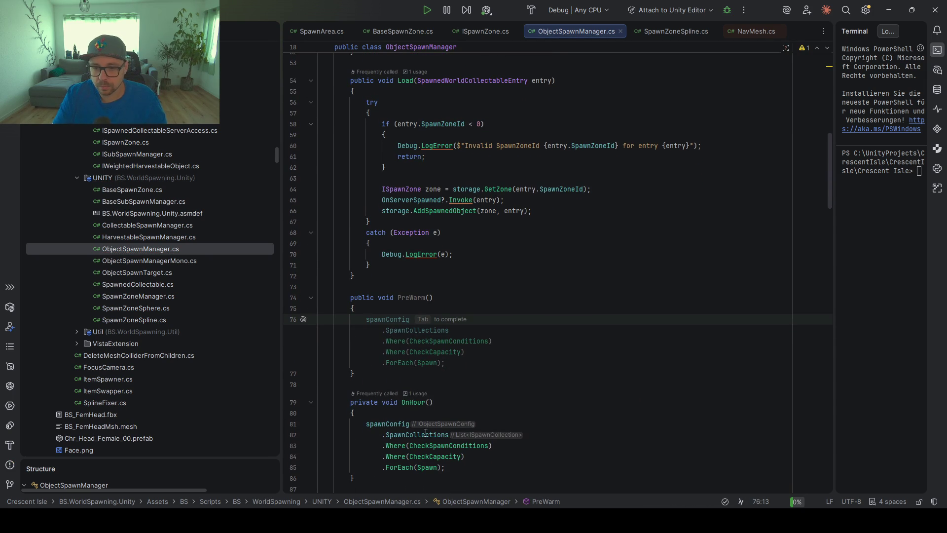
left_click(455, 439)
- Copy spawnConfig.SpawnCollections from OnHour into PreWarm and filter it with .Where(IsPreWarm)
left_click_drag(540, 390, 514, 372)
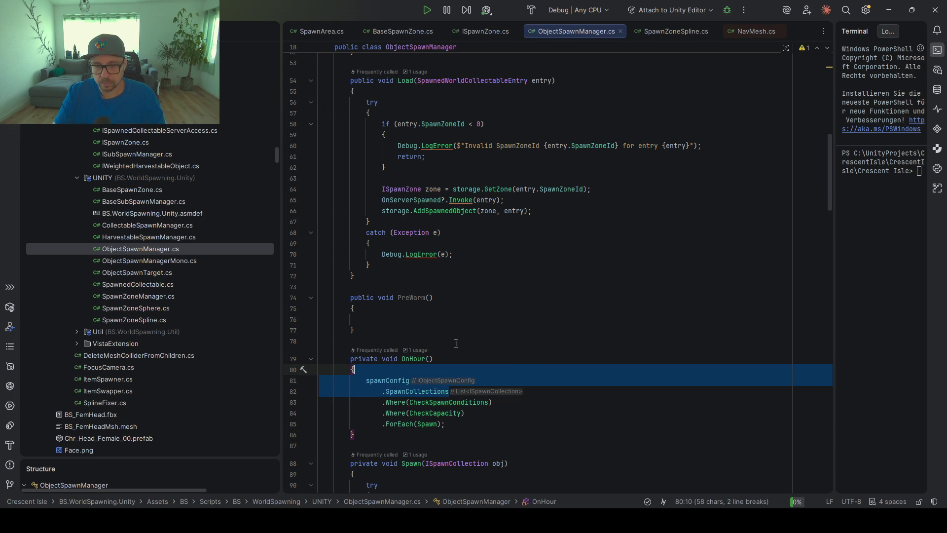
key("ctrl+c")
left_click(408, 322)
key("ctrl+v")
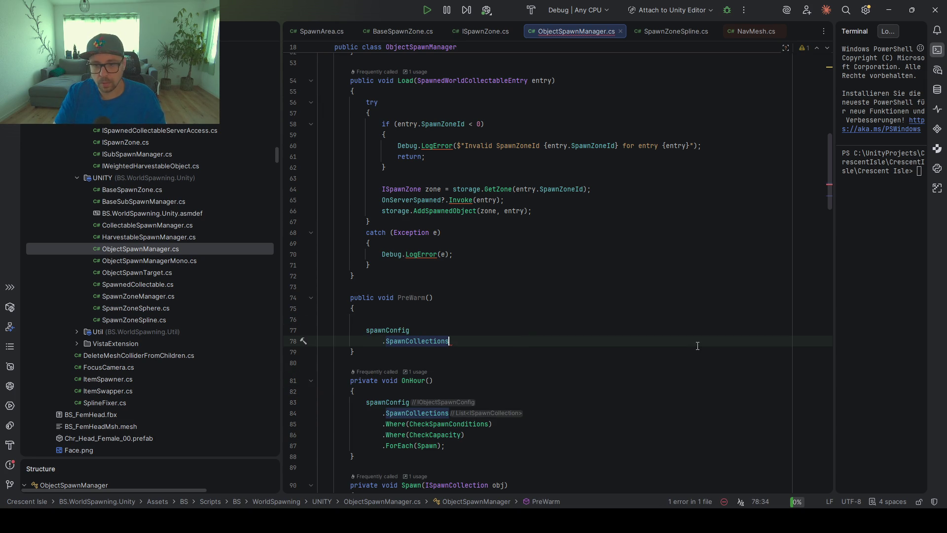
key("Return")
type(".Where")
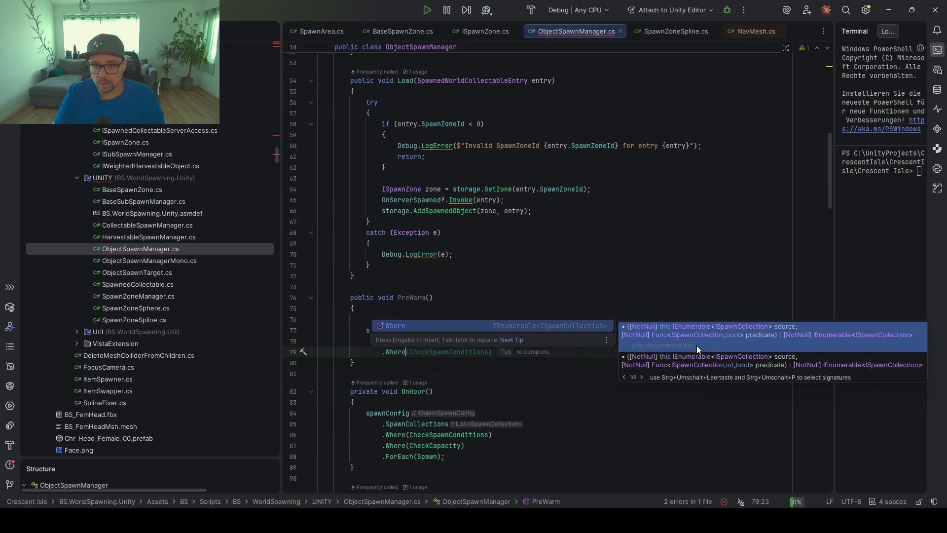
key("Return")
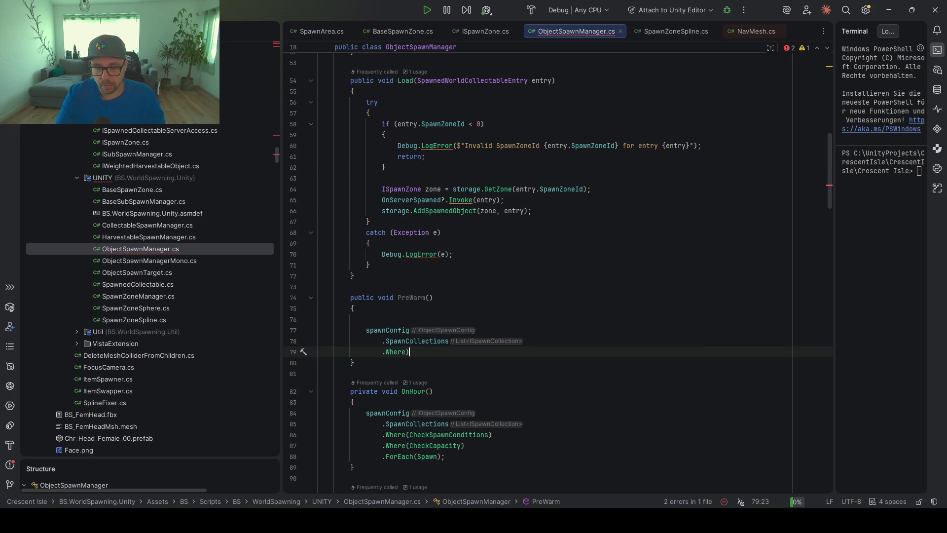
type("(")
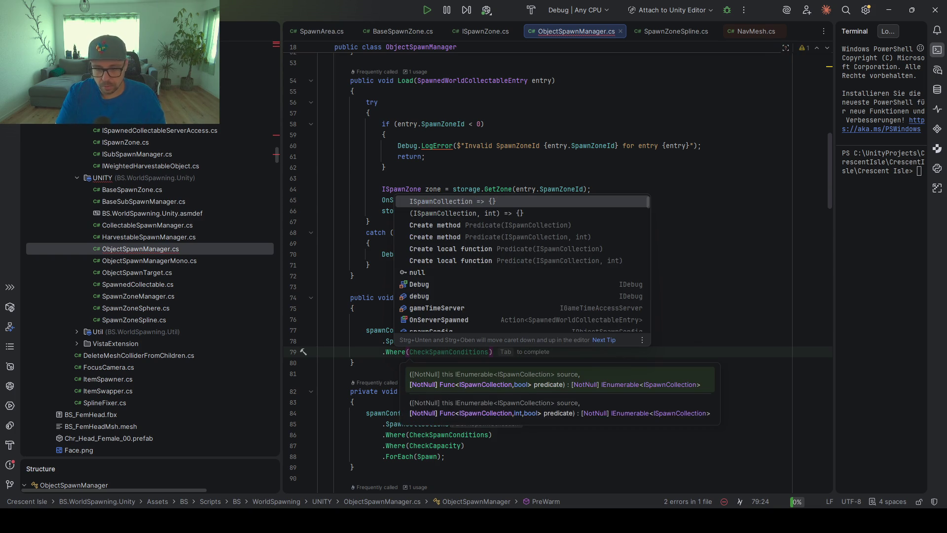
type("IsPreWar")
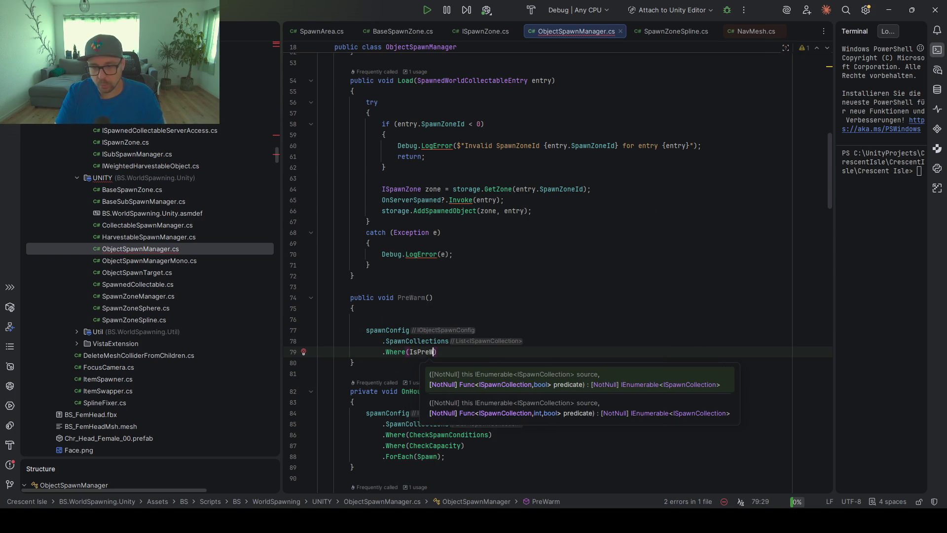
type("m)")
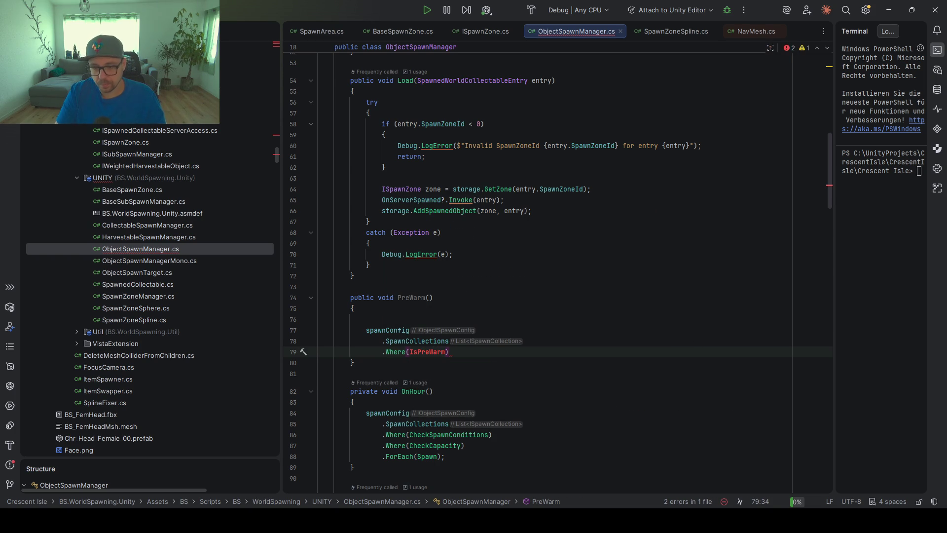
- End the chain with .ForEach(PreWarmSpawn);
key("Return")
type(".ForEach(Spawn);")
key("Left")
key("Left")
key("ctrl+BackSpace")
type("PreWarm")
key("Return")
type(")")
key("Left")
type("Spawn")
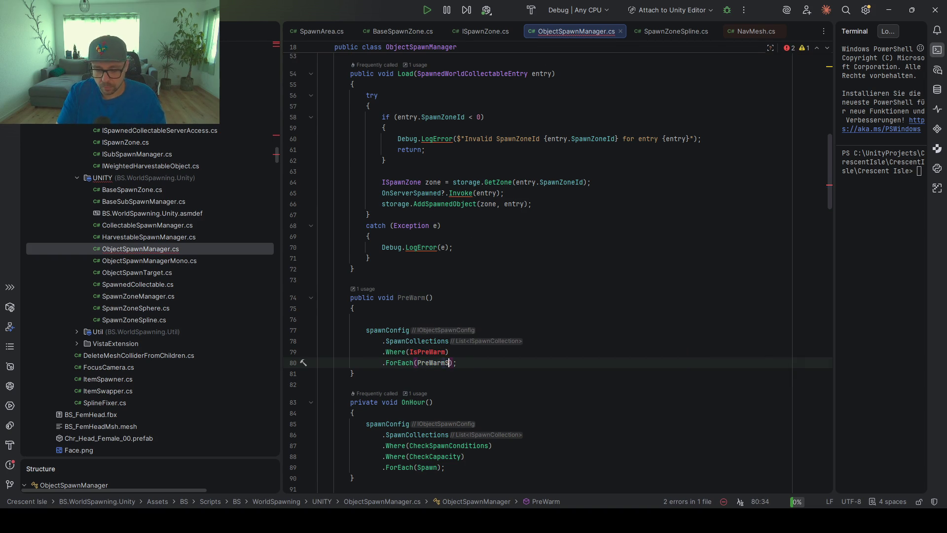
- Remove the blank line in PreWarm and generate an IsPreWarm stub taking an ISpawnCollection
left_click(413, 321)
key("BackSpace")
left_click(429, 341)
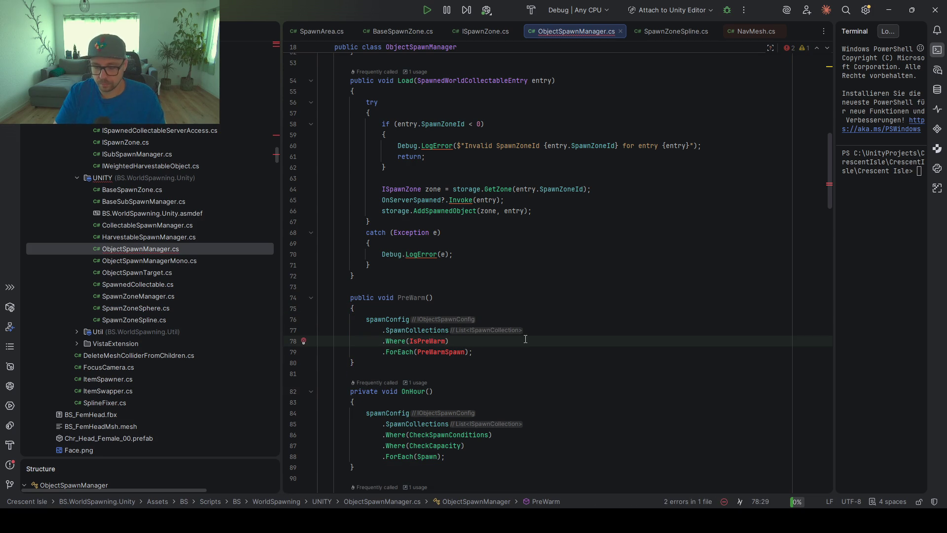
key("alt+Return")
key("Return")
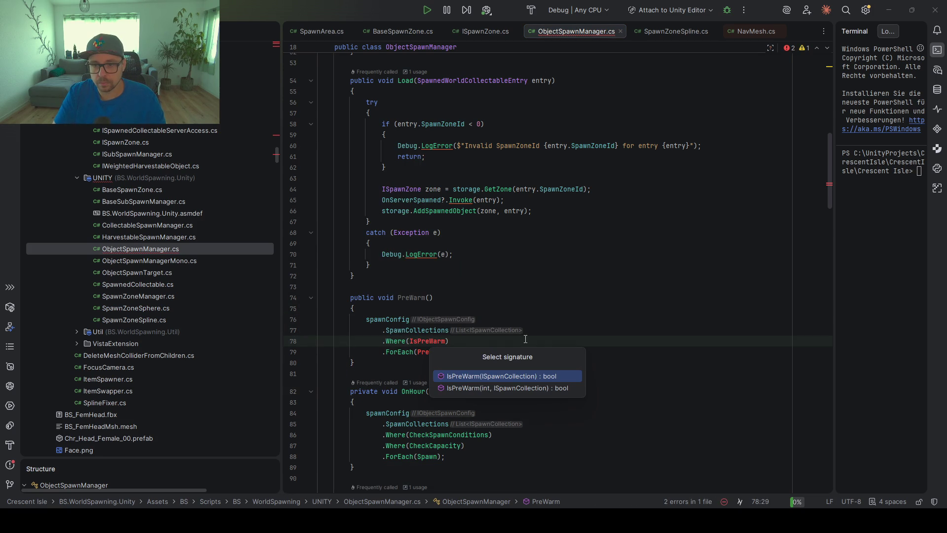
key("Return")
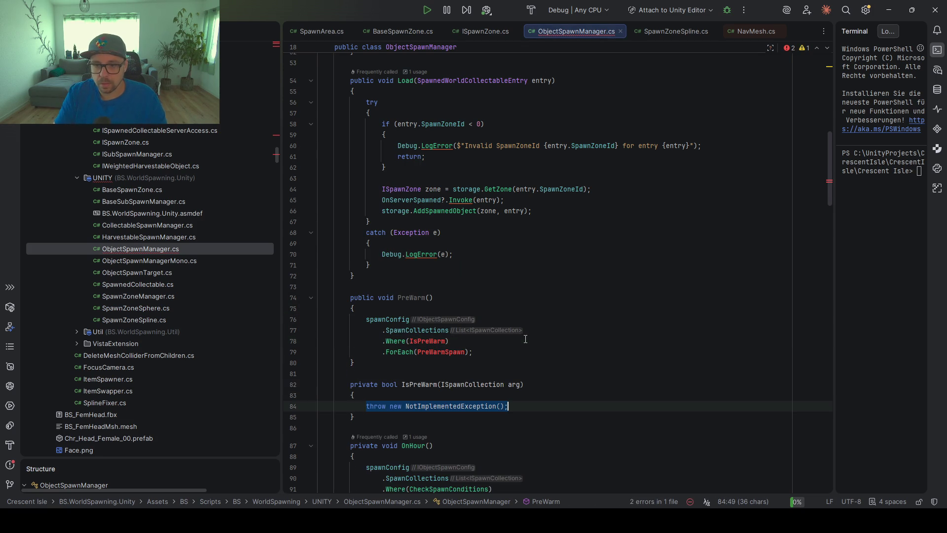
key("Return")
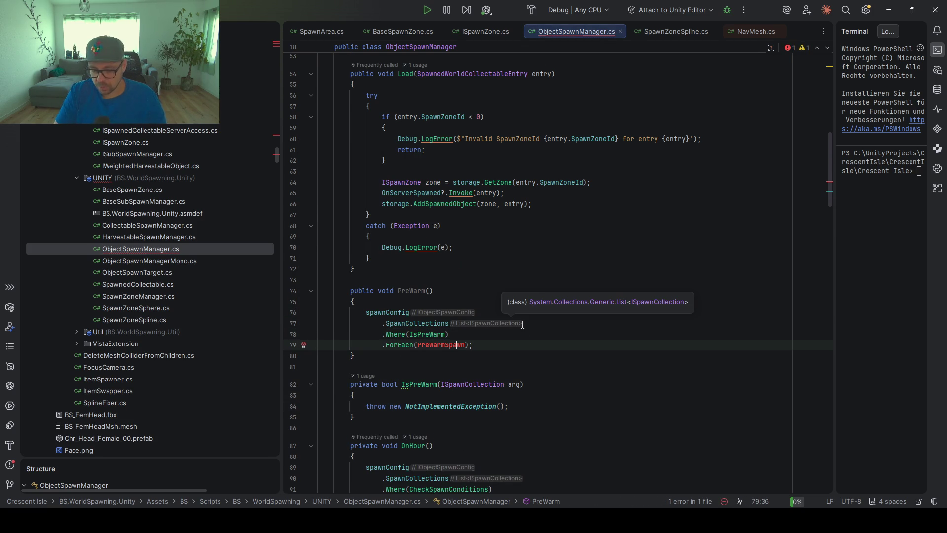
- Generate a PreWarmSpawn stub with the same signature, then open the ISpawnCollection declaration
key("alt+Return")
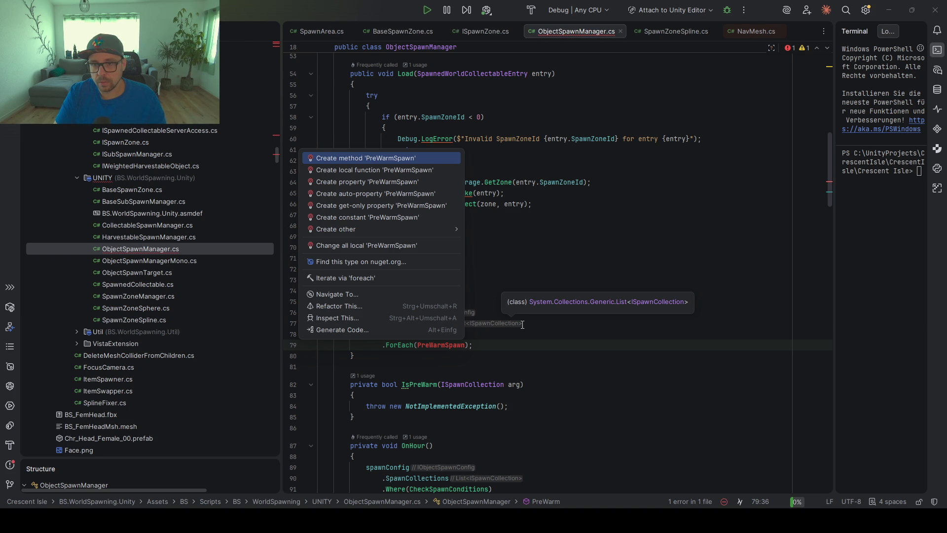
key("Return")
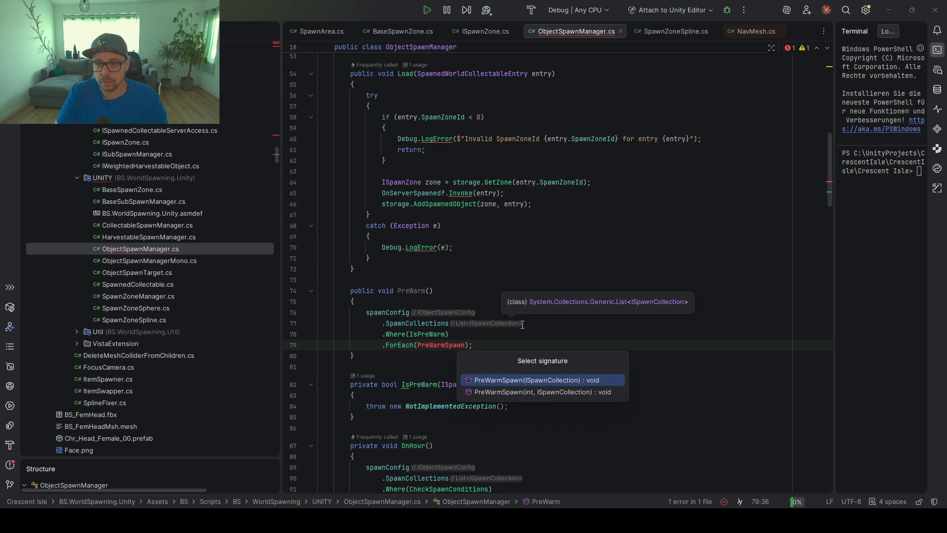
key("Return")
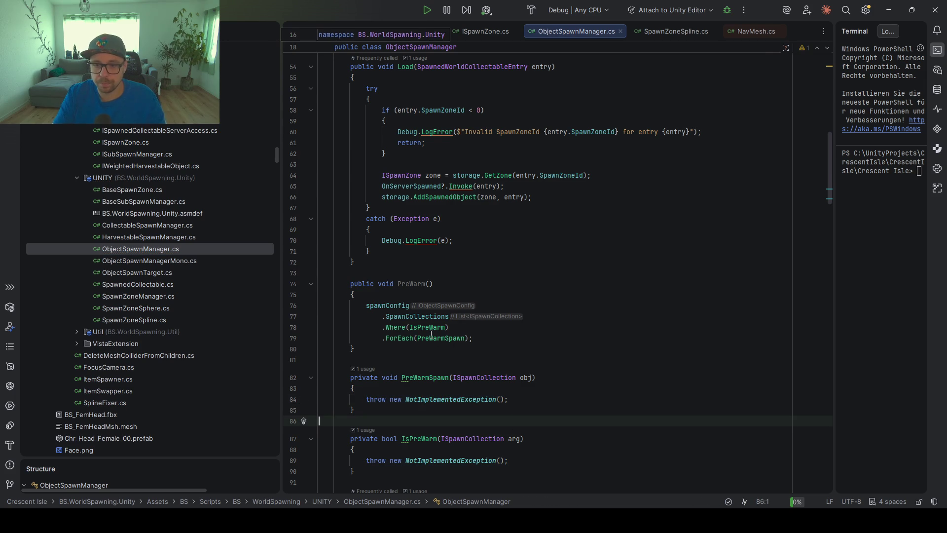
left_click(473, 377, "ctrl")
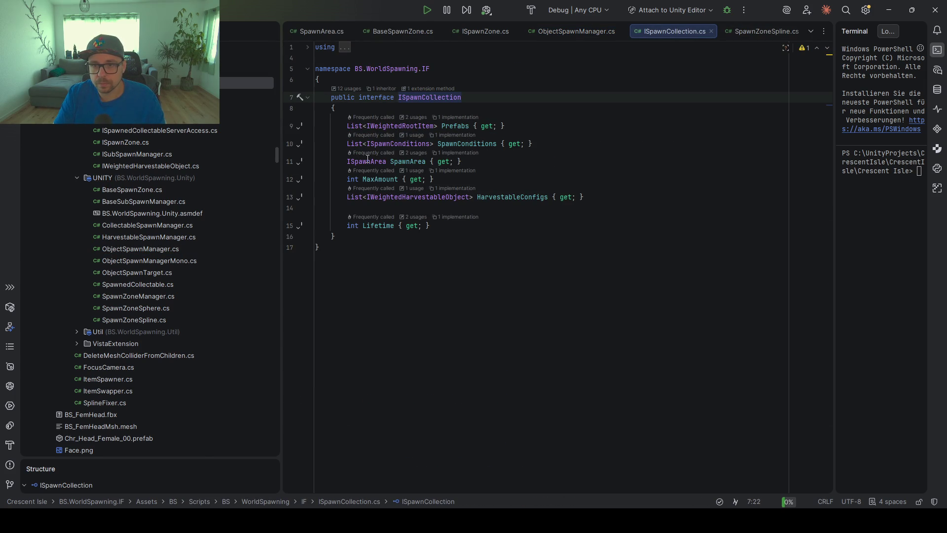
- Inspect ISpawnCollection's SpawnArea property, then return to the SpawnCollections call in PreWarm
left_click(407, 161)
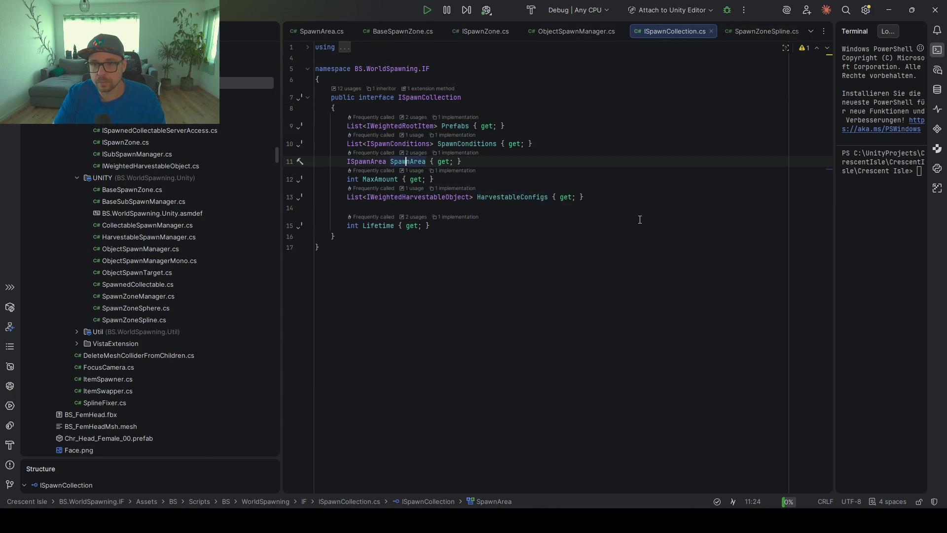
key("ctrl+alt+Left")
key("ctrl+alt+Left")
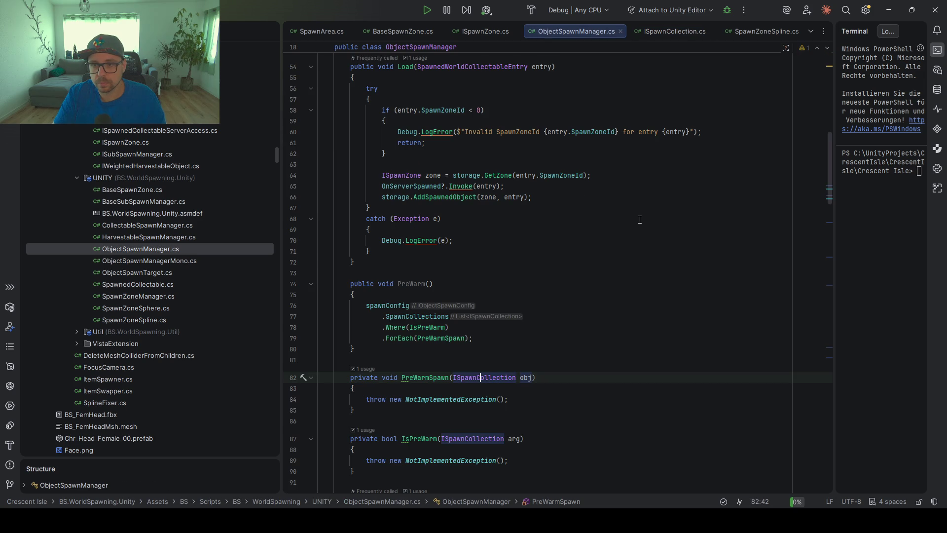
left_click(401, 315)
scroll(484, 207, "down", 5)
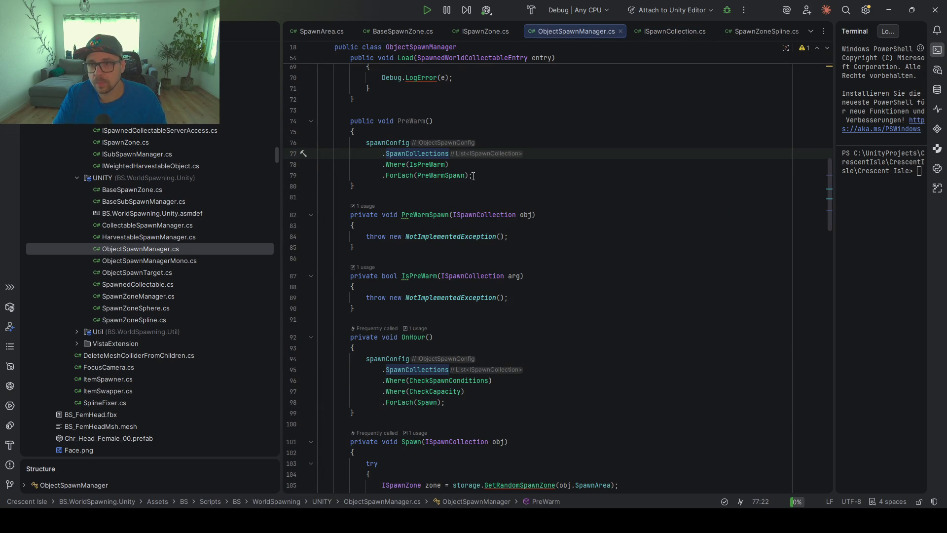
- Look through SpawnArea.cs and BaseSpawnZone.cs, then return to ObjectSpawnManager.cs's ObjectSpawnerStorage storage field
left_click(319, 31)
left_click(539, 101)
left_click(393, 31)
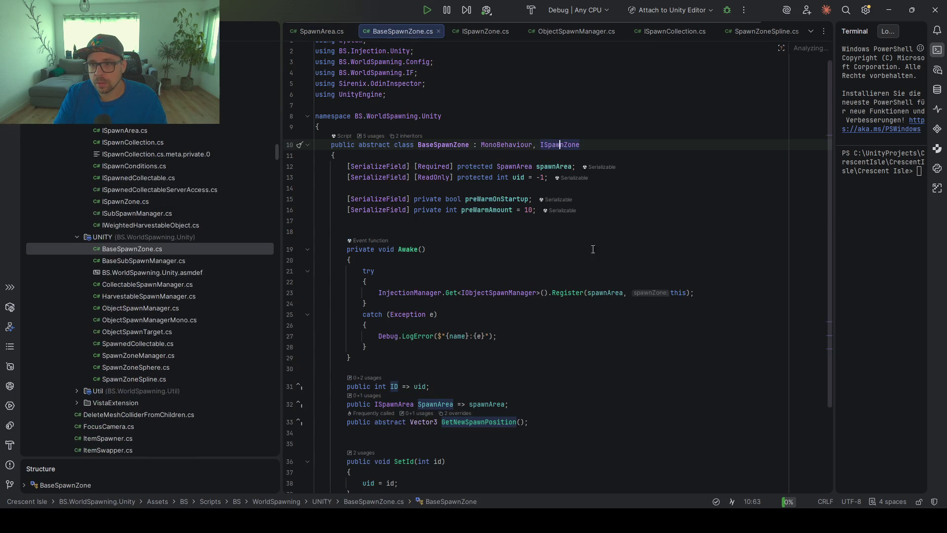
key("ctrl+Tab")
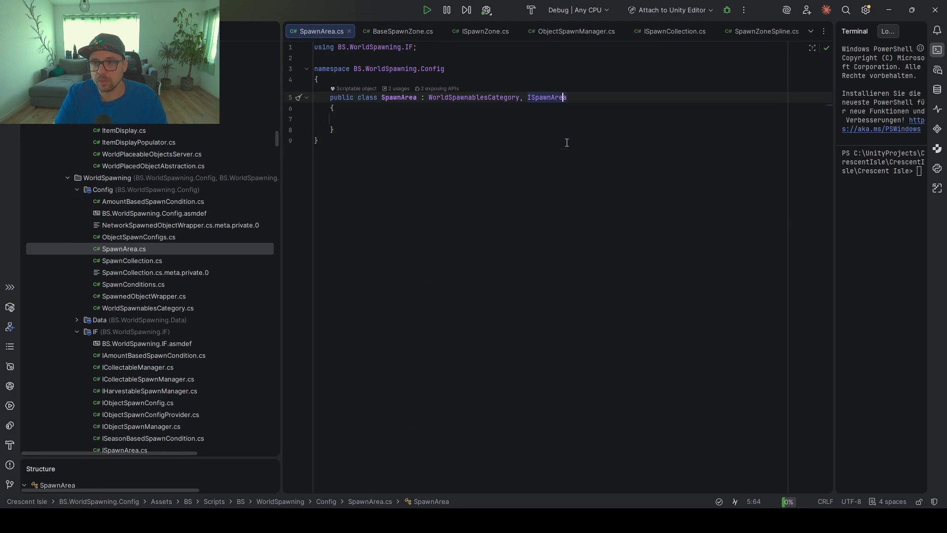
key("ctrl+Tab")
key("ctrl+Tab")
scroll(525, 201, "up", 15)
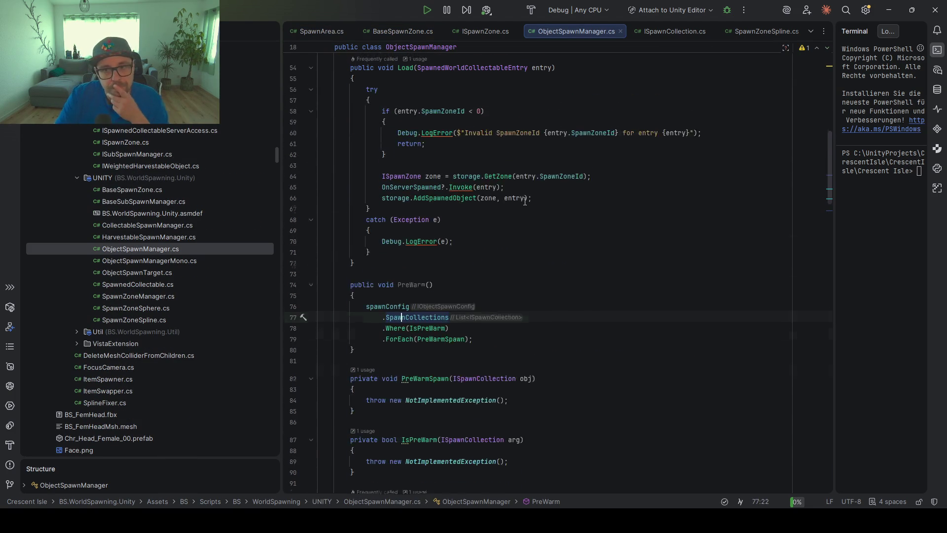
scroll(520, 222, "up", 3)
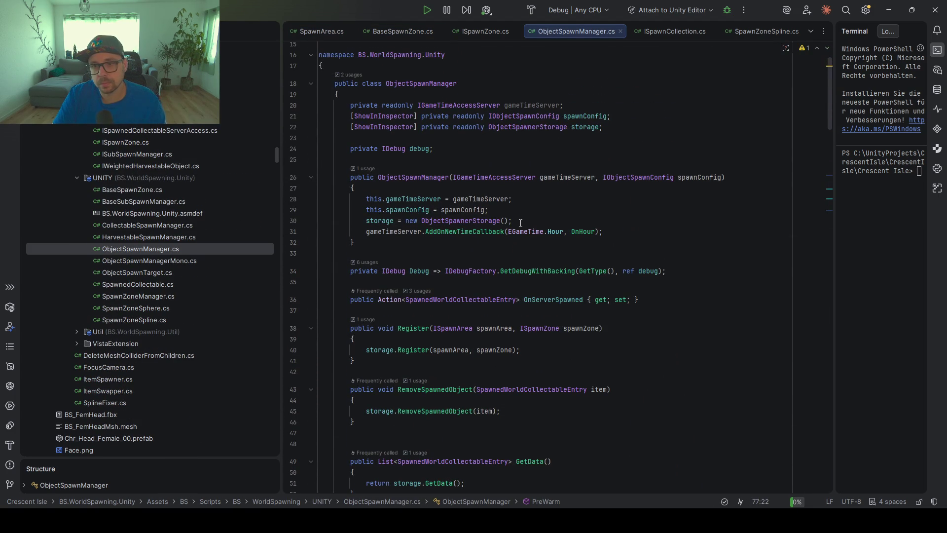
left_click(540, 127)
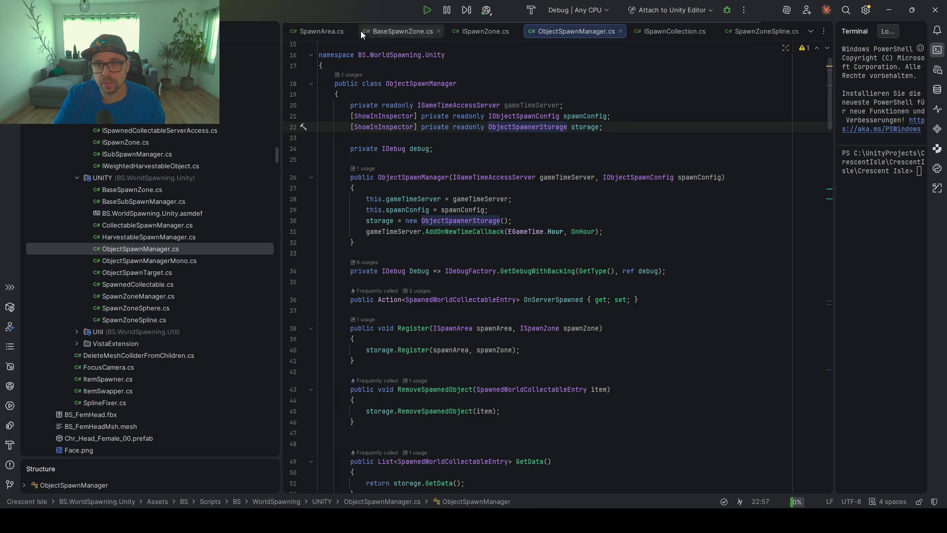
left_click(332, 32)
left_click(478, 30)
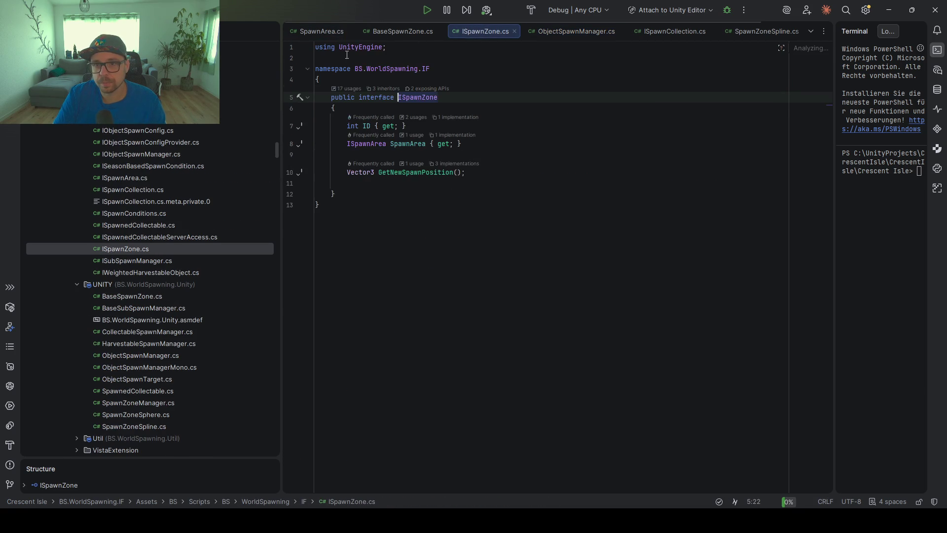
left_click(346, 88)
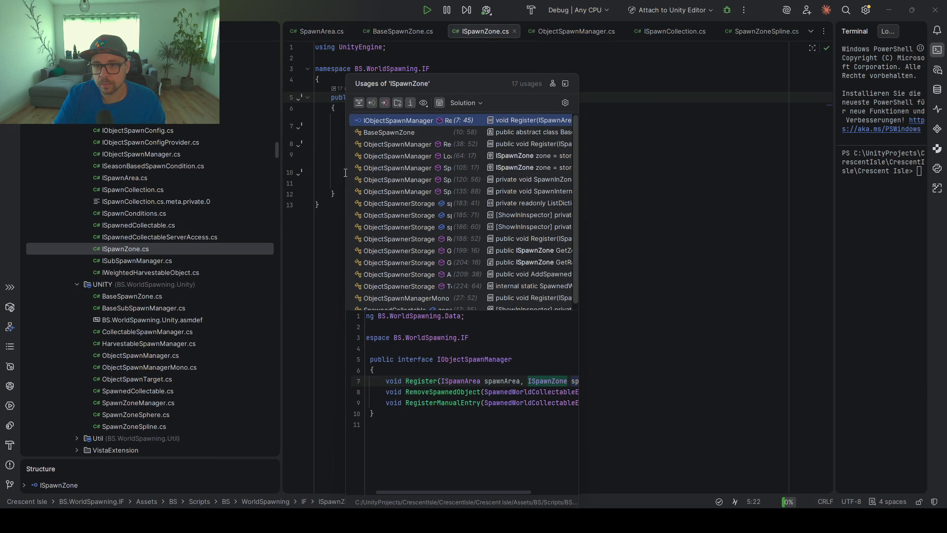
left_click_drag(346, 173, 134, 171)
left_click(245, 146)
double_click(245, 146)
left_click(394, 221)
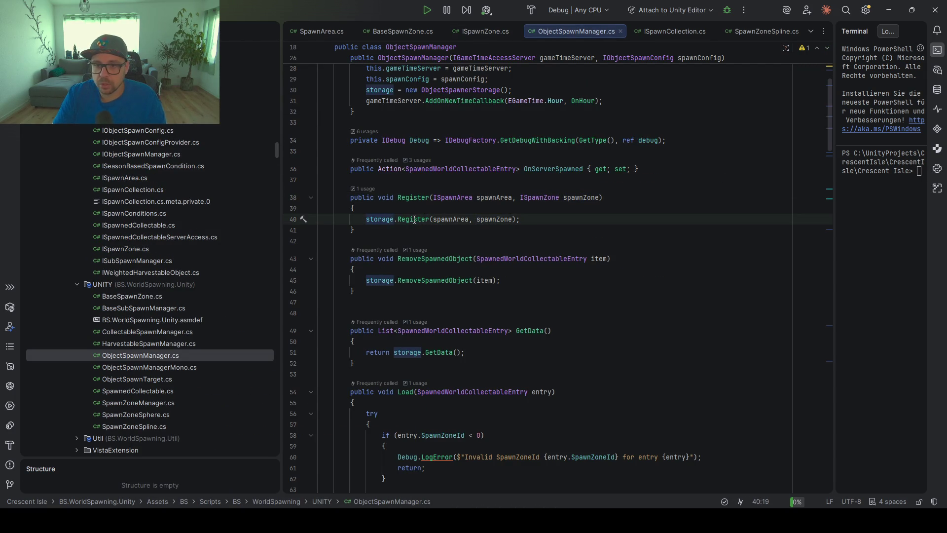
left_click(415, 220, "ctrl")
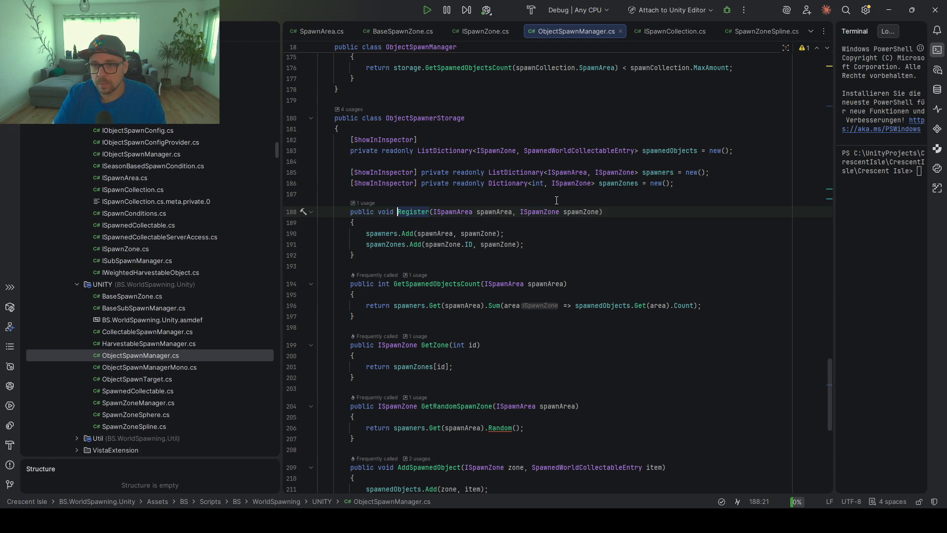
double_click(620, 184)
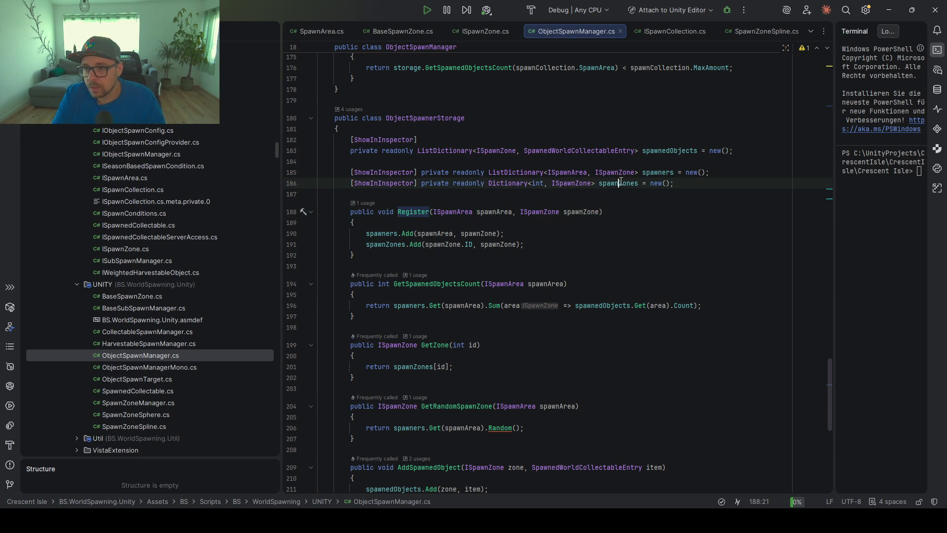
scroll(622, 207, "down", 6)
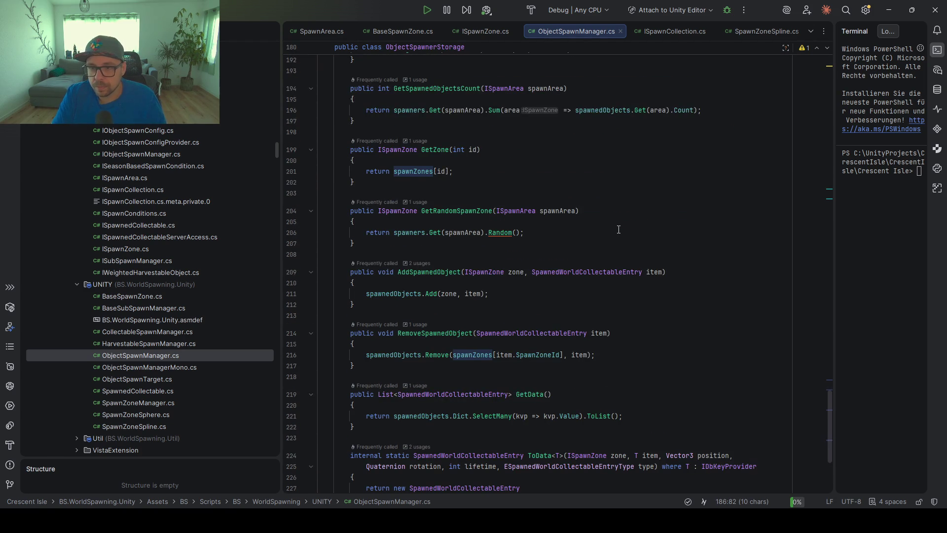
scroll(619, 229, "down", 5)
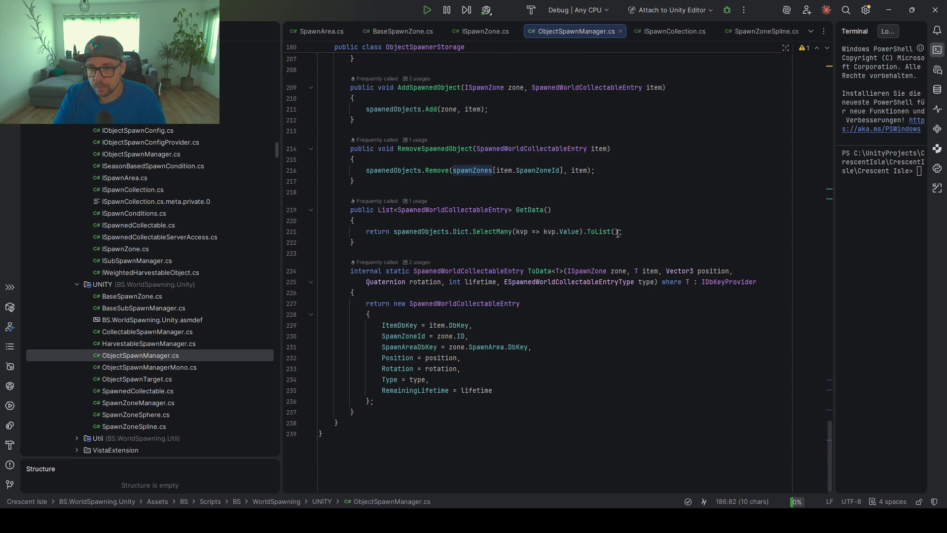
scroll(618, 233, "up", 13)
left_click(420, 194)
scroll(434, 207, "up", 20)
scroll(440, 209, "up", 5)
scroll(392, 233, "up", 20)
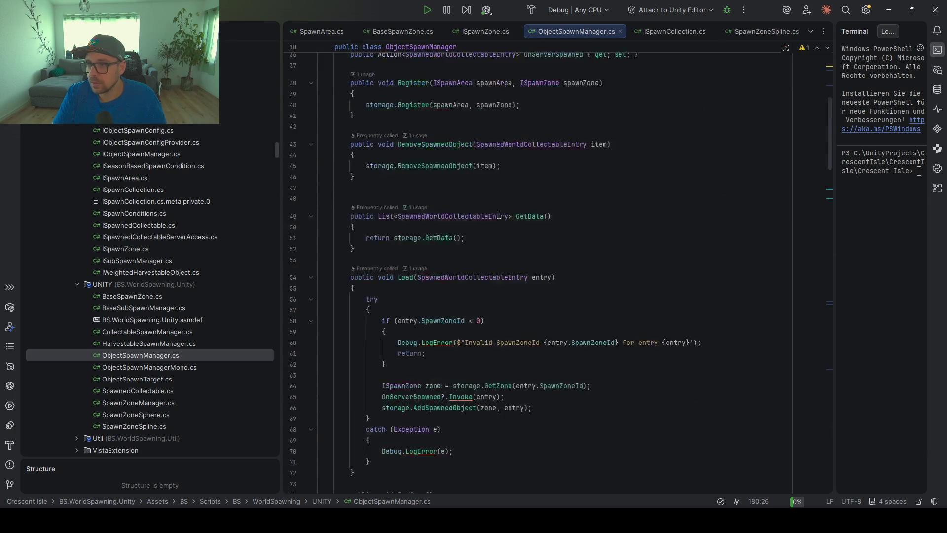
double_click(591, 142)
key("ctrl+c")
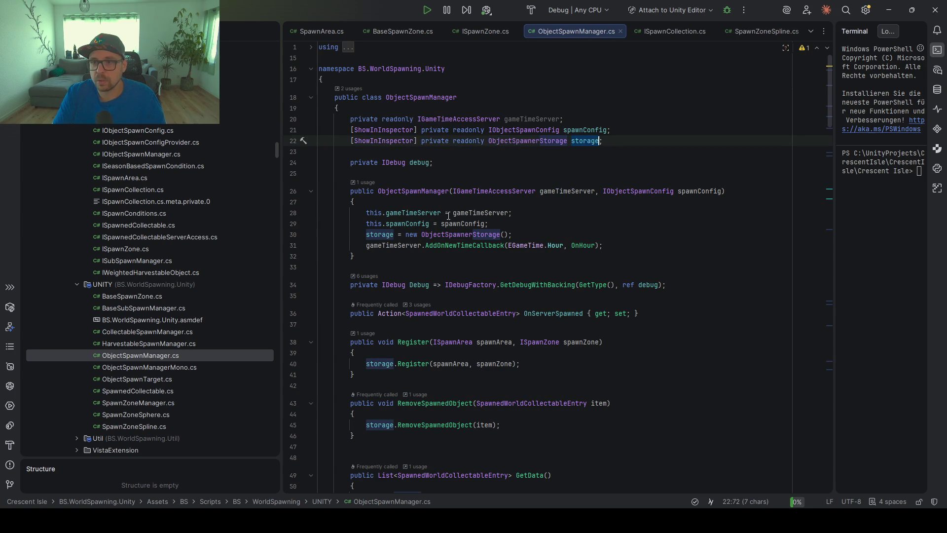
scroll(449, 215, "down", 14)
scroll(449, 216, "down", 6)
double_click(385, 220)
key("ctrl+v")
- Replace PreWarm's SpawnCollections and Where lines with a storage.GetPreWarmZones() call
key("Down")
key("ctrl+shift+Right")
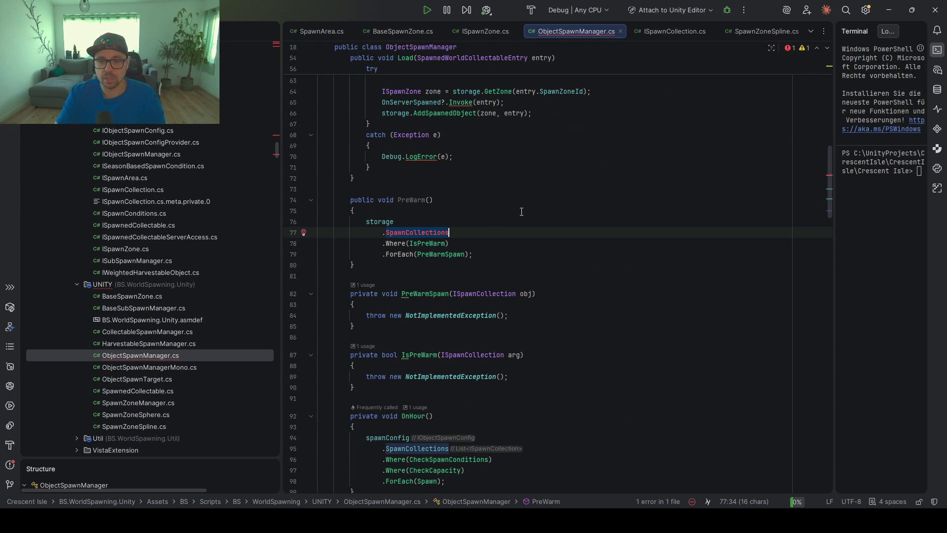
left_click_drag(452, 238, 452, 224)
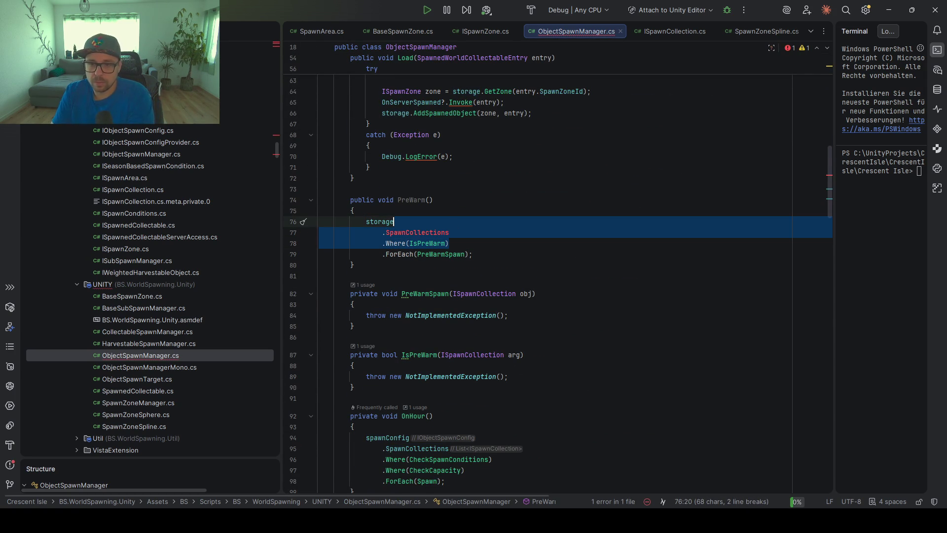
key("BackSpace")
key("Return")
type(".")
key("Escape")
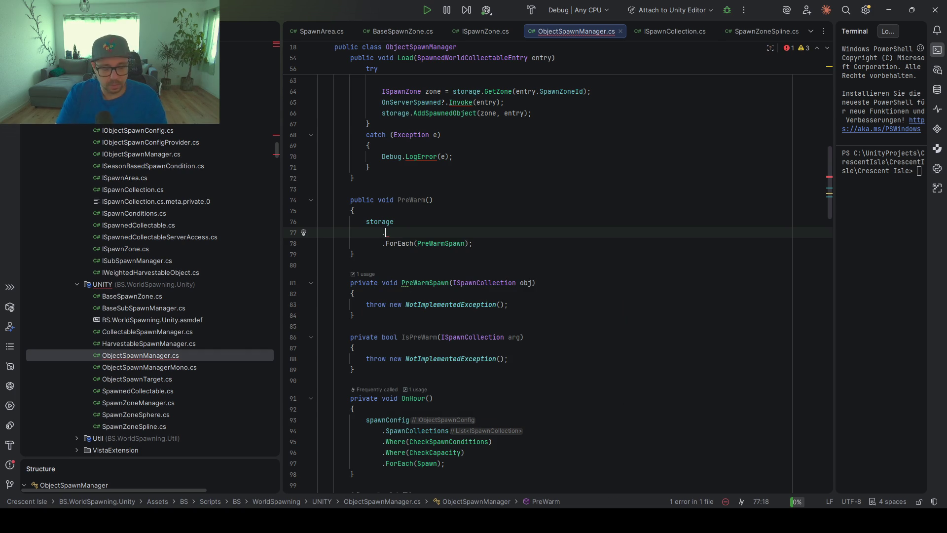
type("GetPr")
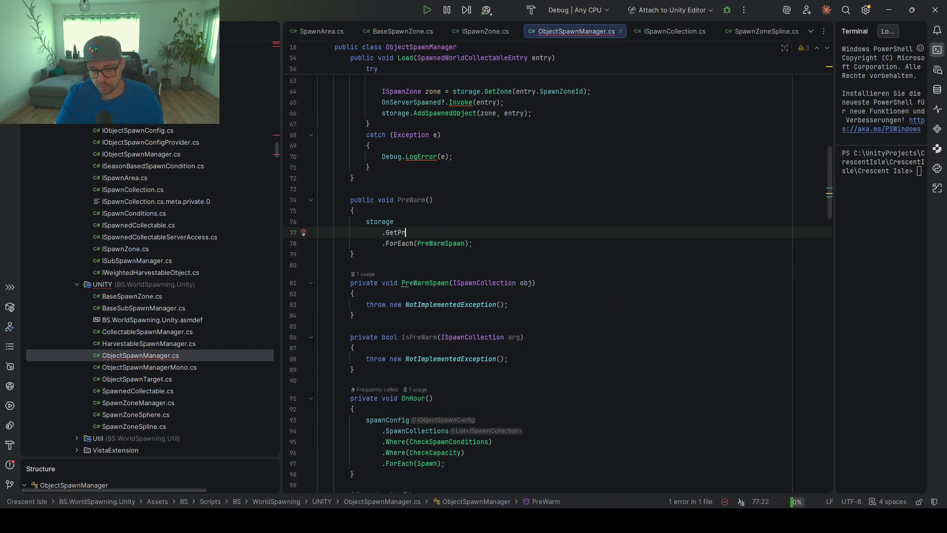
type("eWarmZ")
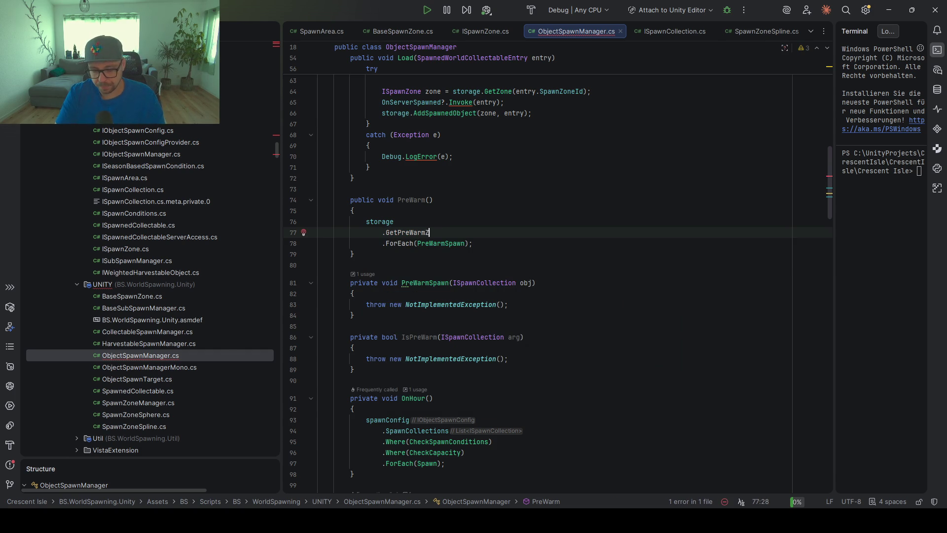
type("ones()")
- Generate the missing GetPreWarmZones method stub in ObjectSpawnerStorage
key("alt+Return")
key("Return")
key("Escape")
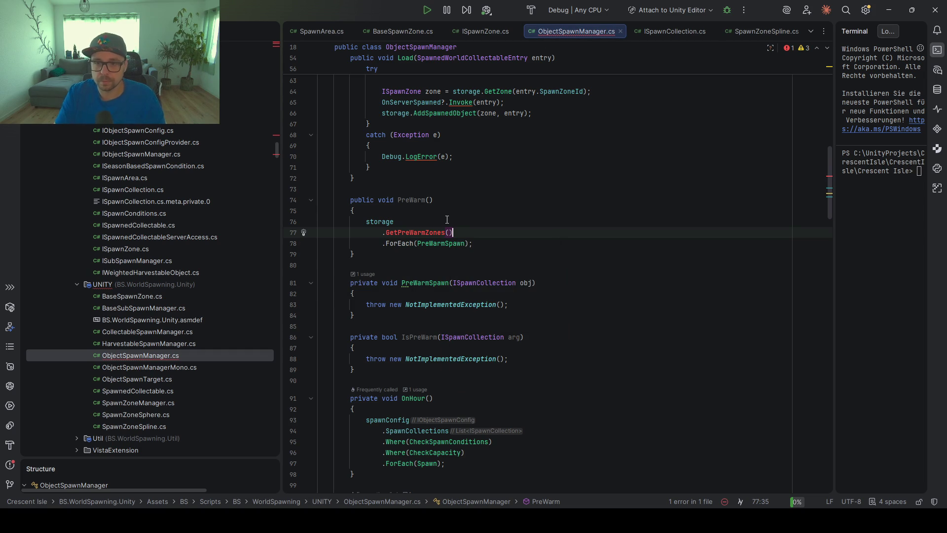
key("alt+Return")
key("Return")
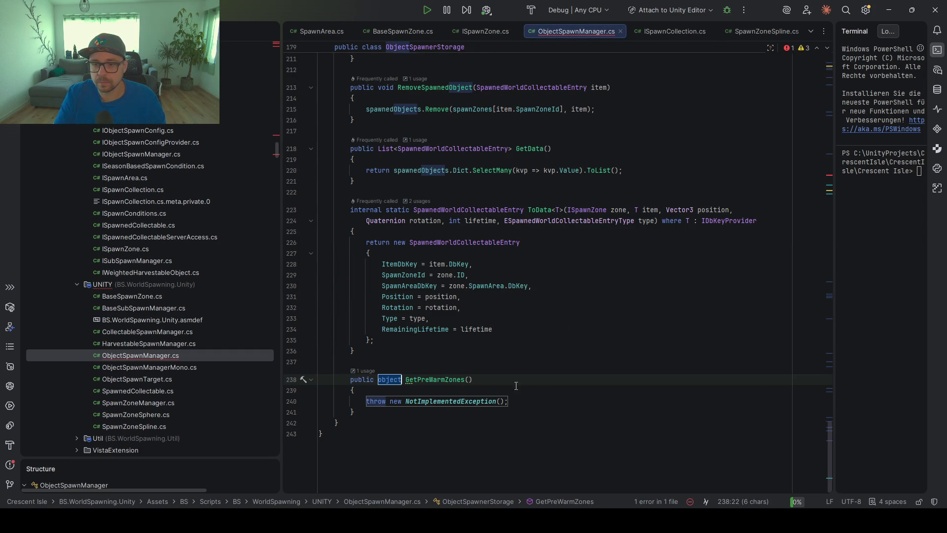
- Select the spawners dictionary's ISpawnArea, ISpawnZone type arguments in ObjectSpawnerStorage
scroll(501, 271, "up", 4)
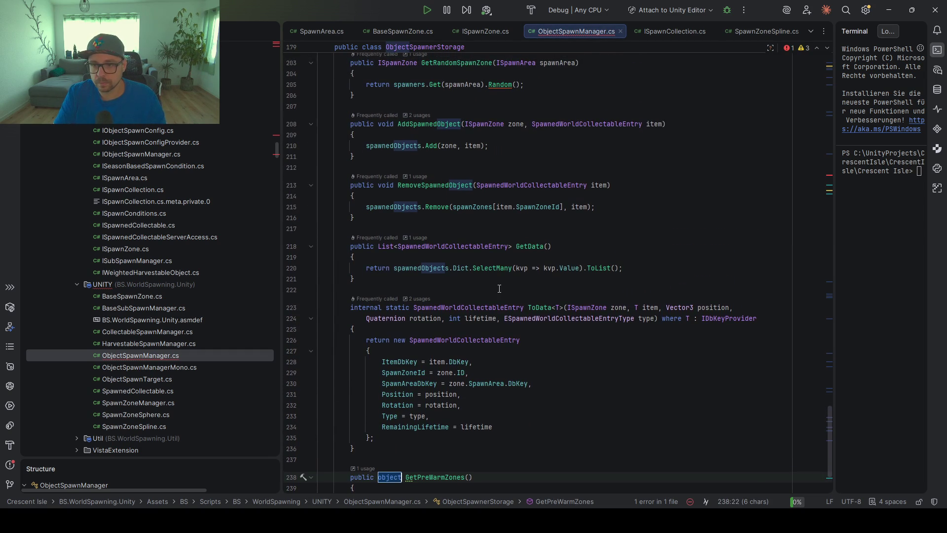
scroll(501, 271, "up", 13)
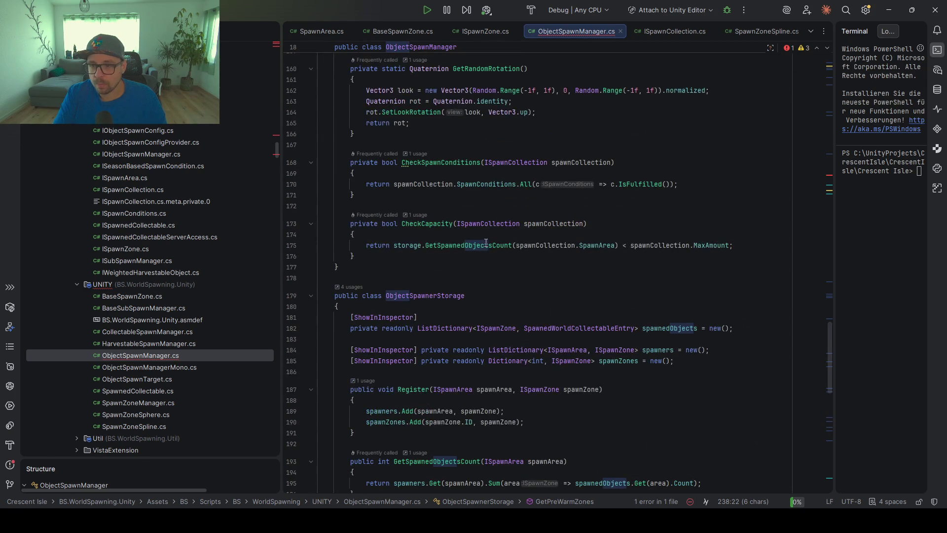
scroll(486, 242, "down", 2)
left_click(578, 295)
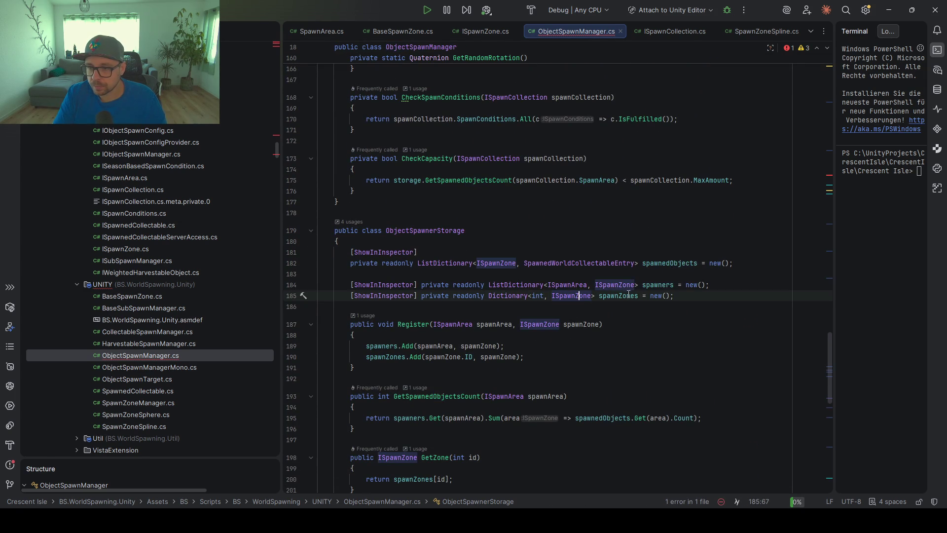
left_click_drag(639, 285, 545, 285)
key("ctrl+c")
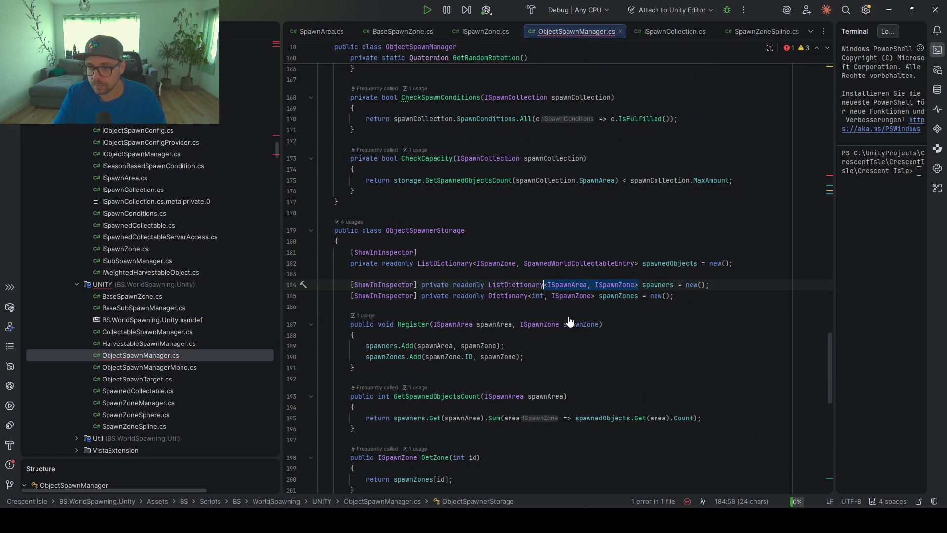
scroll(467, 338, "down", 15)
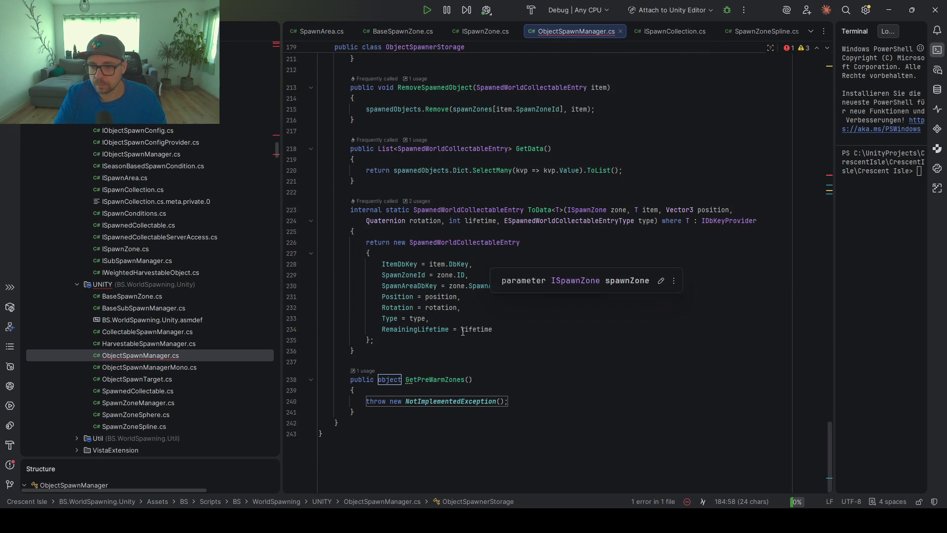
- Replace GetPreWarmZones' object return type with the tuple (ISpawnArea, ISpawnZone)
double_click(390, 377)
key("ctrl+v")
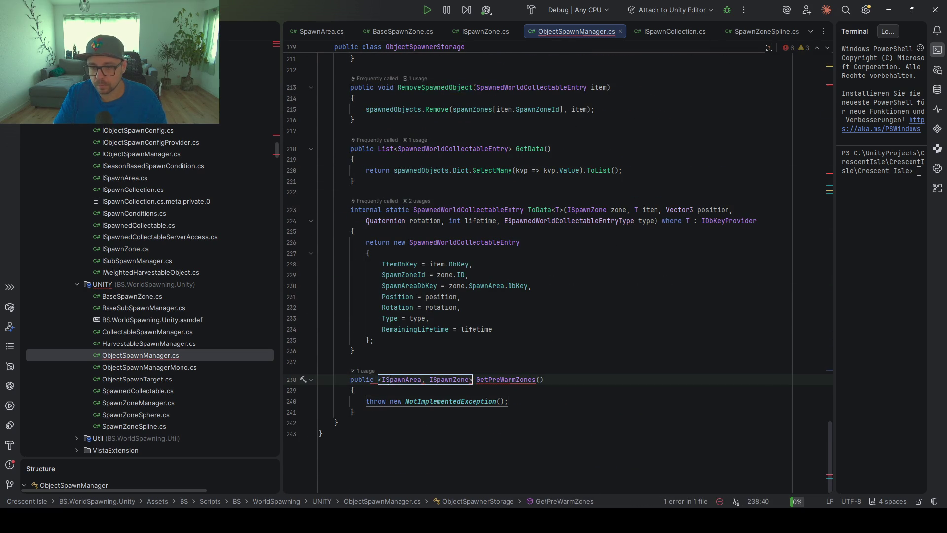
key("BackSpace")
type("(")
key("ctrl+Right")
key("ctrl+Right")
key("ctrl+Right")
key("Delete")
type(")")
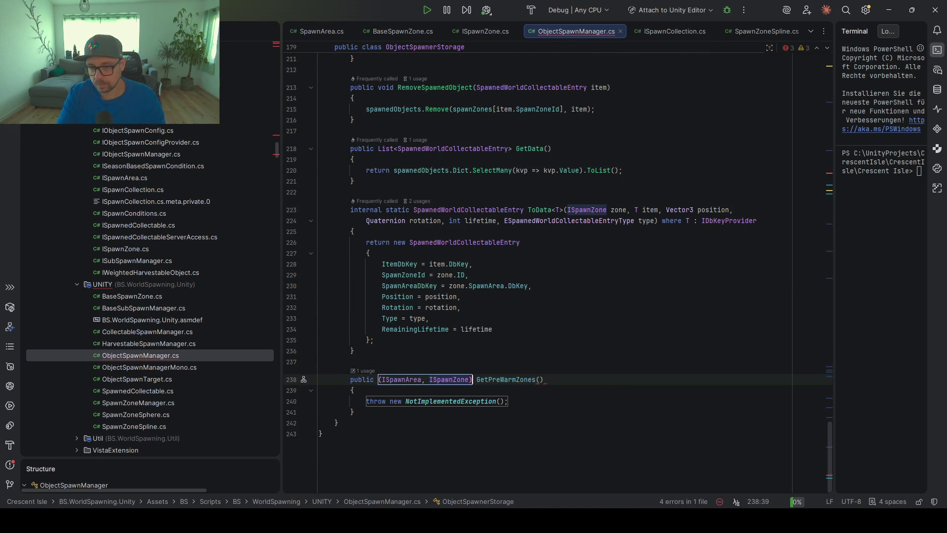
- Wrap the tuple return type to make it List<(ISpawnArea, ISpawnZone)>
left_click(379, 379)
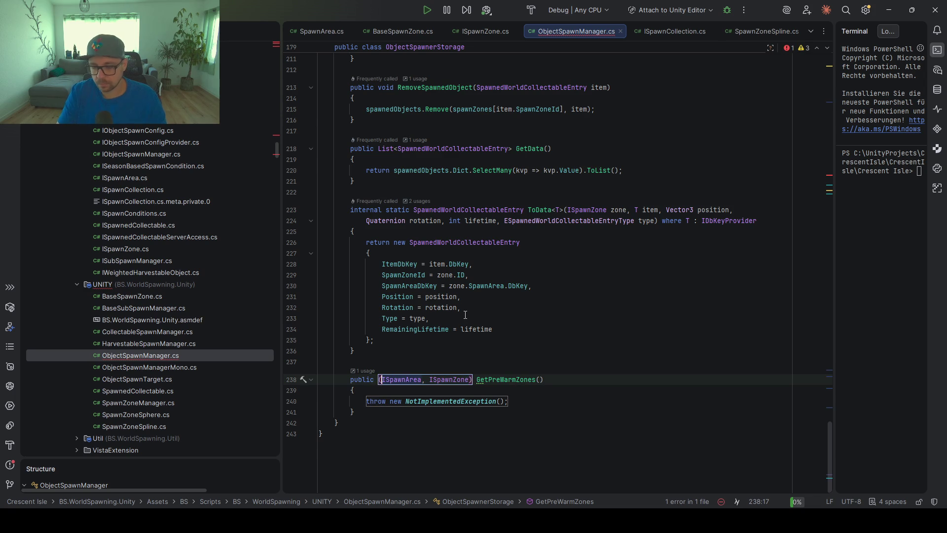
type("List")
key("Delete")
type("<")
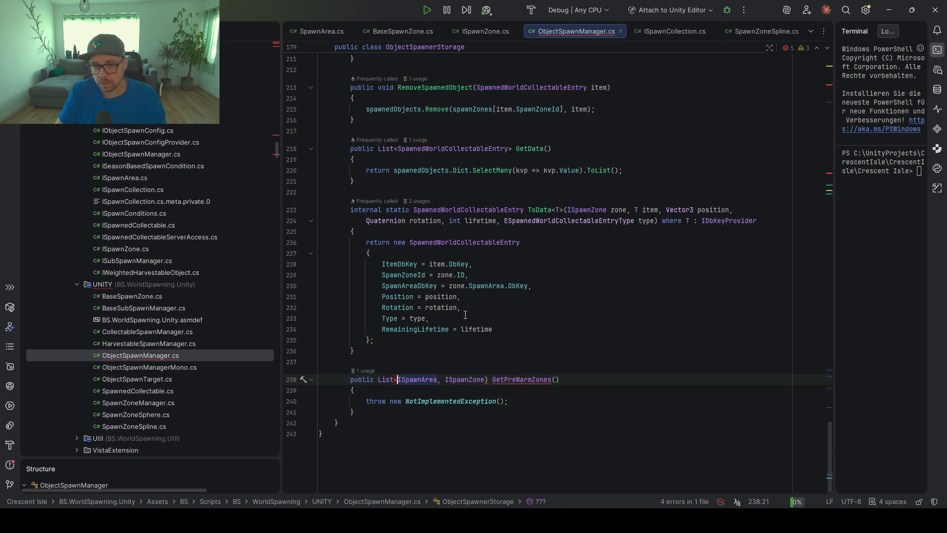
key("alt+Return")
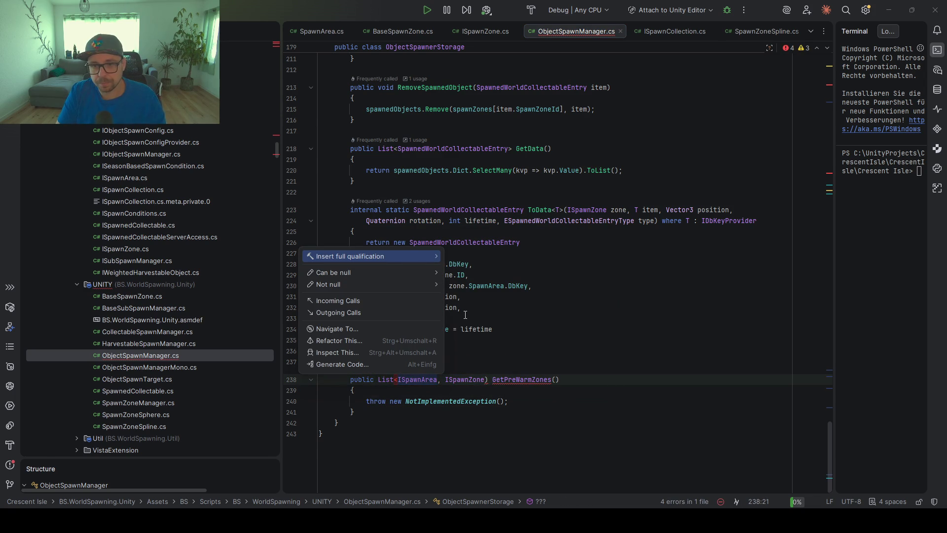
key("Escape")
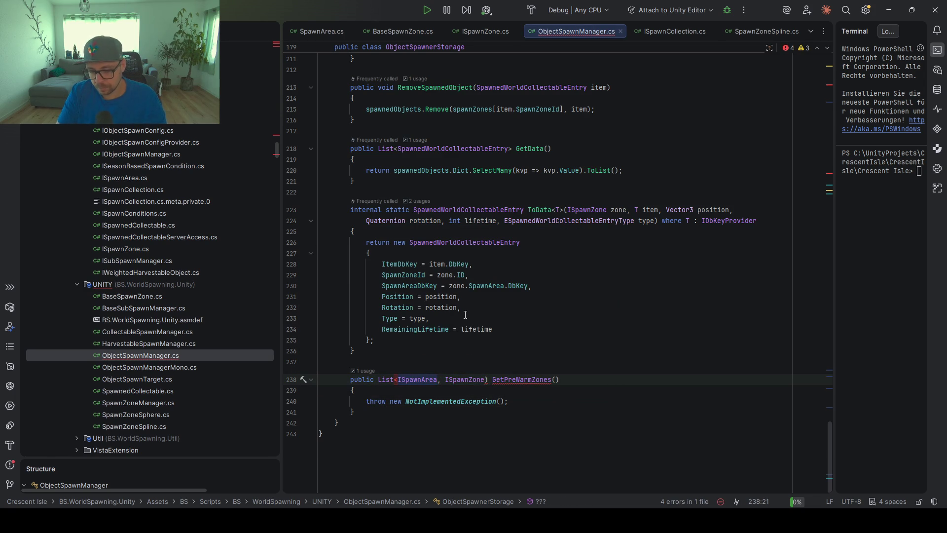
type("(")
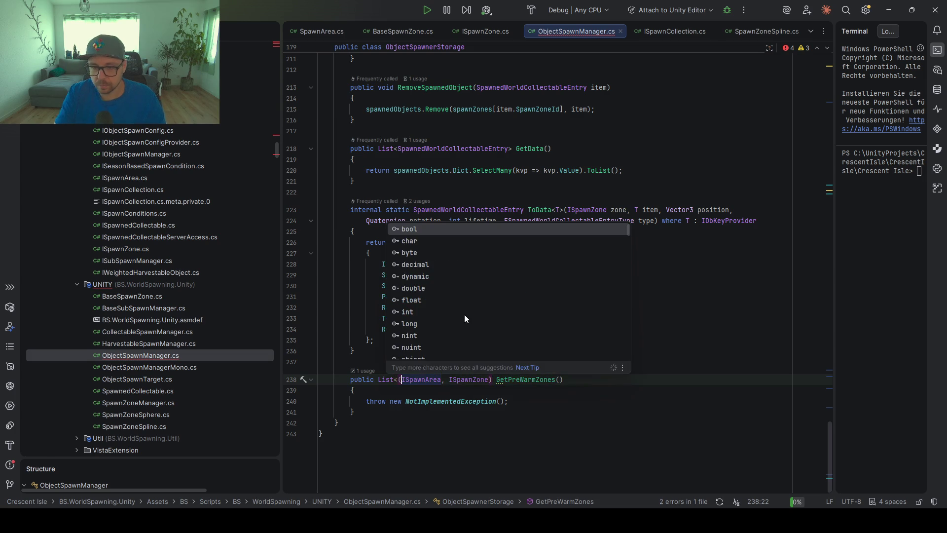
left_click(493, 379)
type(">")
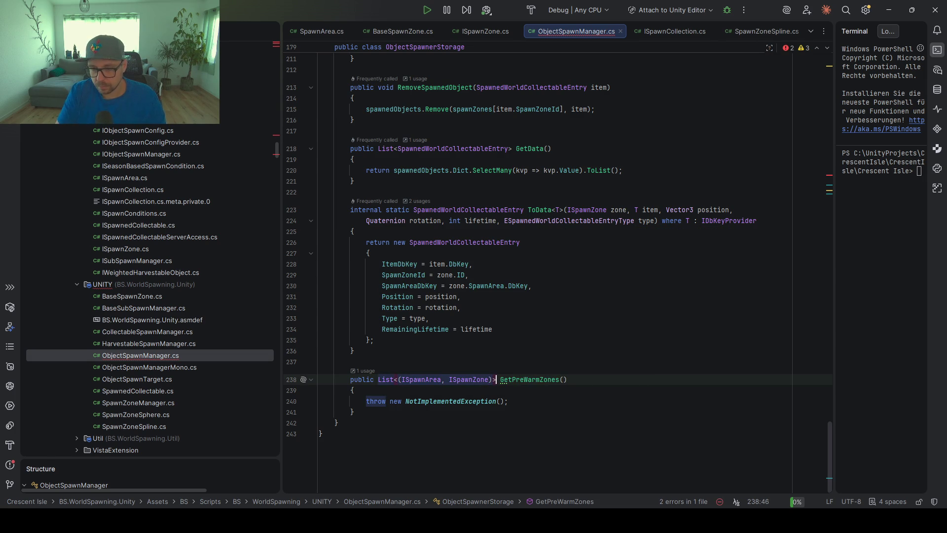
left_click(525, 376)
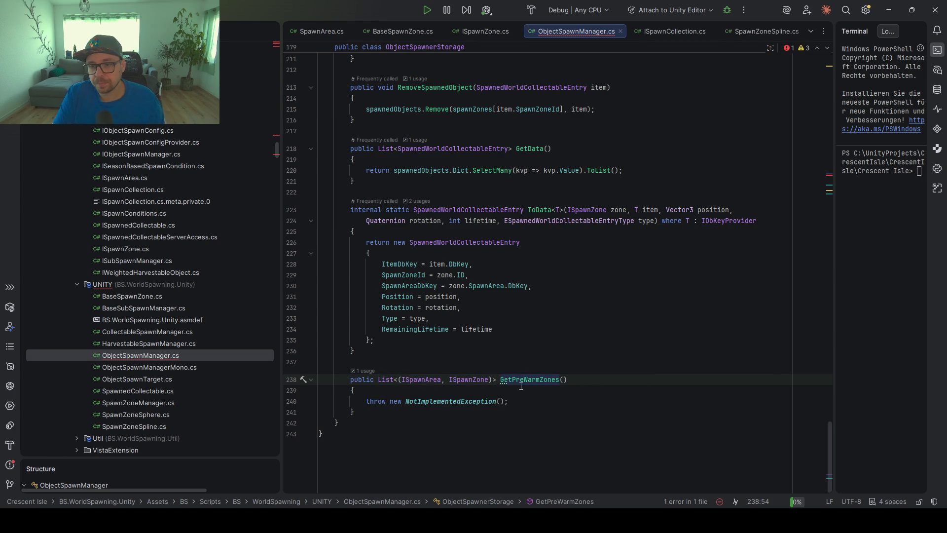
scroll(525, 297, "up", 20)
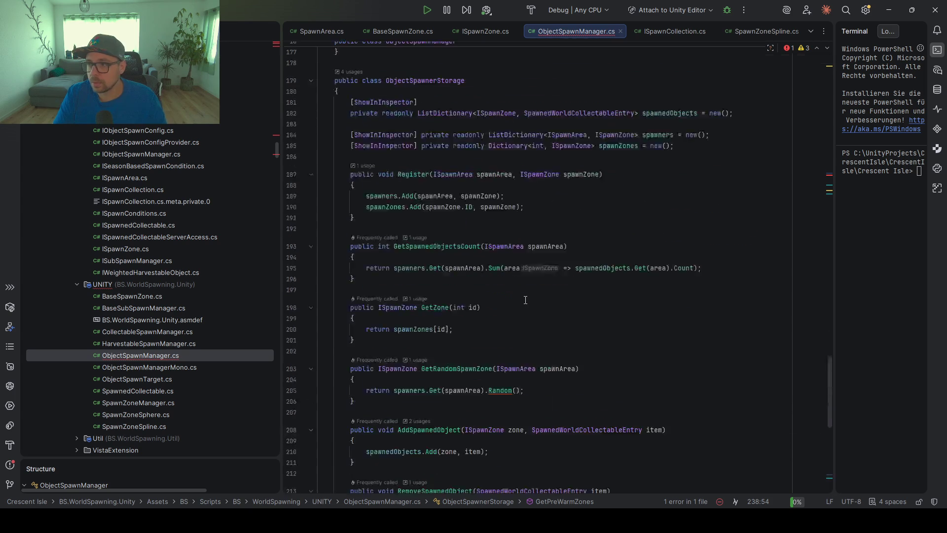
scroll(524, 299, "down", 10)
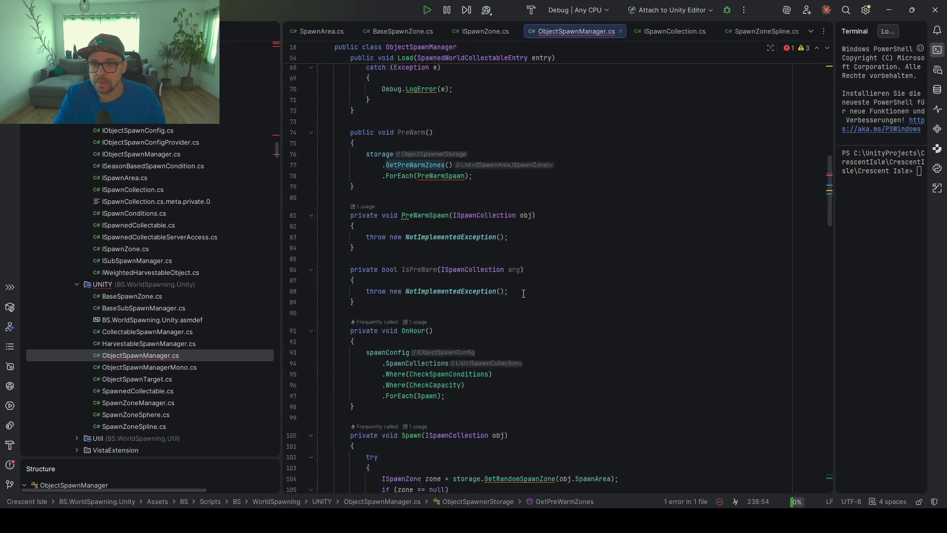
scroll(523, 299, "down", 9)
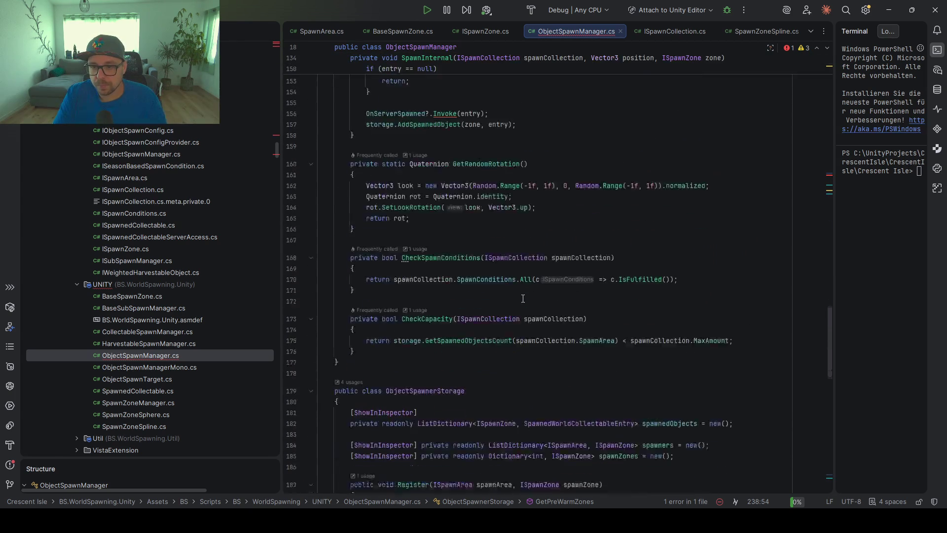
double_click(663, 189)
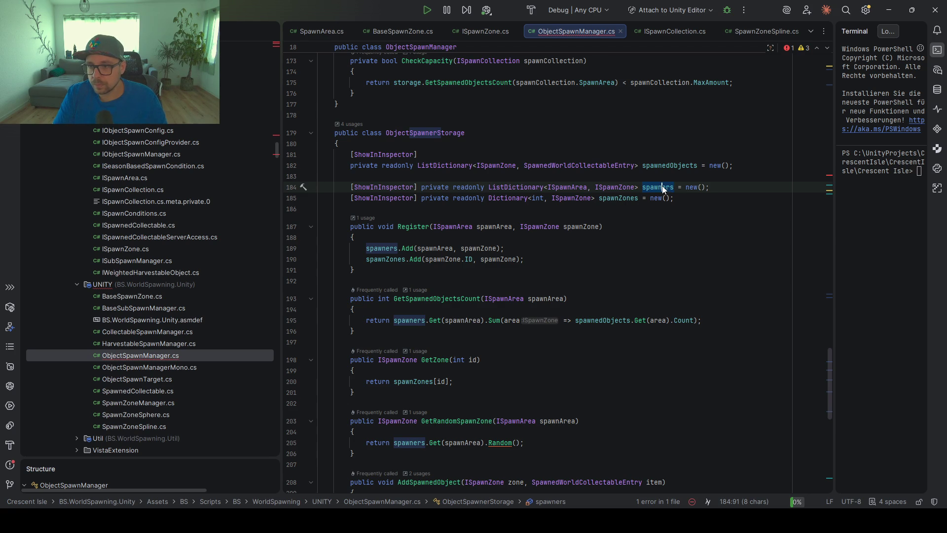
scroll(550, 293, "down", 8)
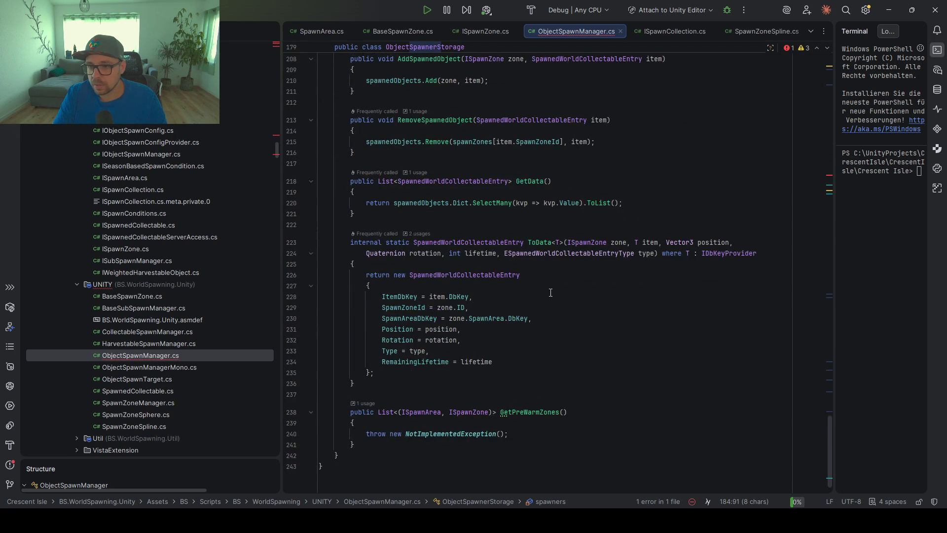
scroll(551, 292, "up", 8)
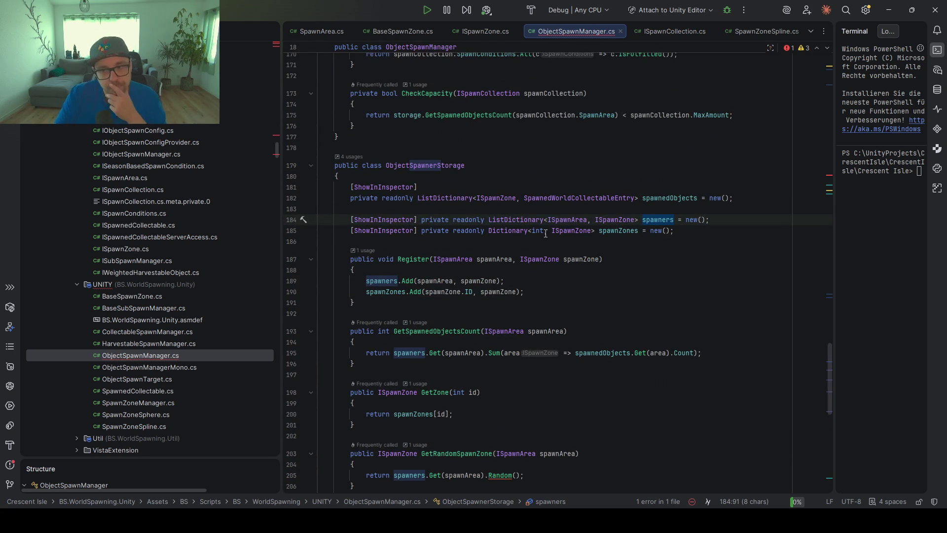
left_click(571, 219)
left_click(575, 231)
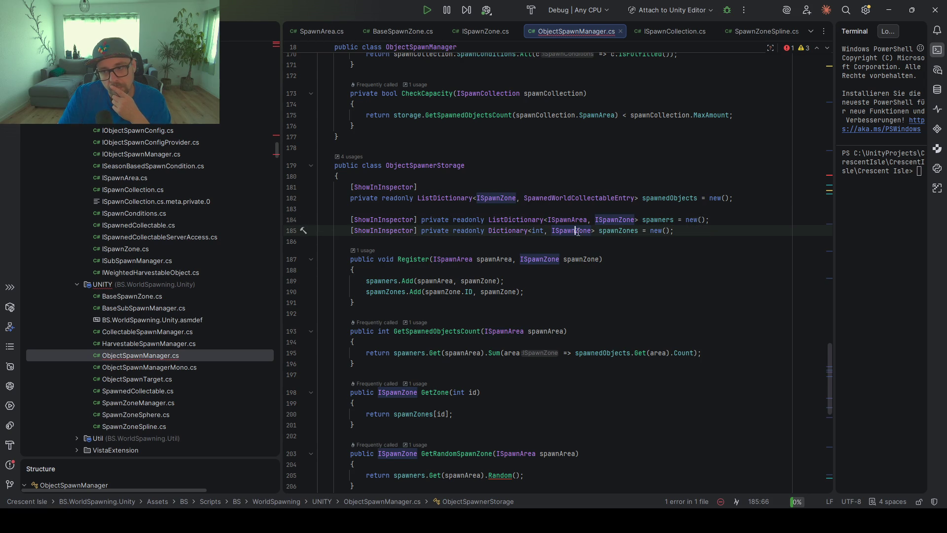
double_click(609, 231)
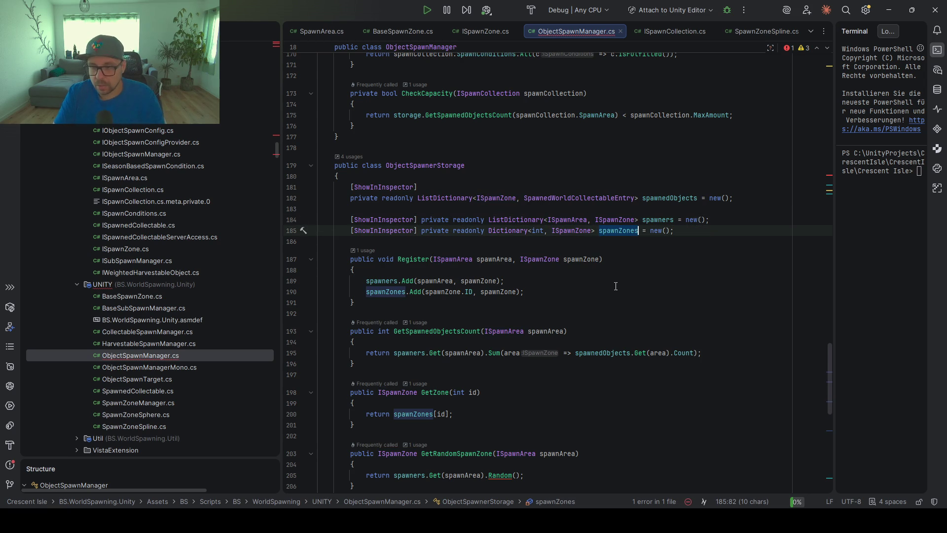
double_click(564, 229)
scroll(429, 362, "down", 10)
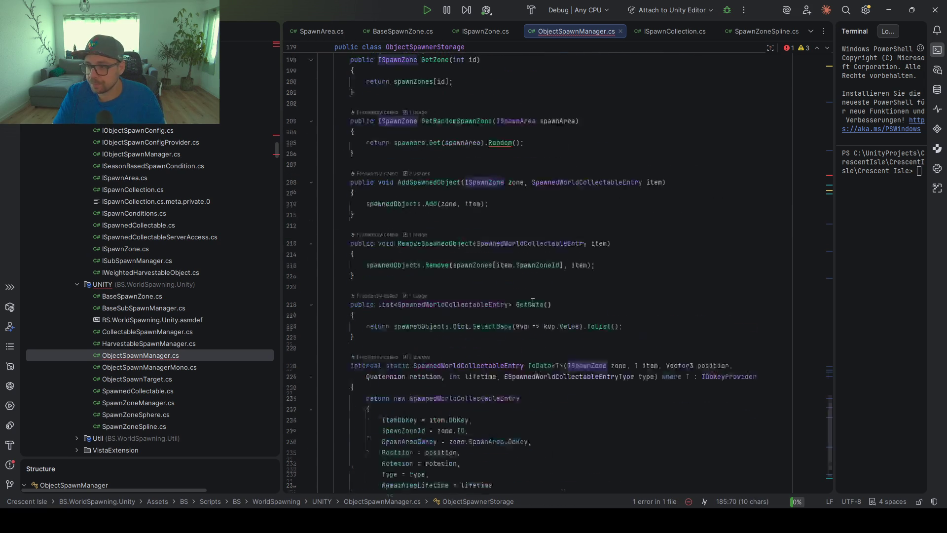
left_click_drag(450, 379, 397, 380)
- Change the return type to List<ISpawnZone> and open a new line in GetPreWarmZones
key("BackSpace")
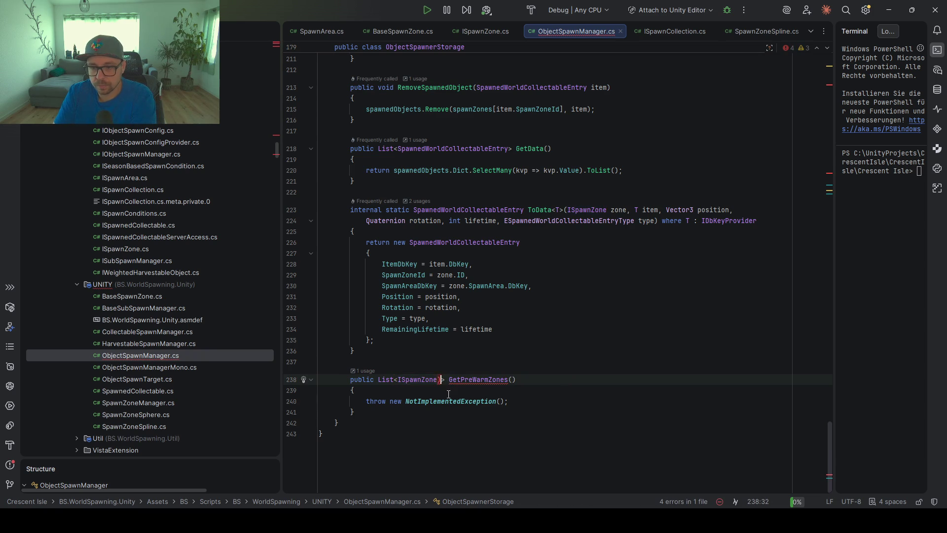
left_click(498, 389)
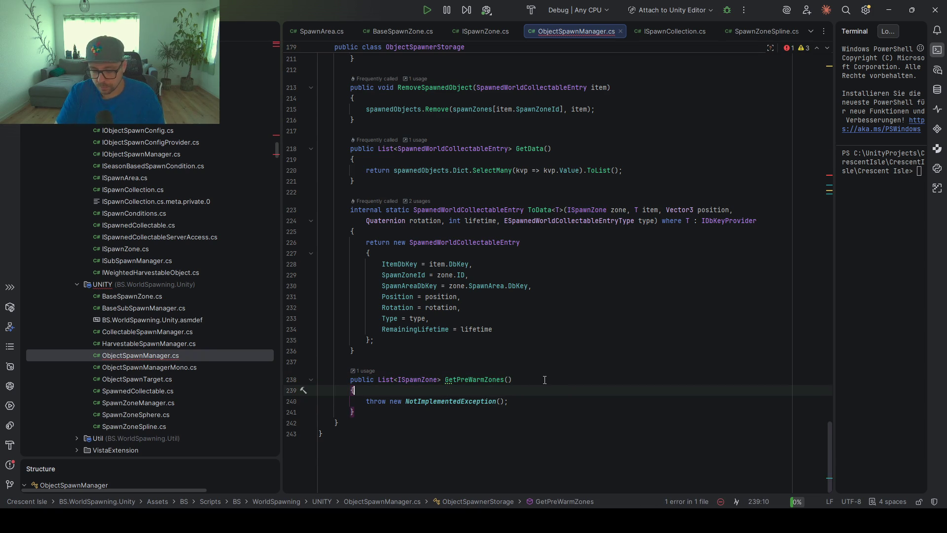
key("Return")
key("Return")
key("Up")
- Begin the body with an autocompleted spawnZones reference followed by .va
type("ISpawnZone")
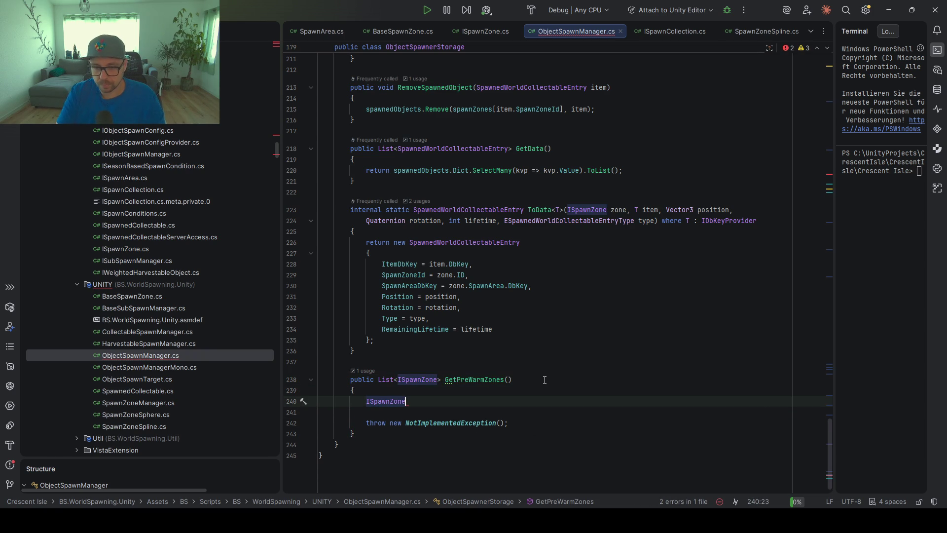
key("ctrl+BackSpace")
type("zo")
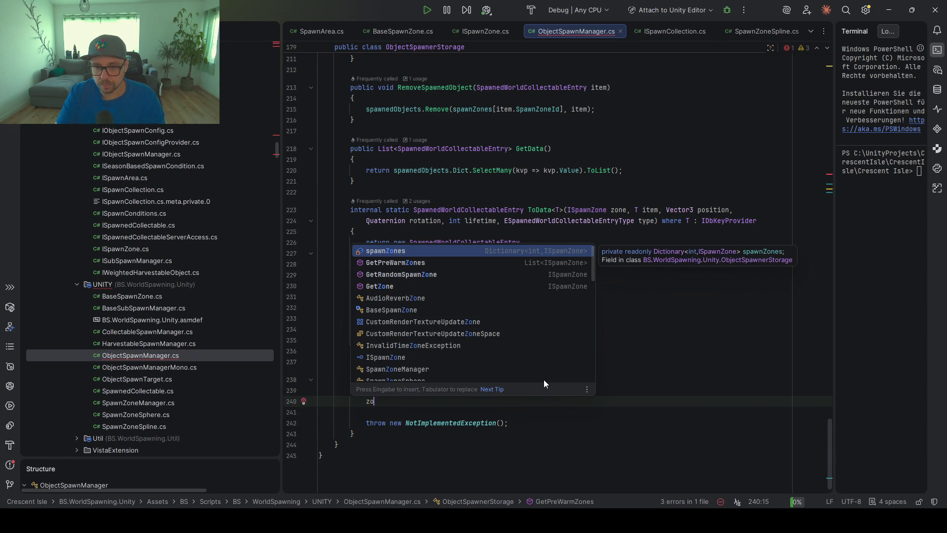
key("Return")
type(".")
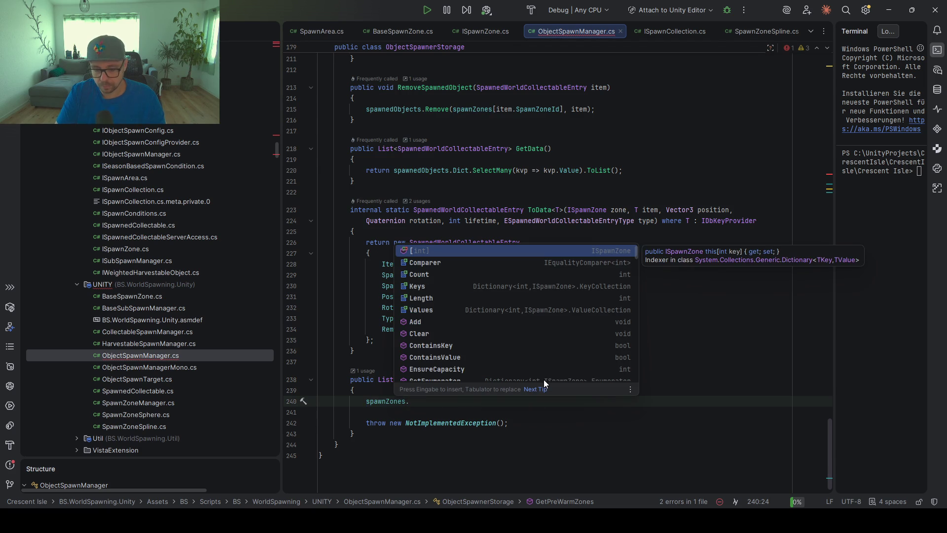